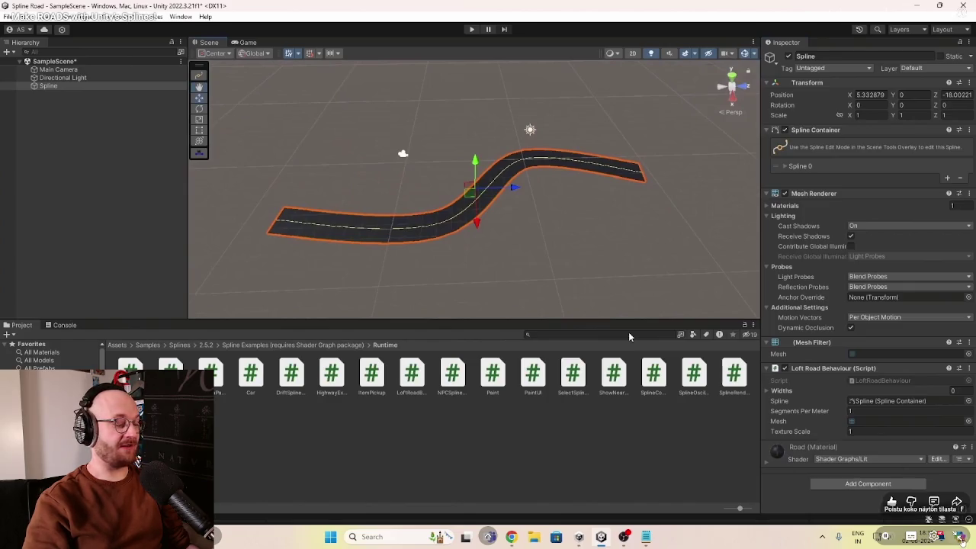
# Step: Exit full-screen playback of the spline road tutorial and switch back to Unity
pyautogui.click(959, 536)
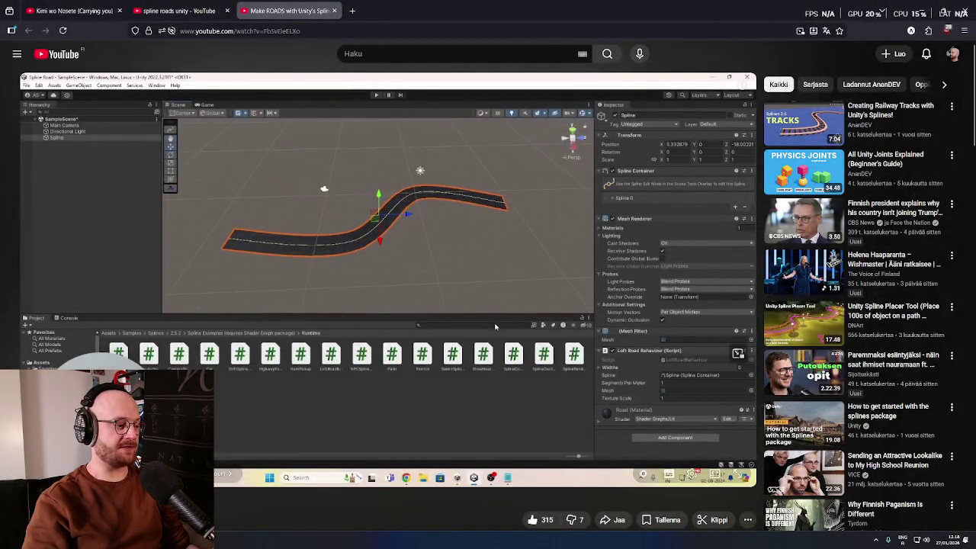
pyautogui.hotkey('alt', 'Tab')
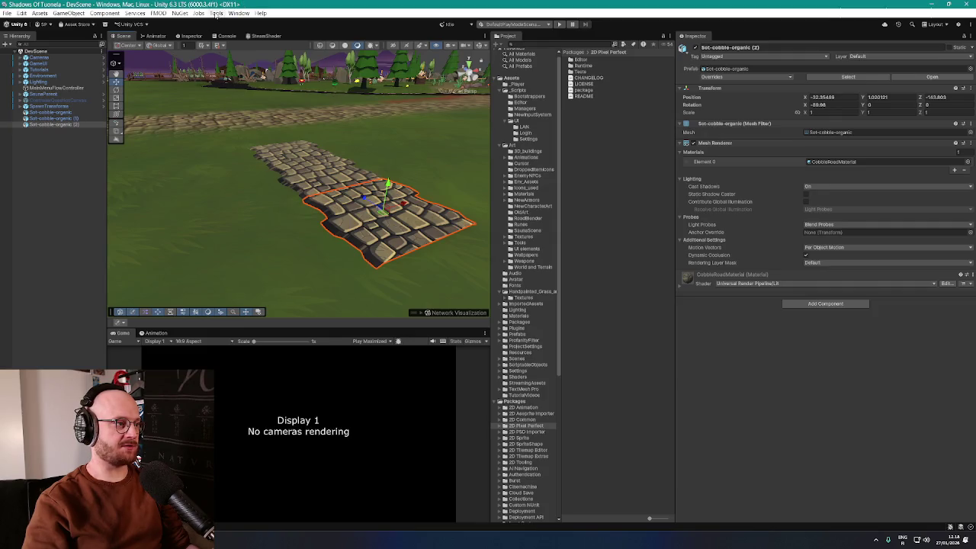
# Step: Confirm Shader Graph is installed via a Unity Registry search, then open its Editor folder
pyautogui.click(215, 14)
pyautogui.click(104, 25)
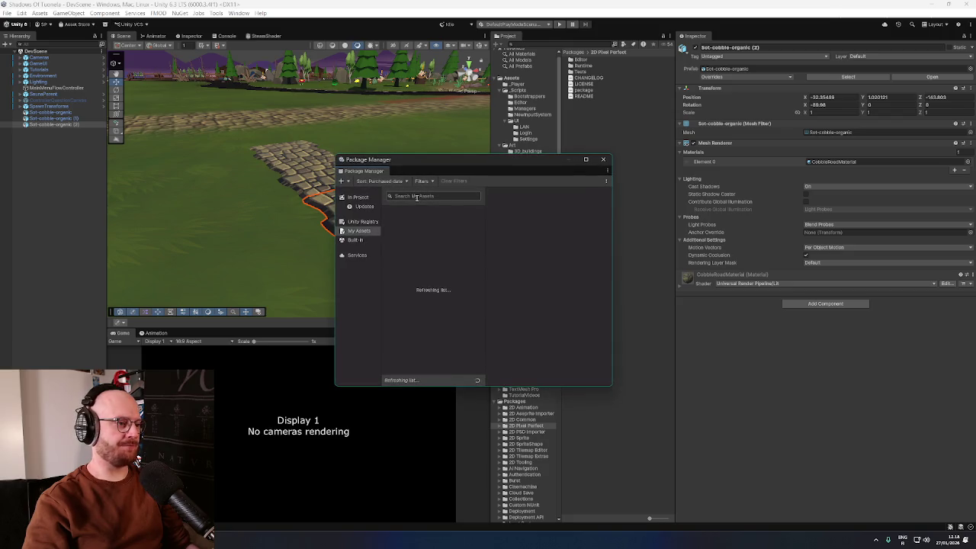
pyautogui.click(416, 196)
pyautogui.click(365, 221)
pyautogui.write('shader gr')
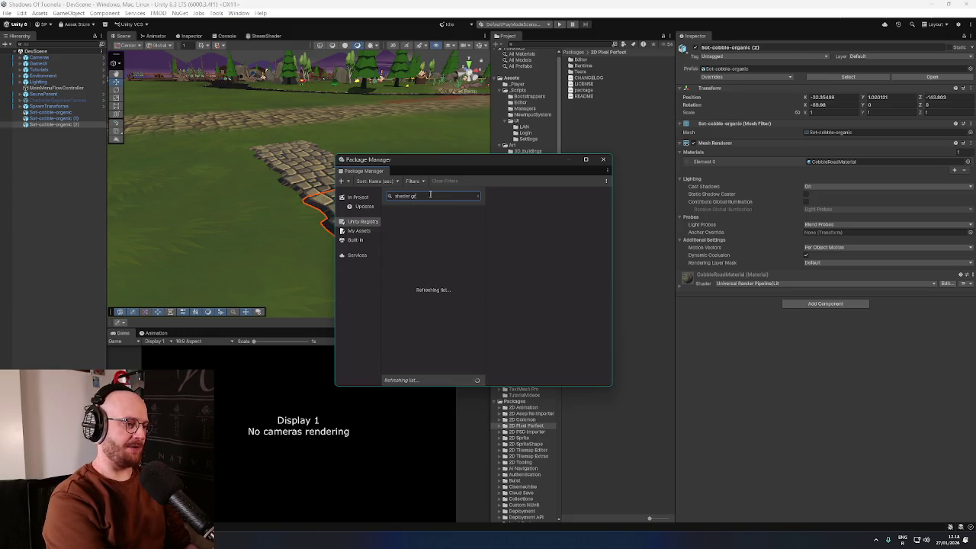
pyautogui.write('aph')
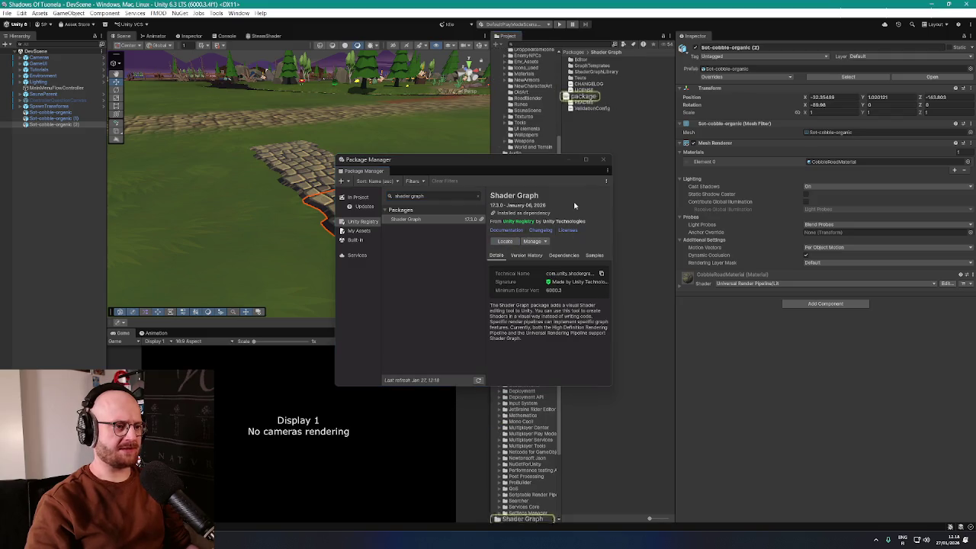
pyautogui.click(606, 163)
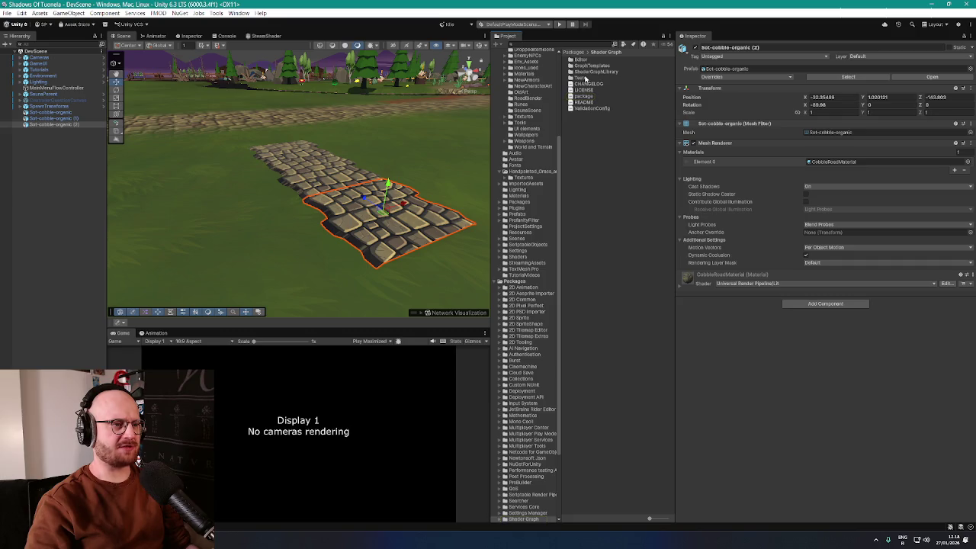
pyautogui.doubleClick(582, 63)
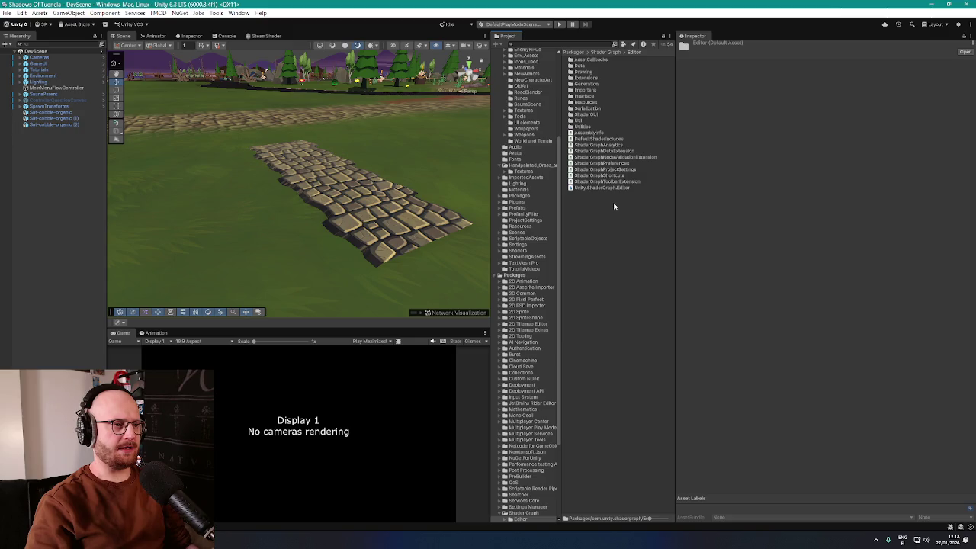
pyautogui.hotkey('alt', 'Tab')
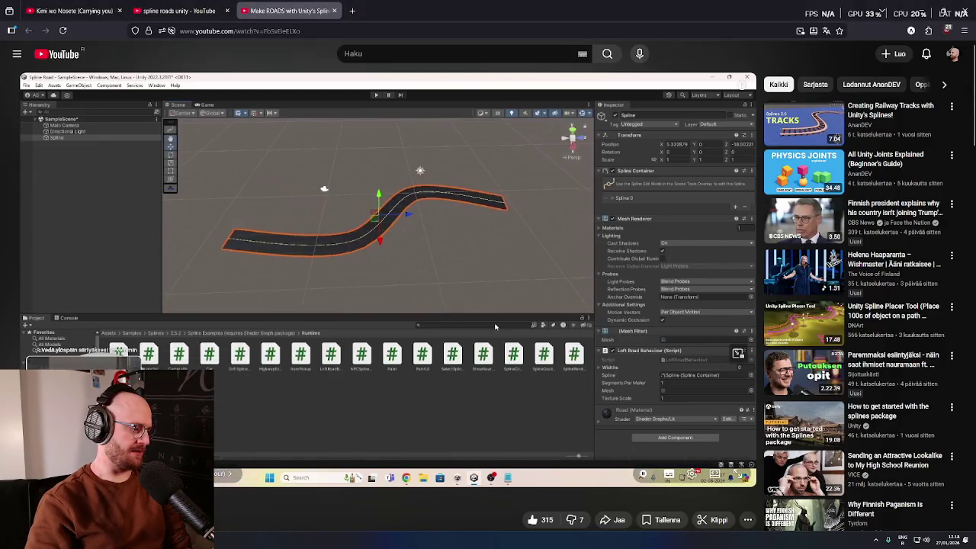
# Step: Rewind the tutorial about 10 seconds to the Shader Graph import part and play it briefly
pyautogui.press('Left')
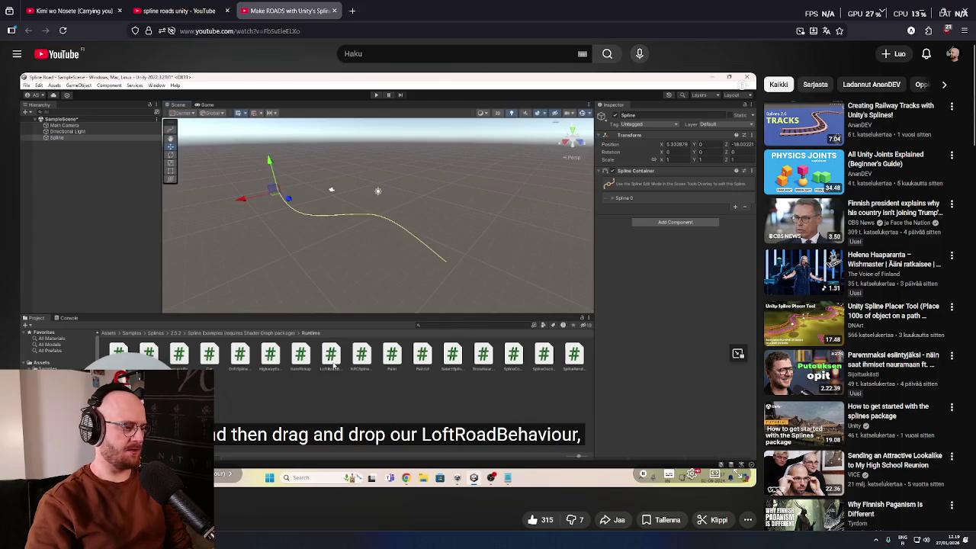
pyautogui.press('Left')
pyautogui.press('Left')
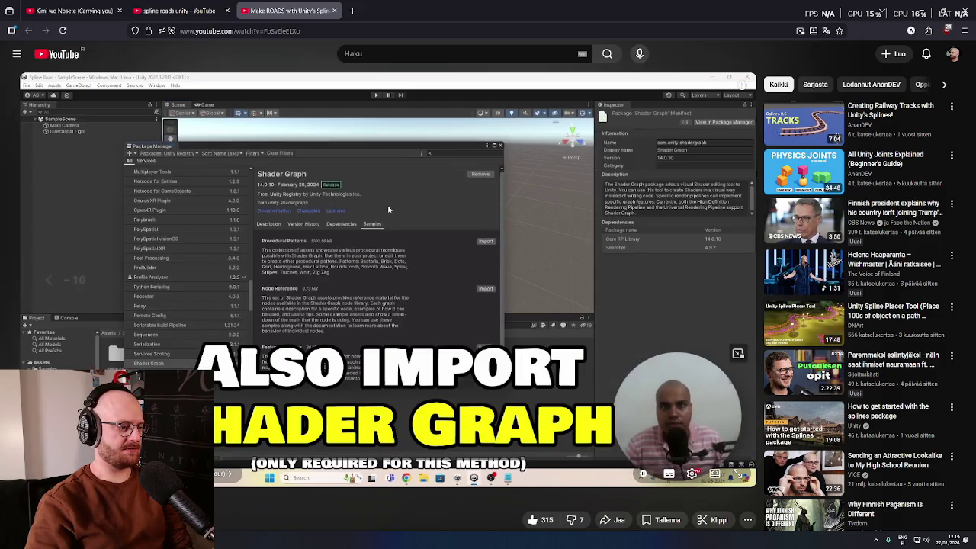
pyautogui.press('space')
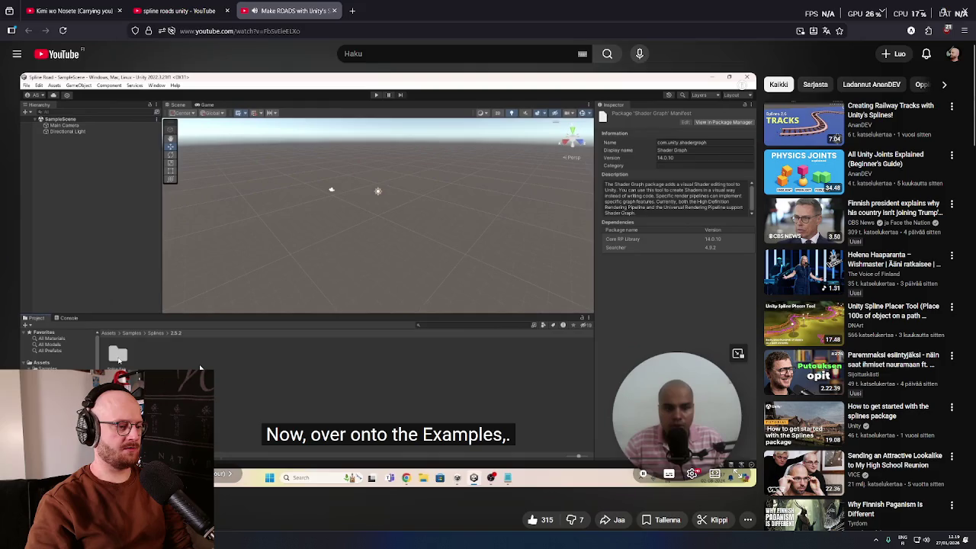
pyautogui.press('space')
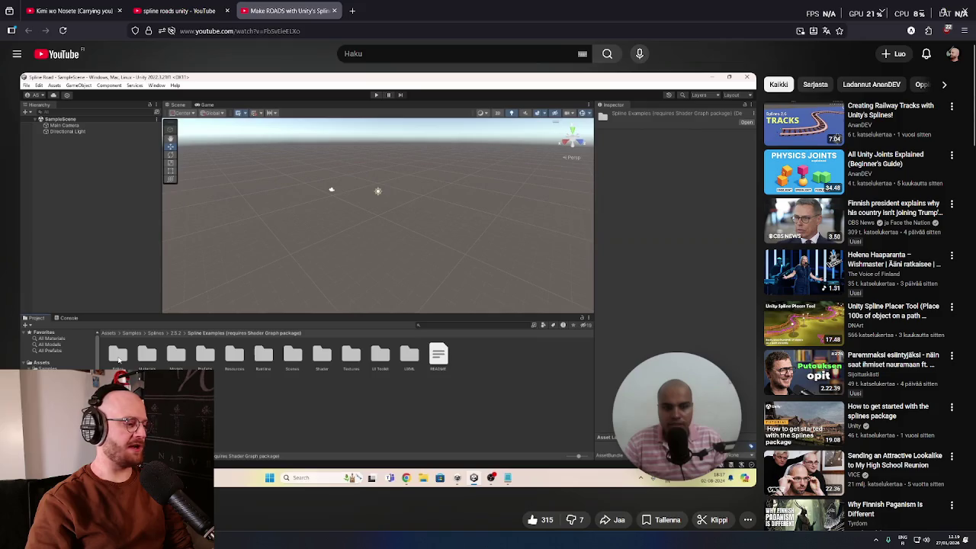
pyautogui.hotkey('alt', 'Tab')
pyautogui.click(183, 13)
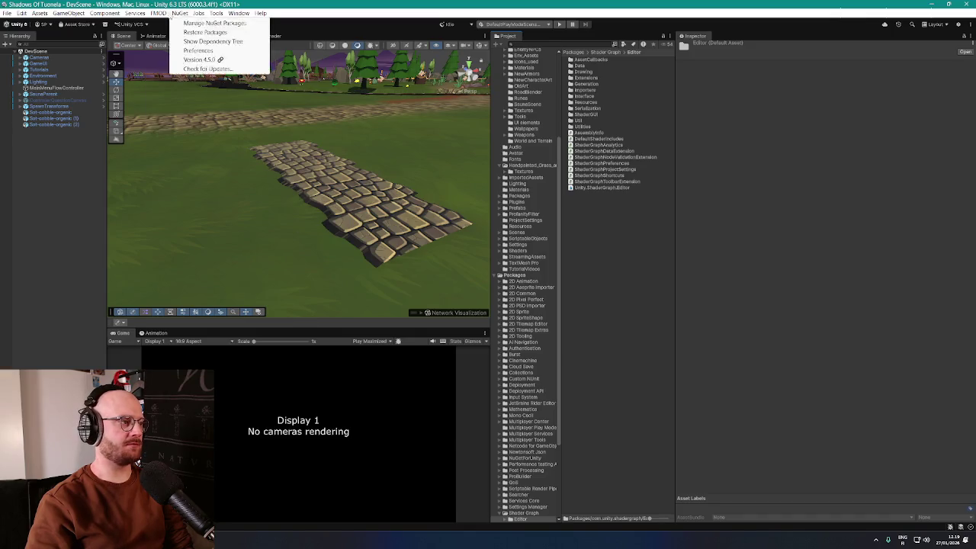
# Step: Open Package Manager on Shader Graph and scroll through its Samples list
pyautogui.press('Escape')
pyautogui.click(105, 24)
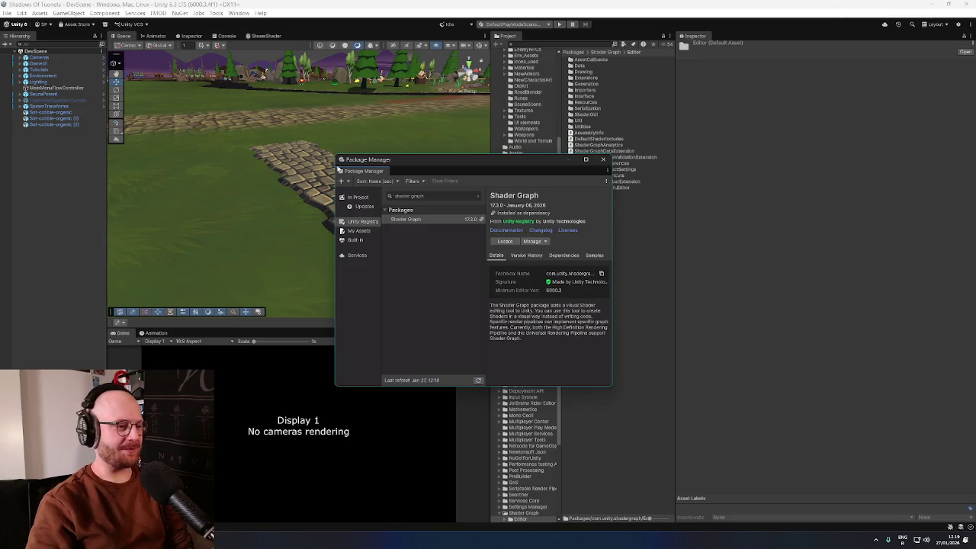
pyautogui.moveTo(509, 161); pyautogui.dragTo(489, 145)
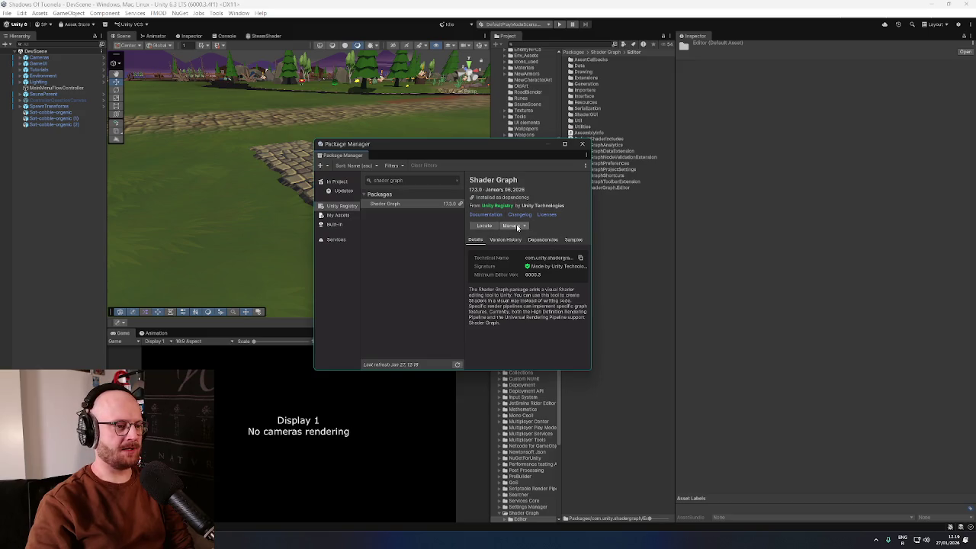
pyautogui.click(573, 241)
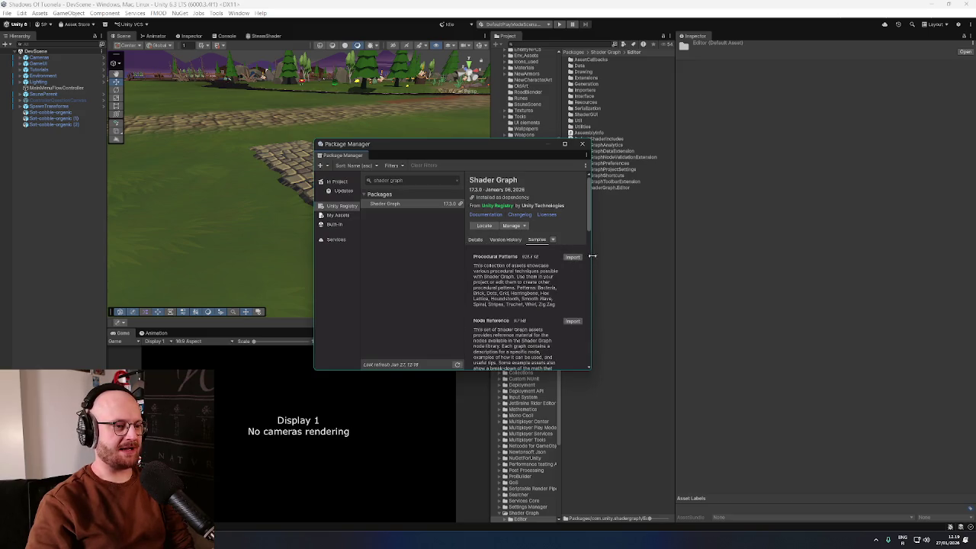
pyautogui.moveTo(588, 222)
pyautogui.mouseDown()
pyautogui.moveTo(582, 341)
pyautogui.moveTo(579, 356)
pyautogui.moveTo(576, 221)
pyautogui.moveTo(589, 254)
pyautogui.moveTo(587, 302)
pyautogui.moveTo(564, 362)
pyautogui.mouseUp()
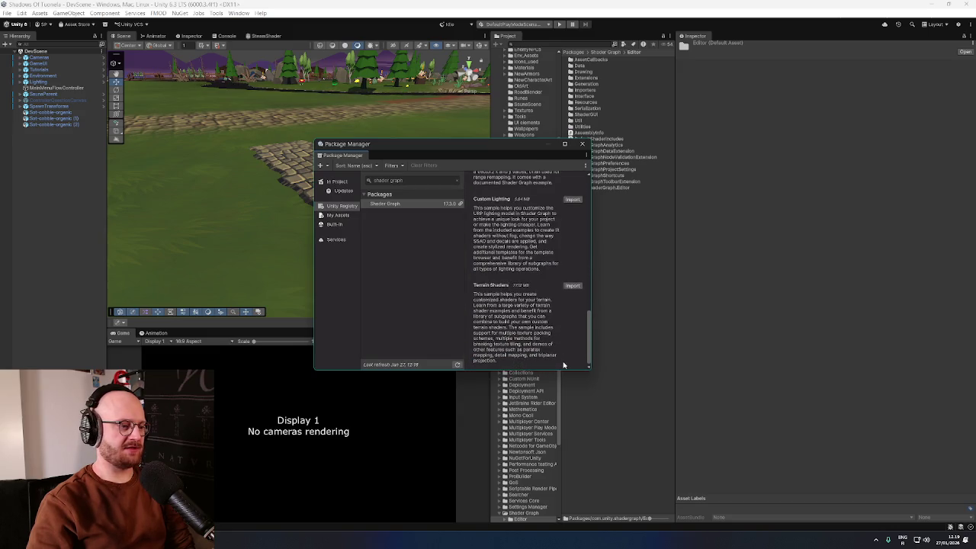
pyautogui.hotkey('alt', 'Tab')
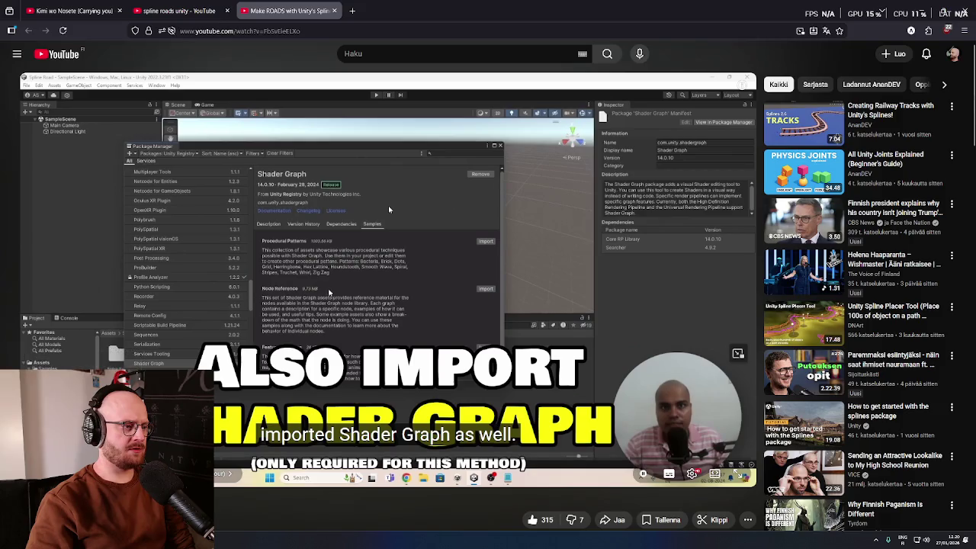
# Step: Seek the tutorial back 5 seconds to the Spline Examples import screen
pyautogui.press('space')
pyautogui.press('space')
pyautogui.press('Left')
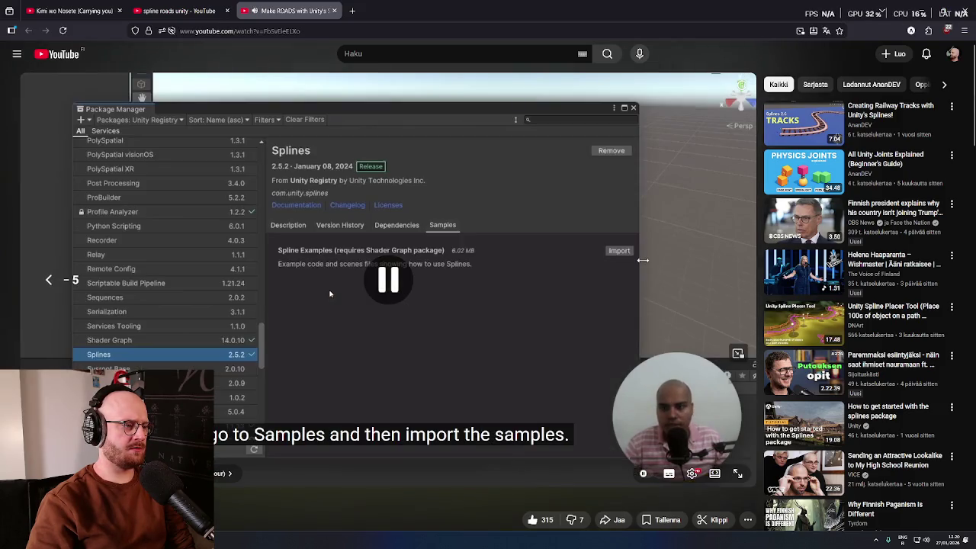
pyautogui.press('space')
pyautogui.press('space')
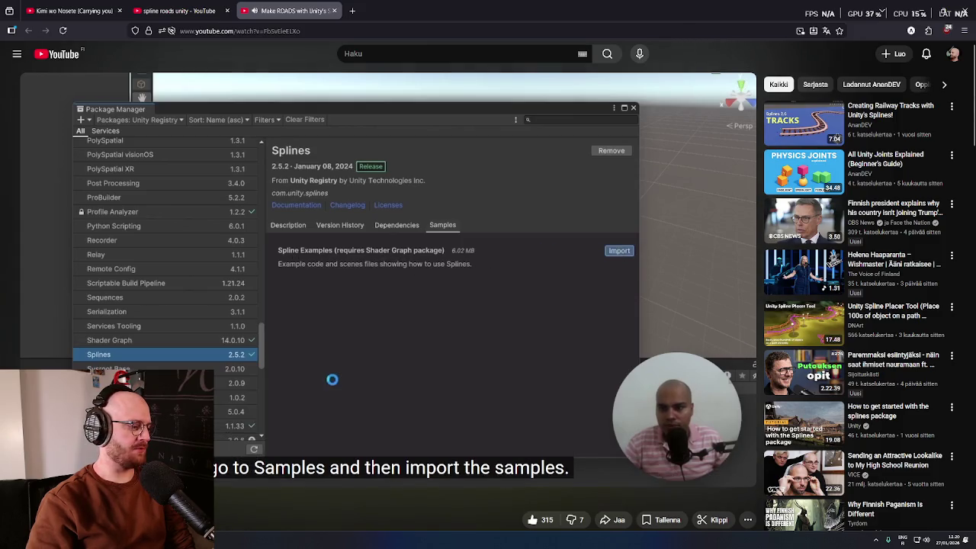
pyautogui.hotkey('alt', 'Tab')
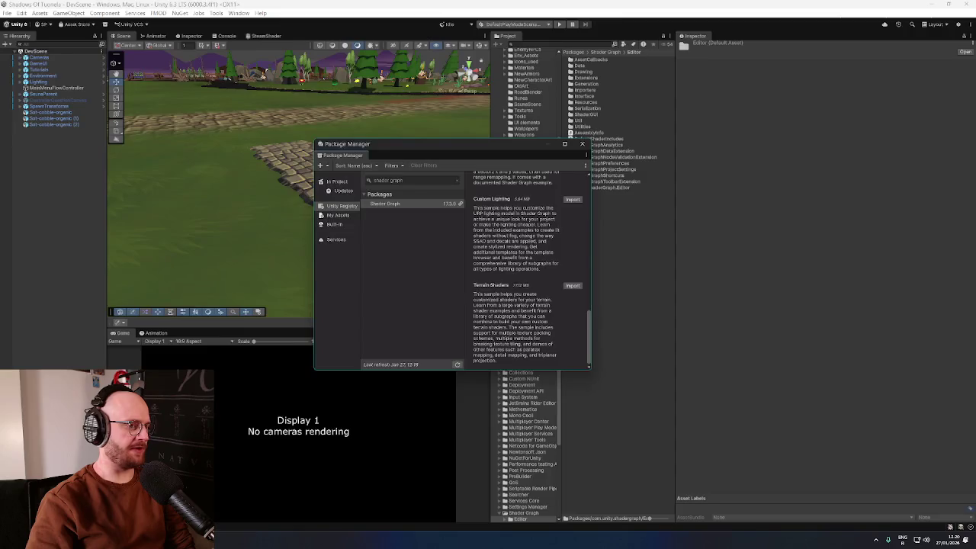
# Step: Check Shader Graph's Details, Version History, Dependencies and Samples tabs, then scroll the tutorial page
pyautogui.scroll(10, 513, 300)
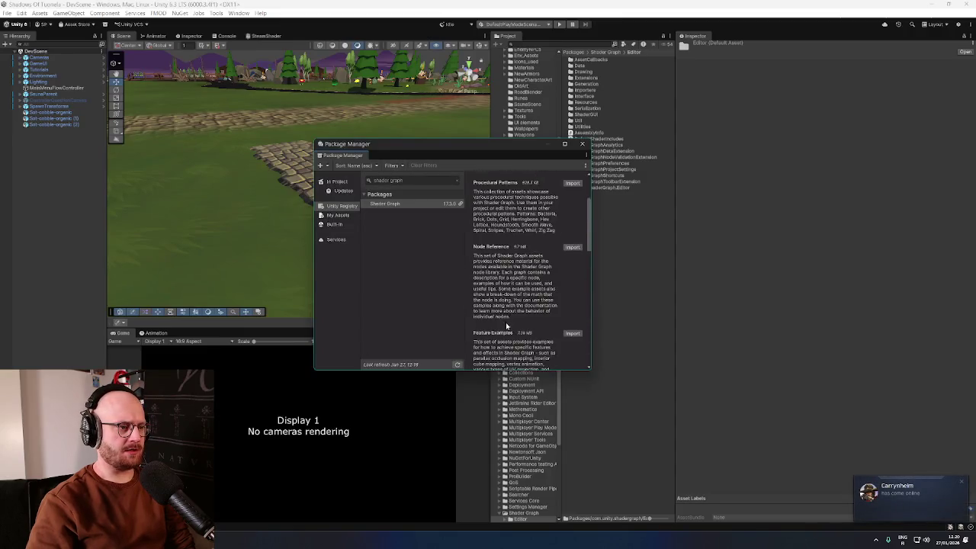
pyautogui.click(475, 239)
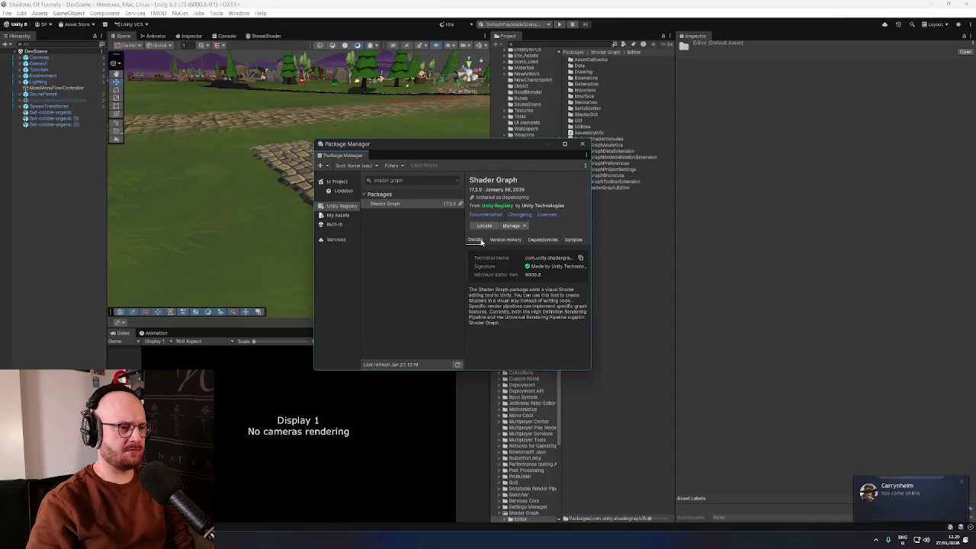
pyautogui.click(505, 240)
pyautogui.click(542, 240)
pyautogui.click(475, 240)
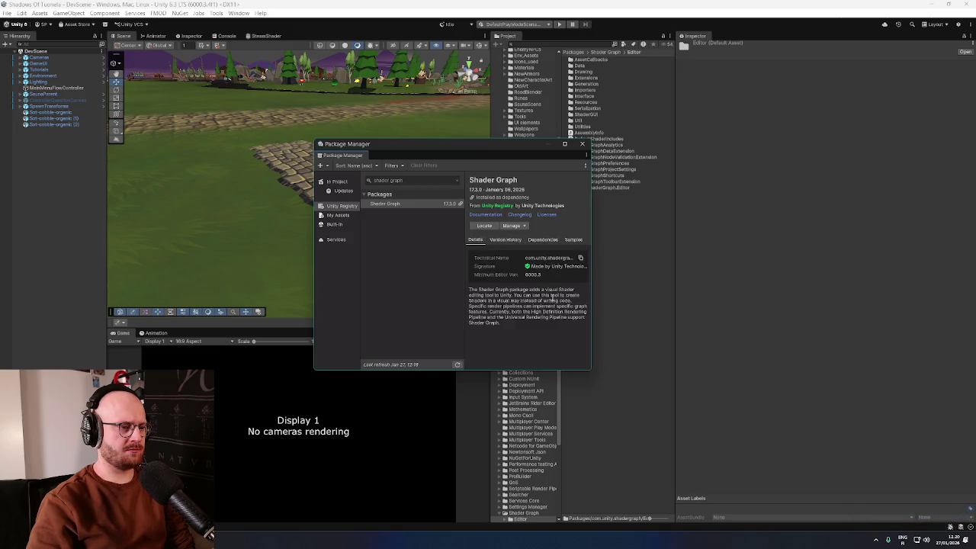
pyautogui.click(572, 241)
pyautogui.click(513, 240)
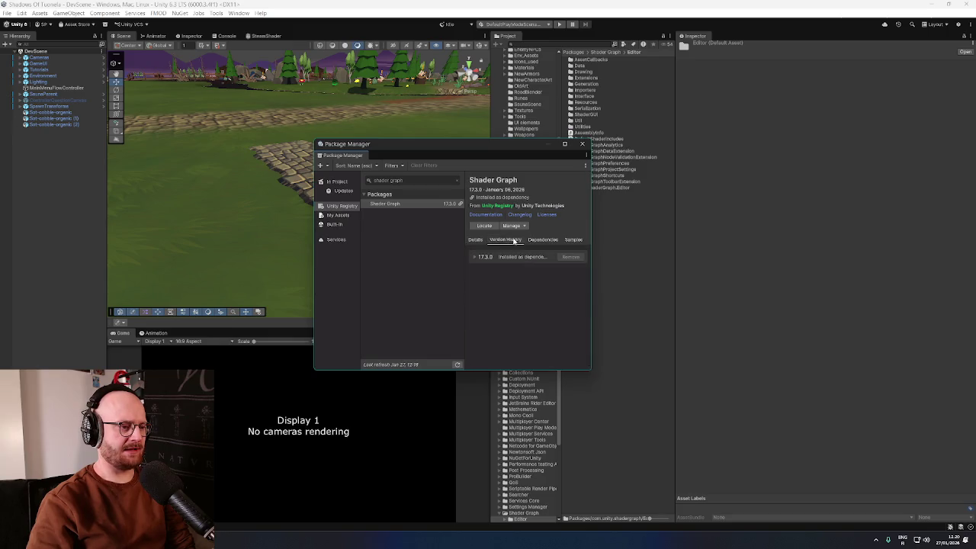
pyautogui.click(475, 241)
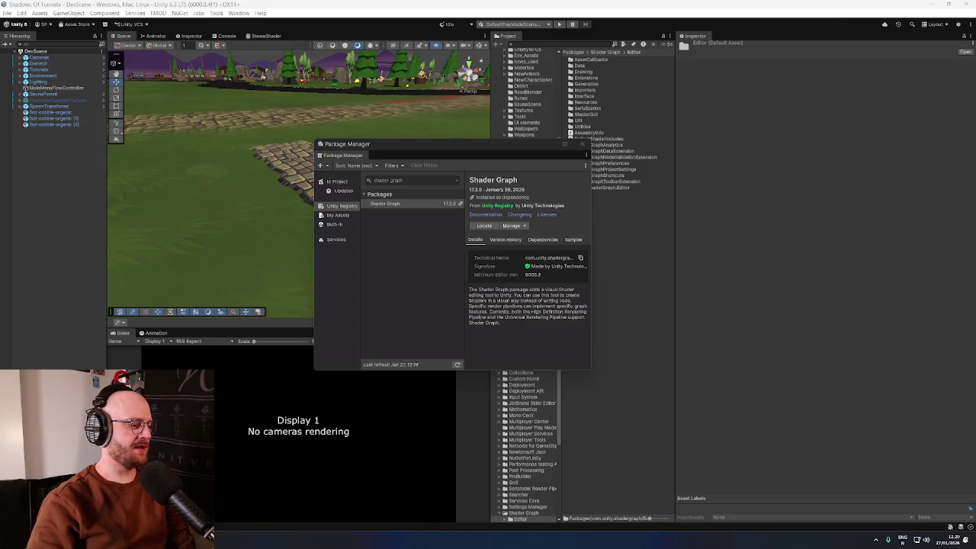
pyautogui.hotkey('alt', 'Tab')
pyautogui.scroll(-4, 447, 387)
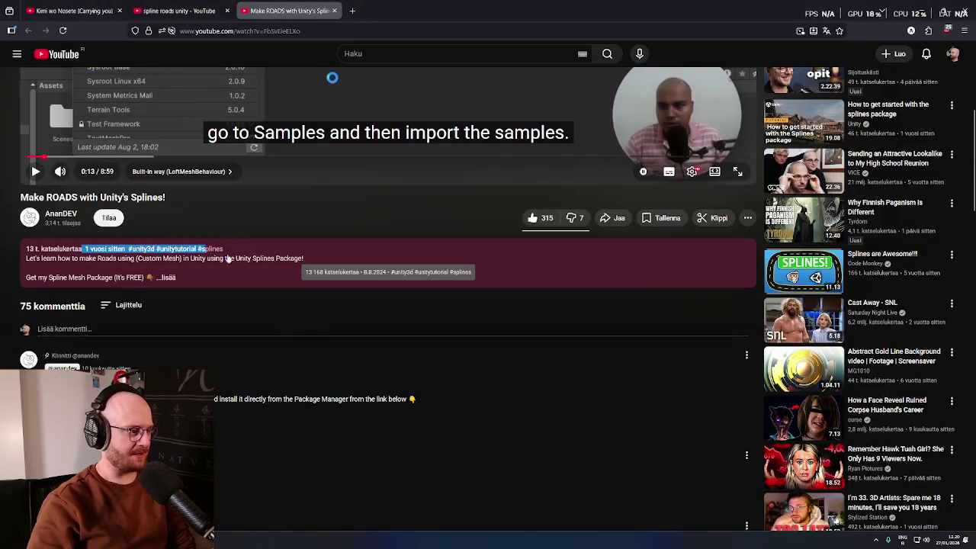
# Step: Autoscroll down through the tutorial's viewer comments, then return to Unity
pyautogui.middleClick(383, 319)
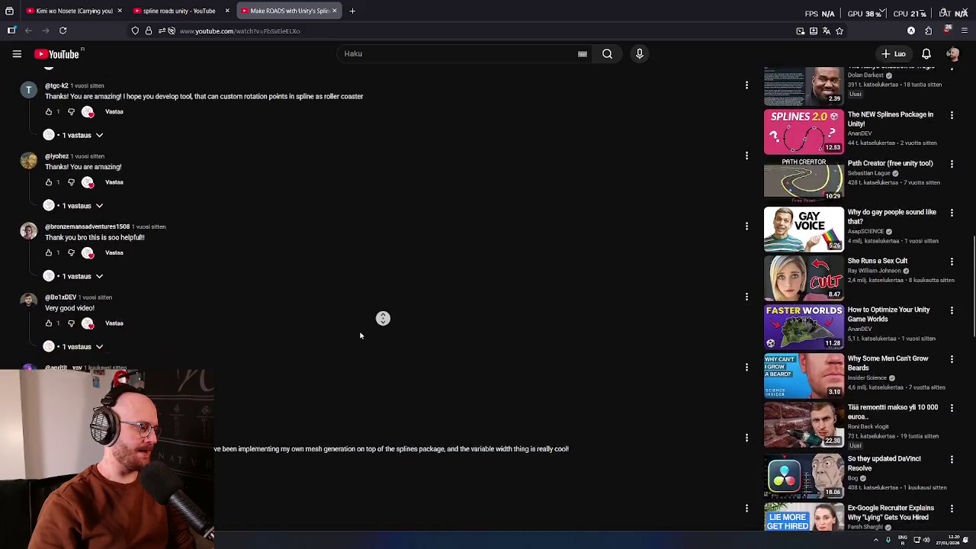
pyautogui.click(72, 280)
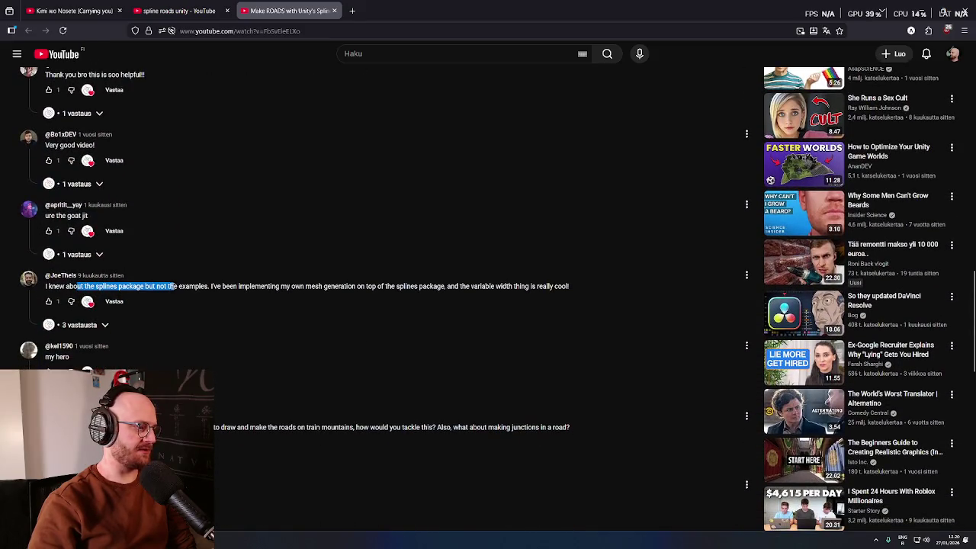
pyautogui.middleClick(213, 315)
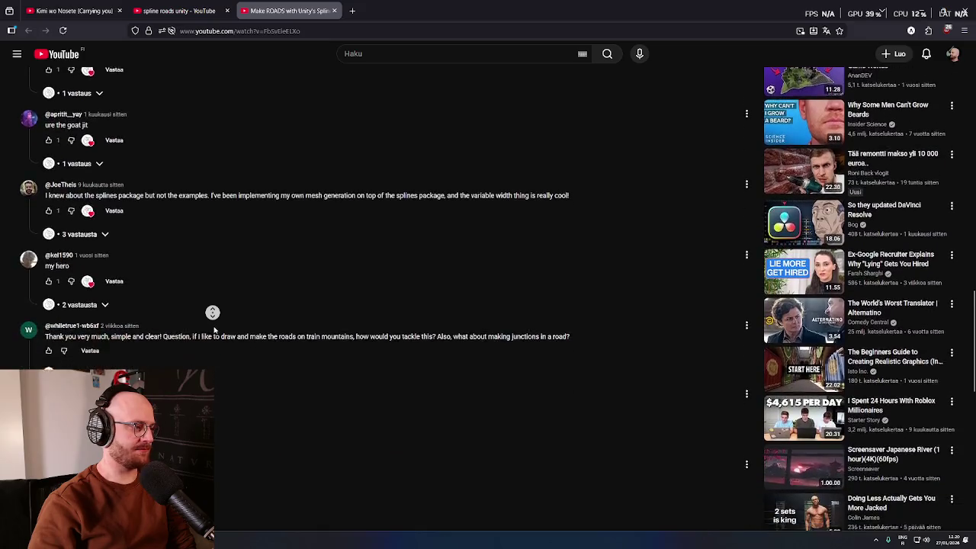
pyautogui.click(221, 346)
pyautogui.hotkey('alt', 'Tab')
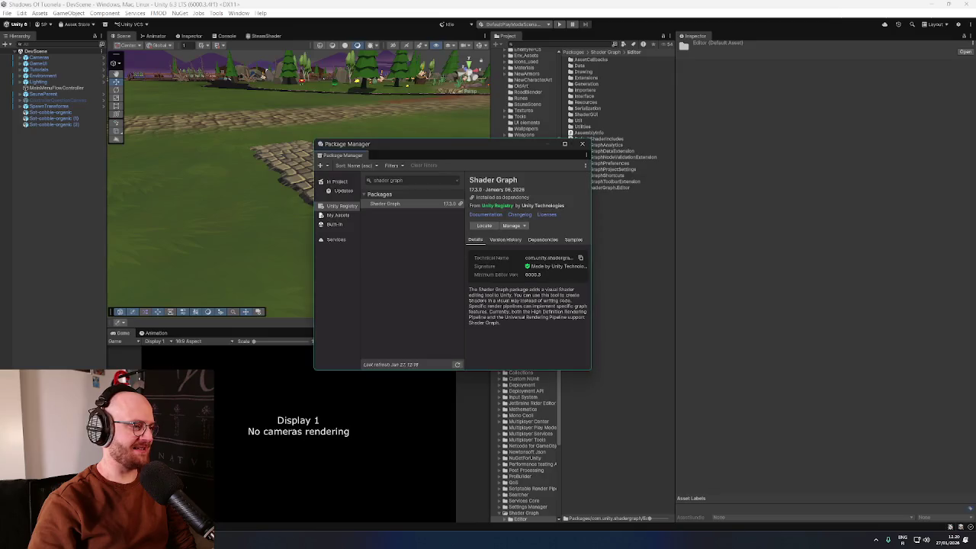
# Step: Search 'splines', select the Splines package, and import its Spline Examples sample
pyautogui.click(396, 181)
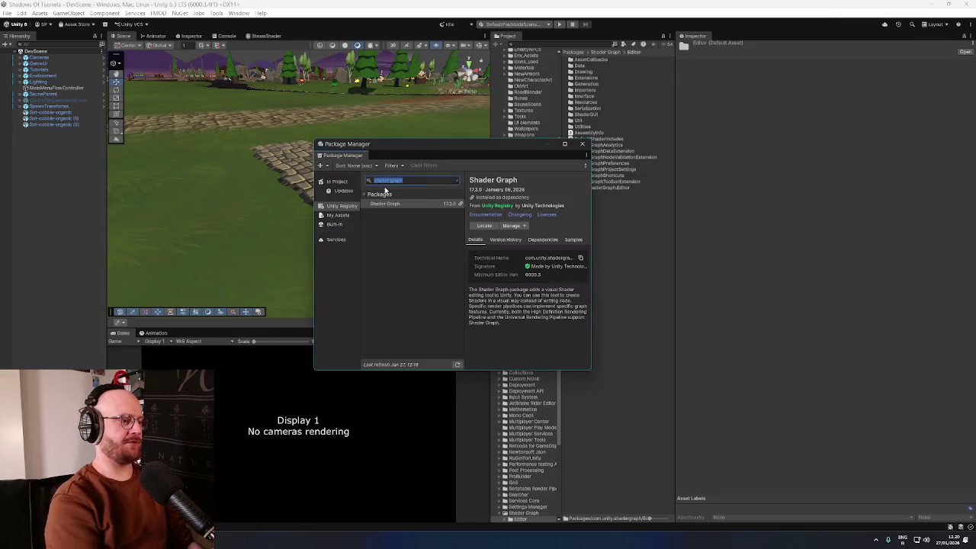
pyautogui.write('spline')
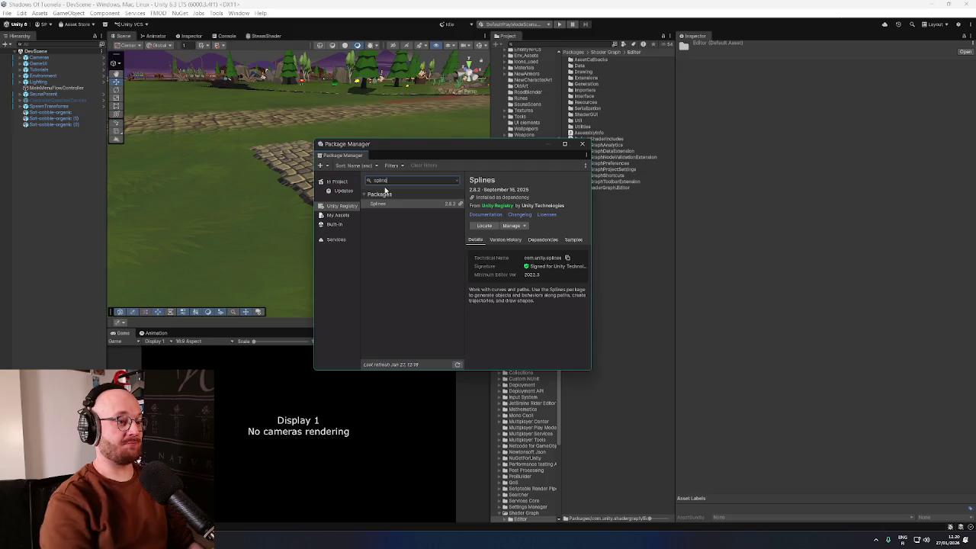
pyautogui.write('s')
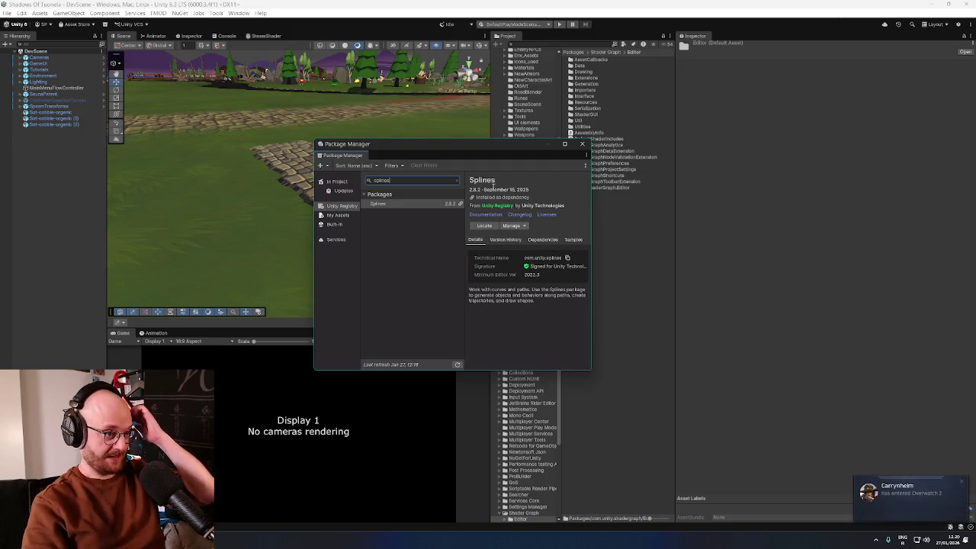
pyautogui.click(574, 241)
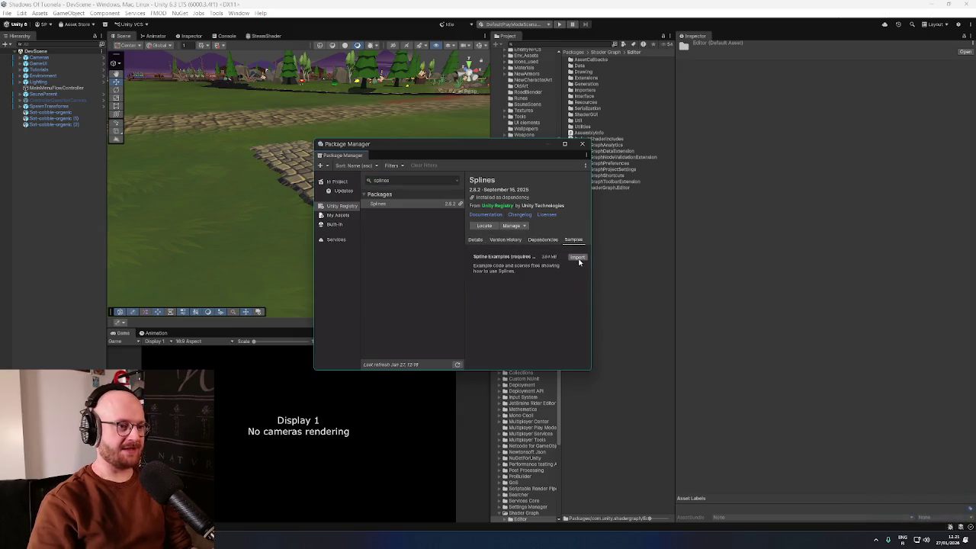
pyautogui.click(390, 205)
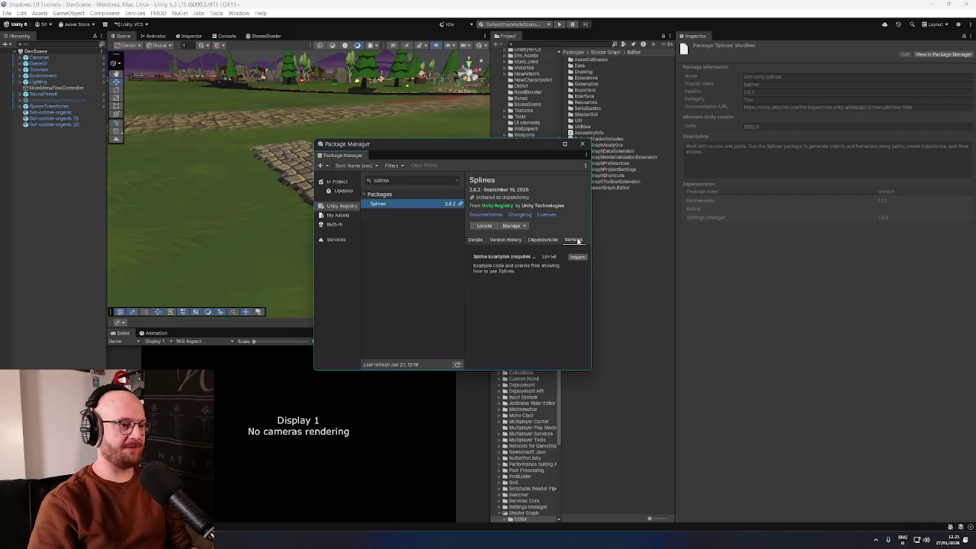
pyautogui.click(505, 239)
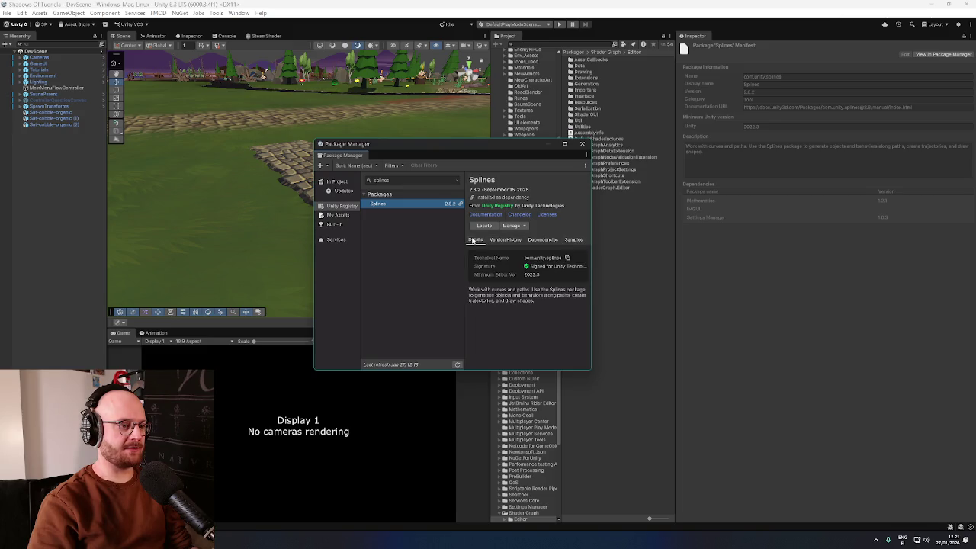
pyautogui.click(573, 240)
pyautogui.click(577, 258)
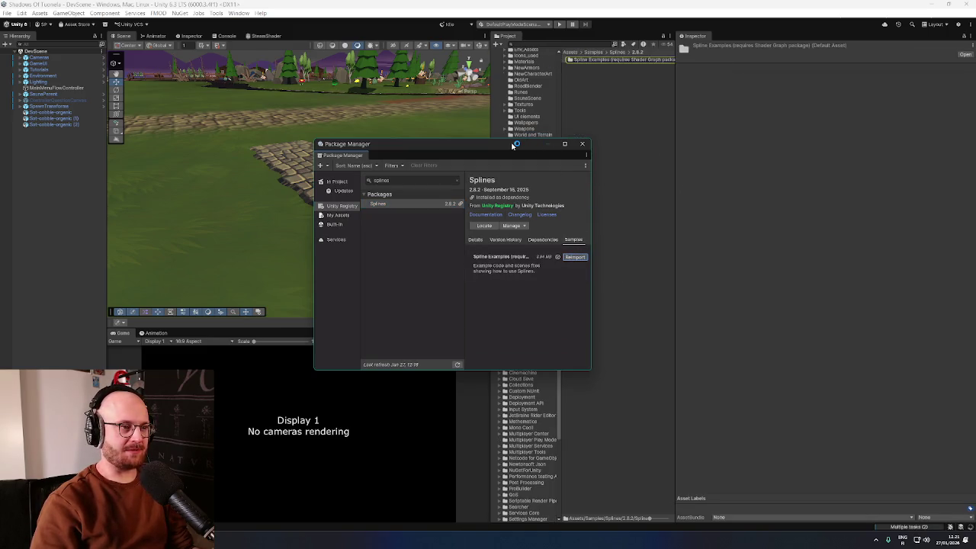
# Step: Close the Package Manager window
pyautogui.moveTo(514, 145); pyautogui.dragTo(494, 151)
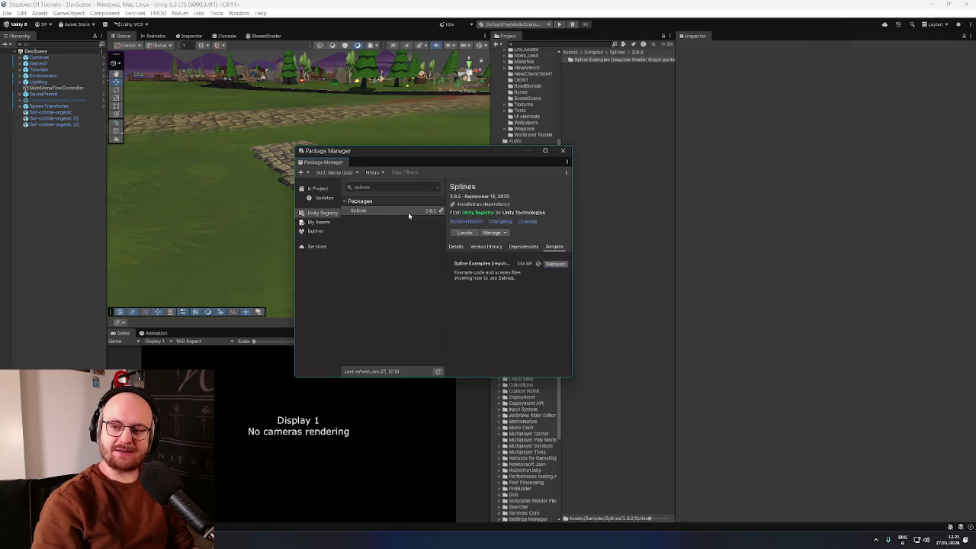
pyautogui.moveTo(499, 146)
pyautogui.mouseDown()
pyautogui.moveTo(488, 156)
pyautogui.moveTo(499, 153)
pyautogui.mouseUp()
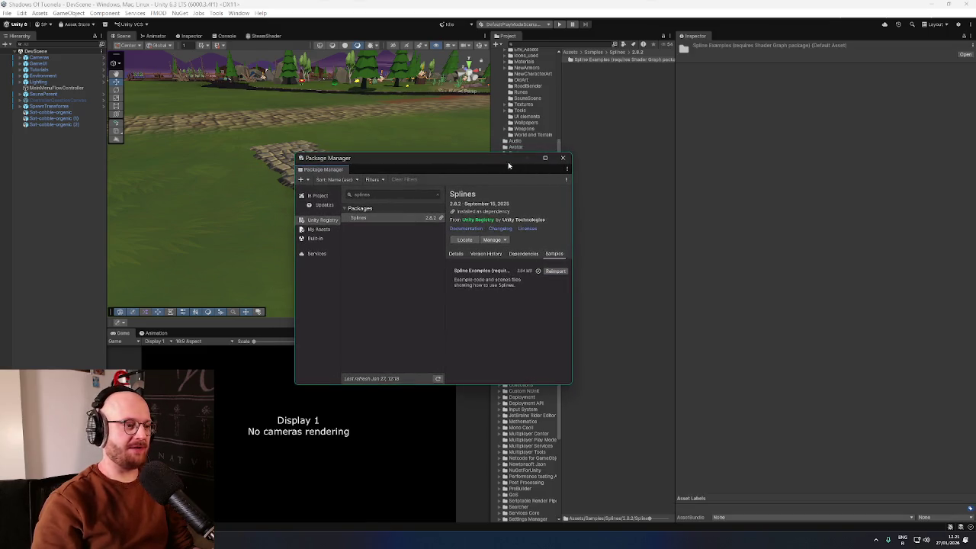
pyautogui.click(563, 159)
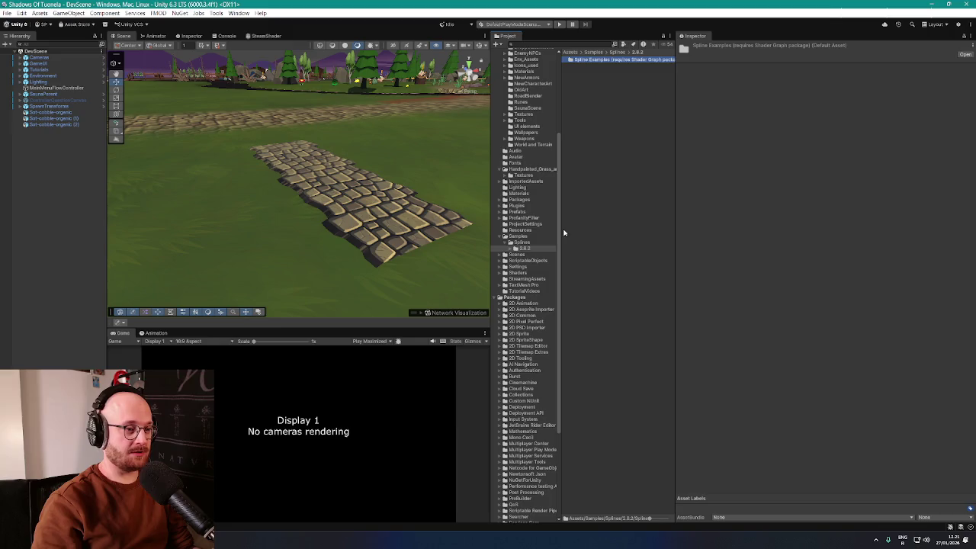
# Step: Open the imported Spline Examples folder and browse its subfolders, including Resources and Scenes
pyautogui.doubleClick(615, 60)
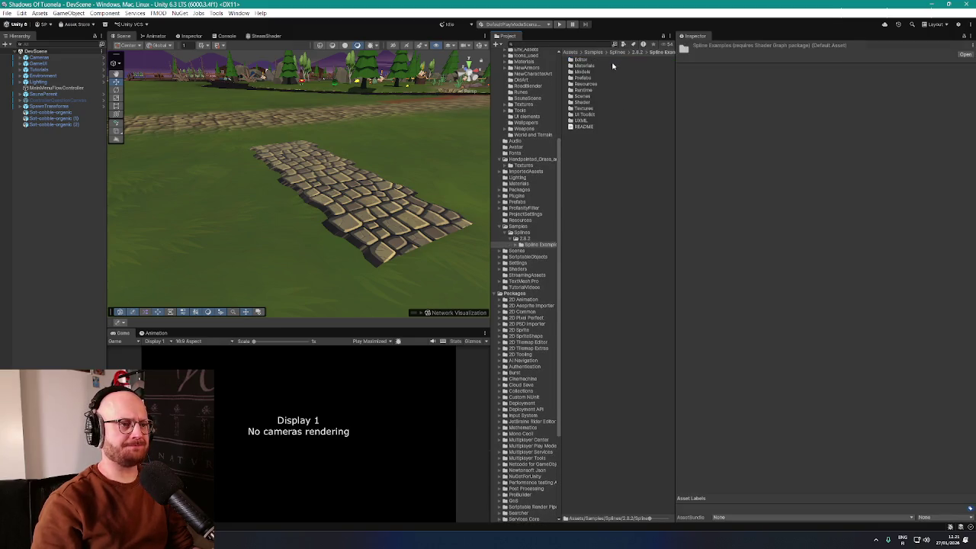
pyautogui.click(593, 151)
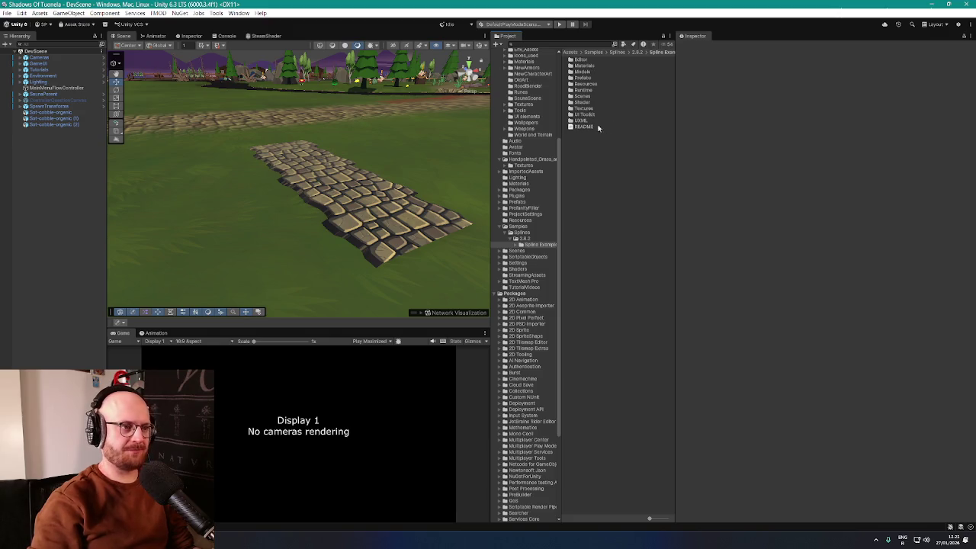
pyautogui.click(584, 84)
pyautogui.click(584, 66)
pyautogui.click(583, 72)
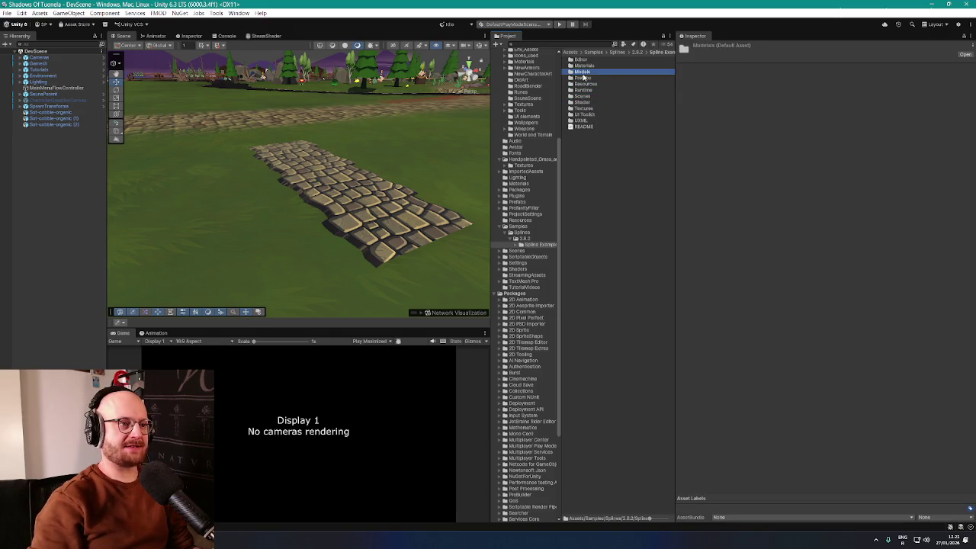
pyautogui.click(584, 84)
pyautogui.click(581, 97)
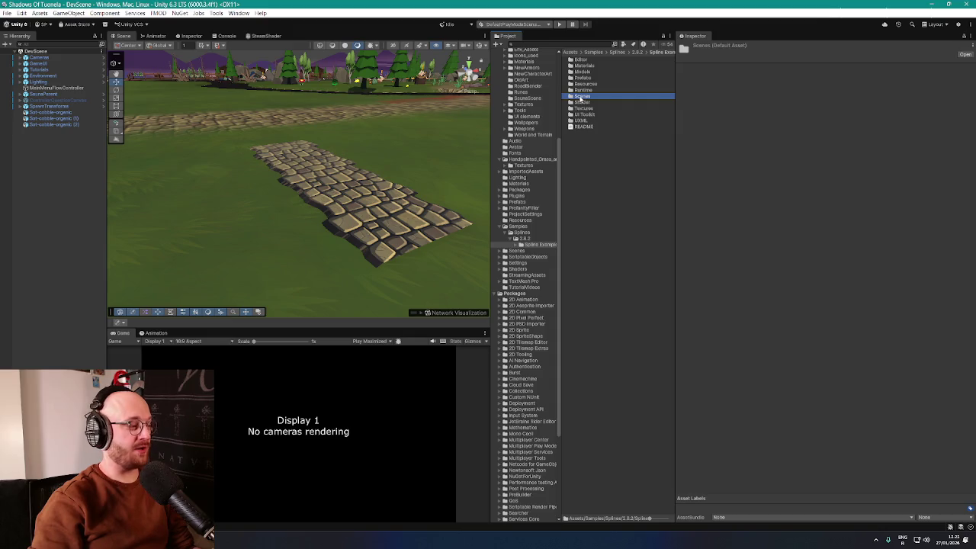
pyautogui.click(605, 136)
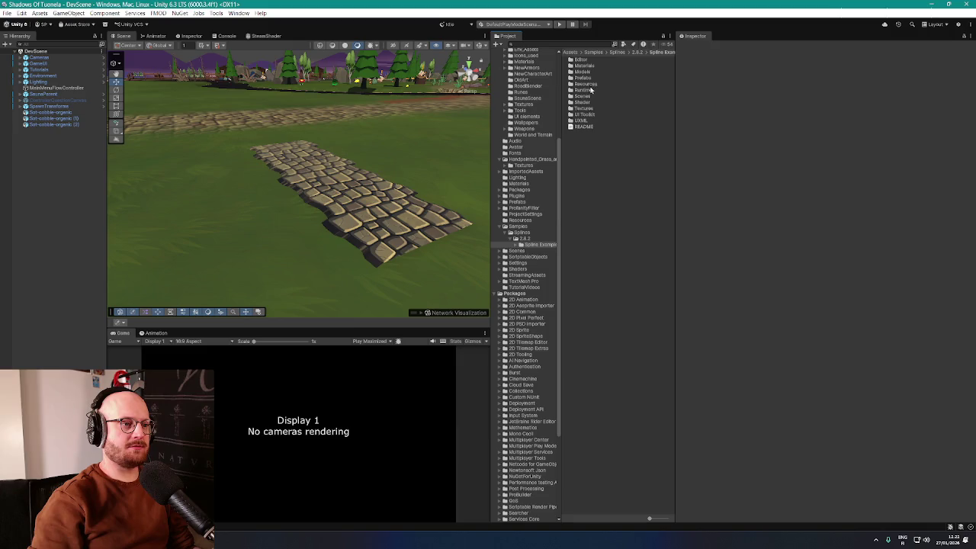
pyautogui.hotkey('alt', 'Tab')
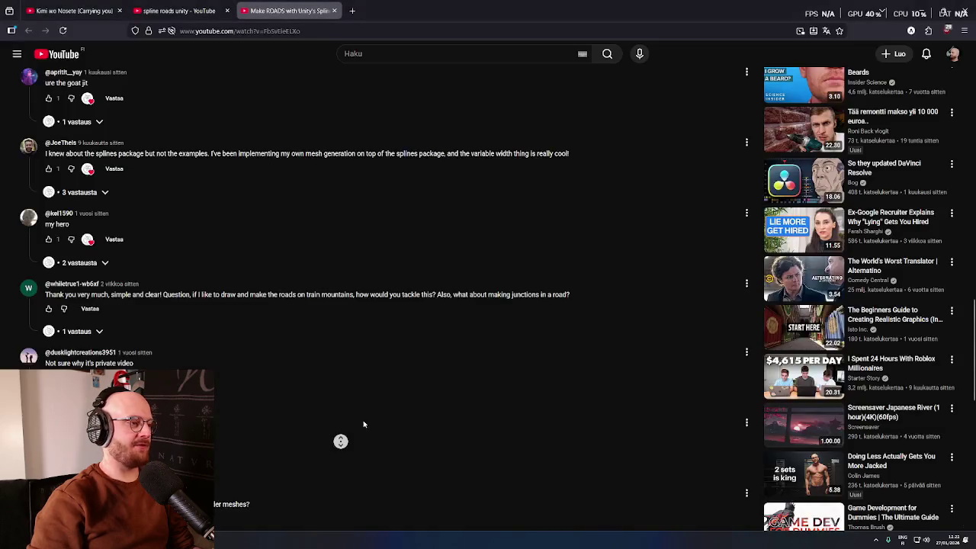
# Step: Play the tutorial until it opens the Runtime folder, then pause it
pyautogui.scroll(10, 269, 296)
pyautogui.click(268, 297)
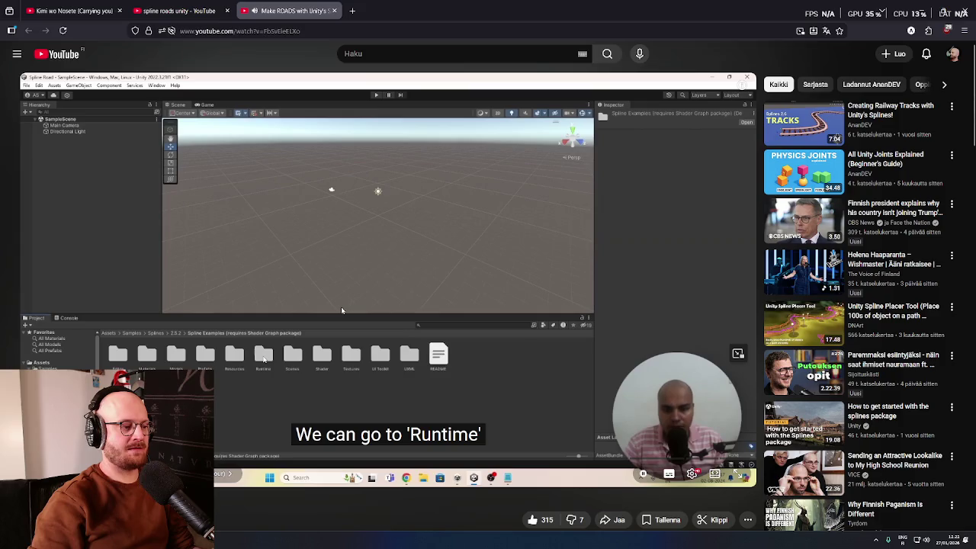
pyautogui.press('space')
pyautogui.hotkey('alt', 'Tab')
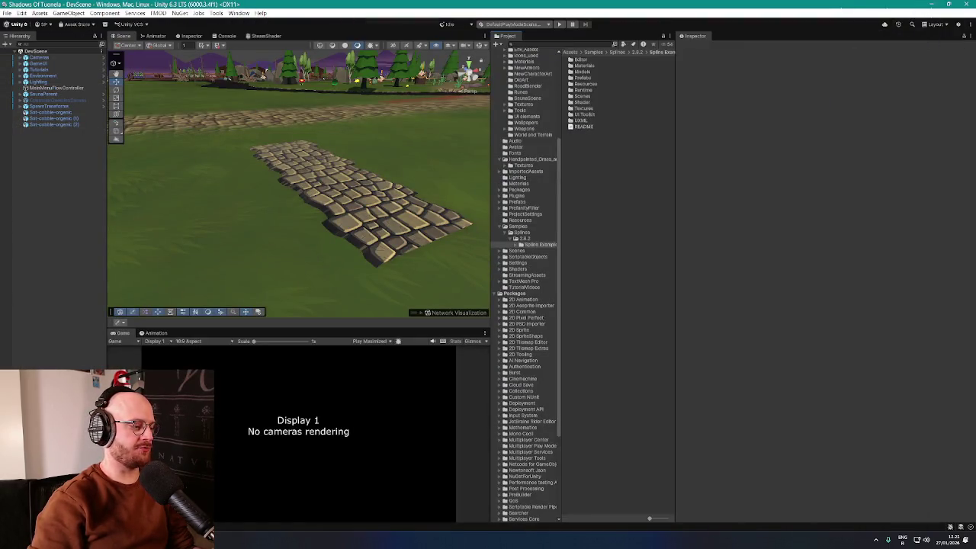
# Step: Open the Runtime examples folder and select the LoftRoadBehaviour script
pyautogui.hotkey('alt', 'Tab')
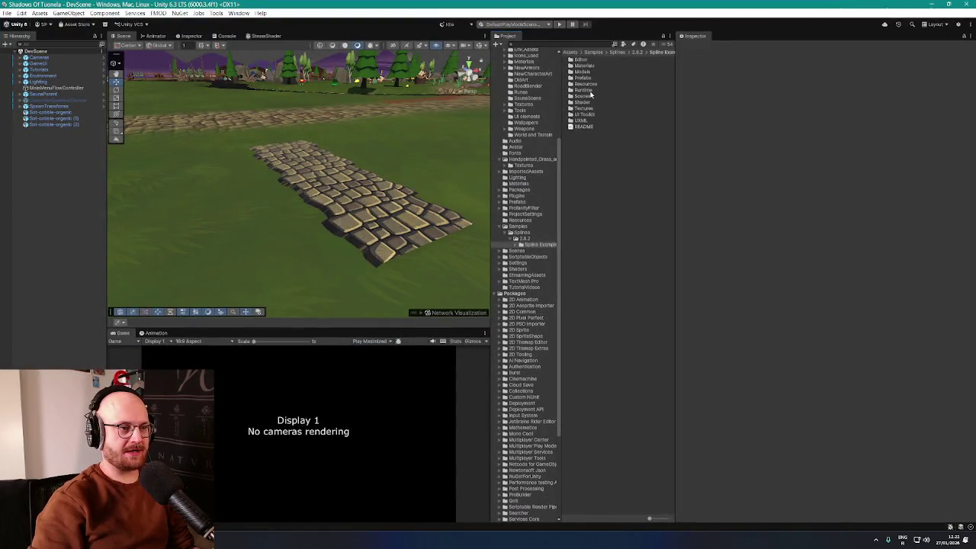
pyautogui.doubleClick(589, 91)
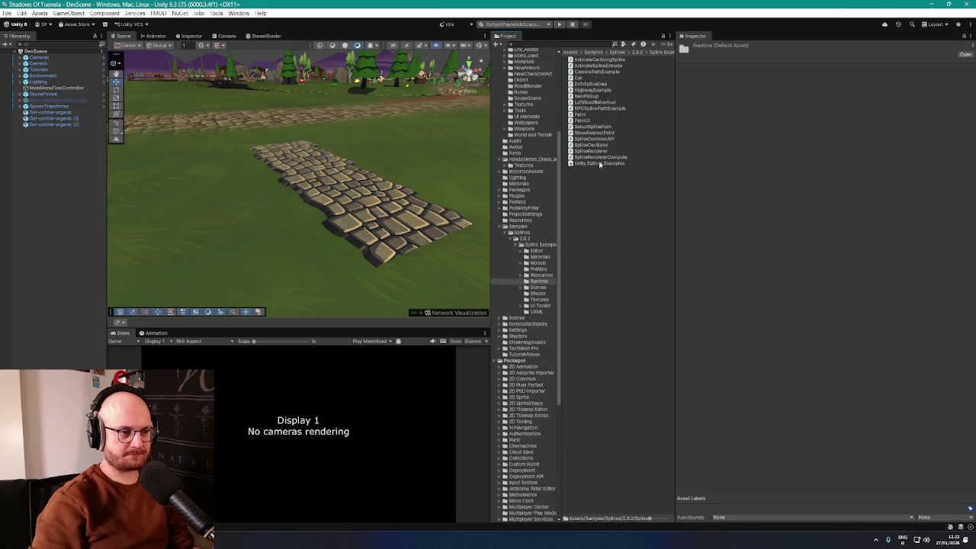
pyautogui.click(596, 104)
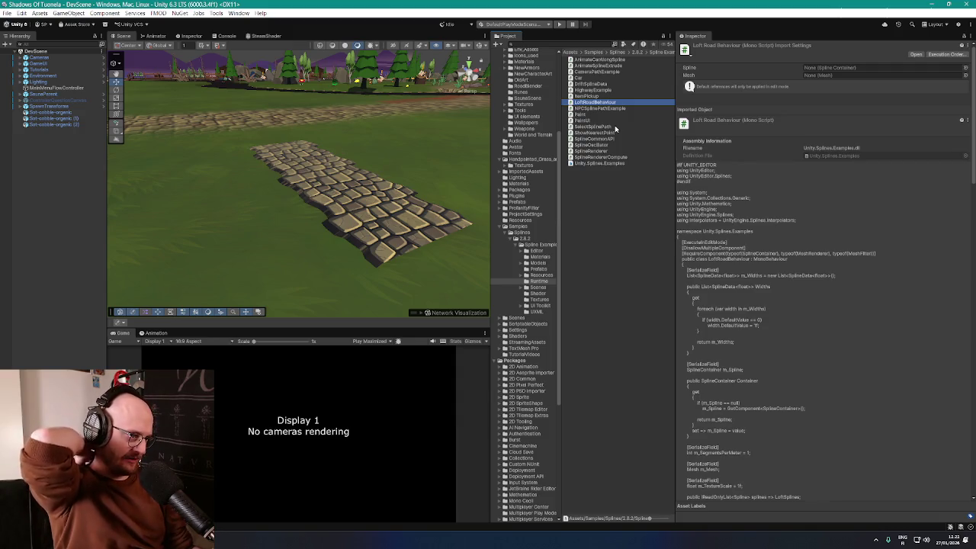
# Step: Create an empty GameObject named TestRoad in the Hierarchy, viewing it beside the cobblestone patch
pyautogui.rightClick(38, 160)
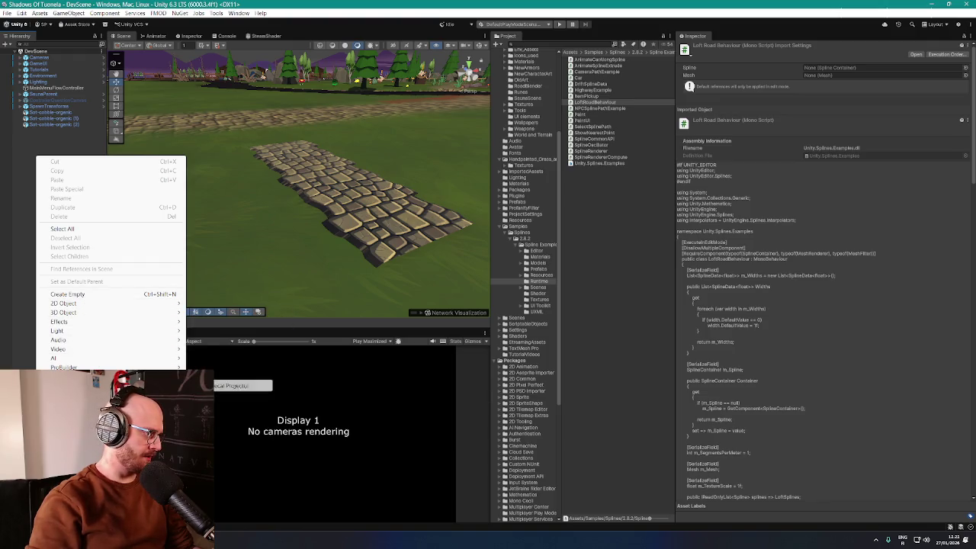
pyautogui.click(84, 294)
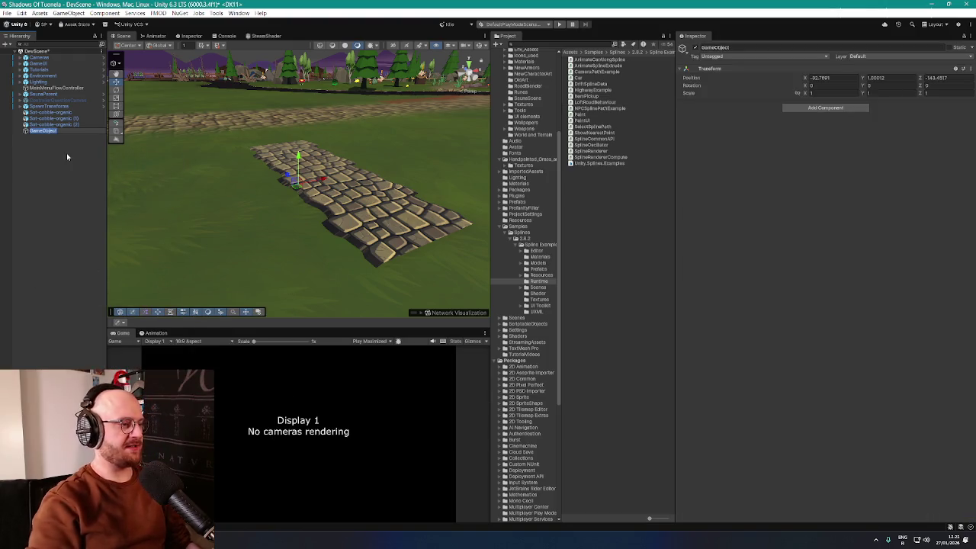
pyautogui.write('Soad')
pyautogui.press('Return')
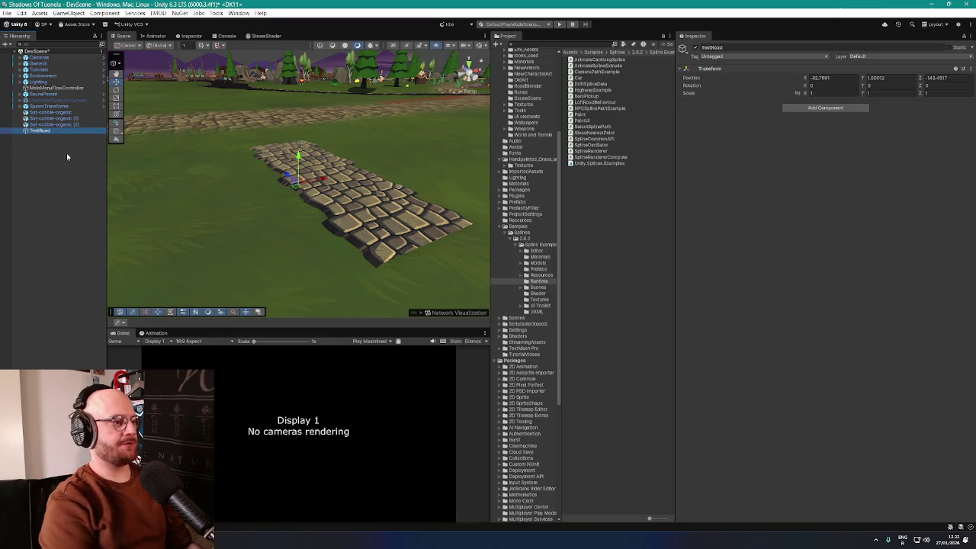
pyautogui.moveTo(343, 175)
pyautogui.mouseDown()
pyautogui.moveTo(404, 170)
pyautogui.moveTo(311, 163)
pyautogui.mouseUp()
pyautogui.moveTo(453, 157); pyautogui.dragTo(290, 172)
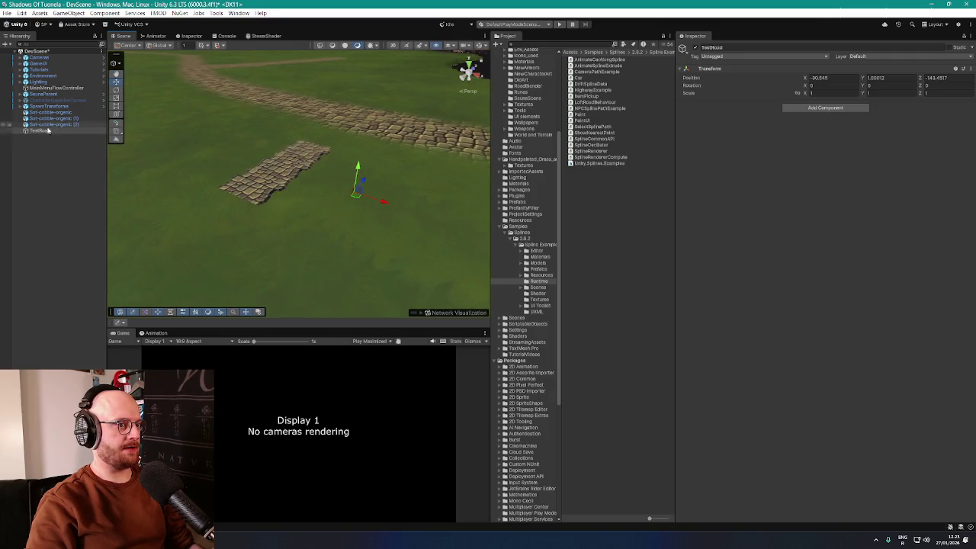
pyautogui.rightClick(43, 131)
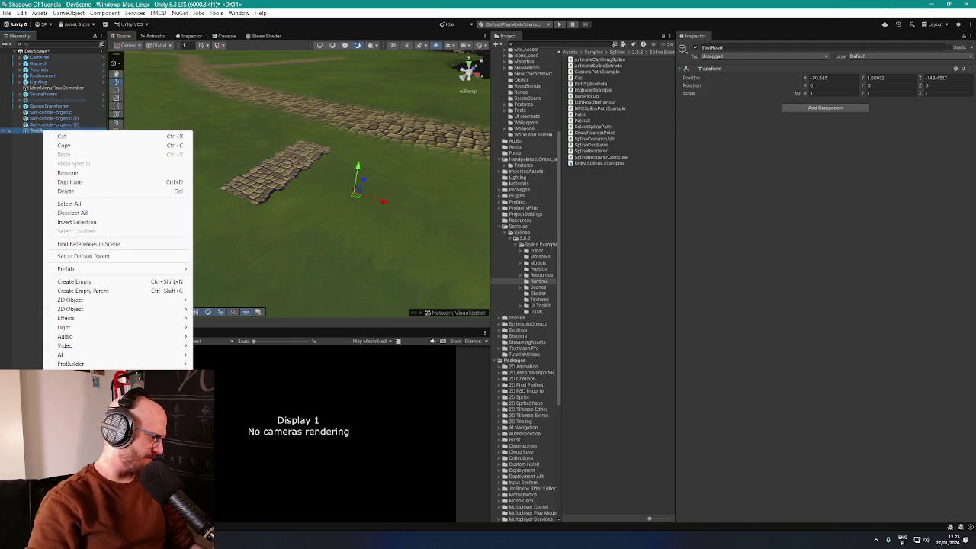
# Step: Start a new spline with the Draw Splines Tool and bring the road area into view
pyautogui.moveTo(115, 391)
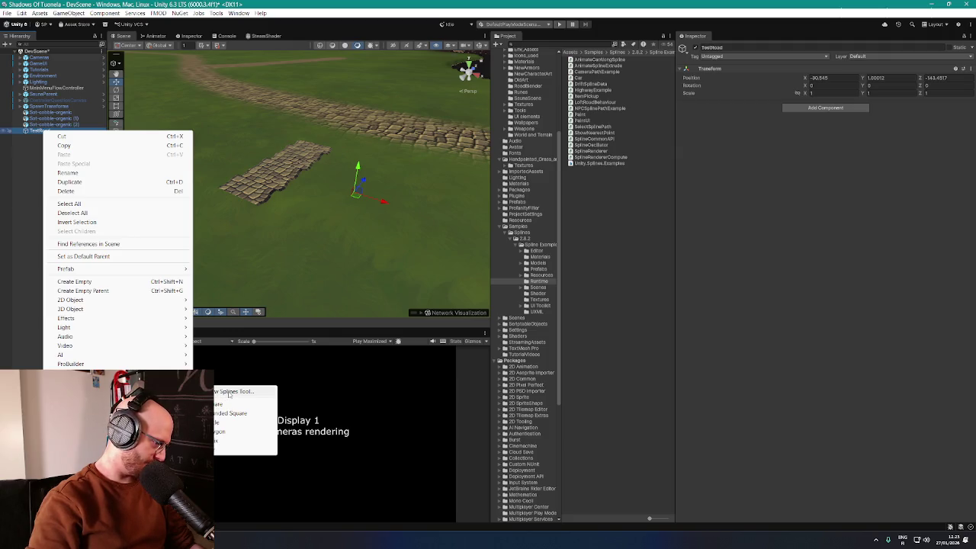
pyautogui.click(229, 393)
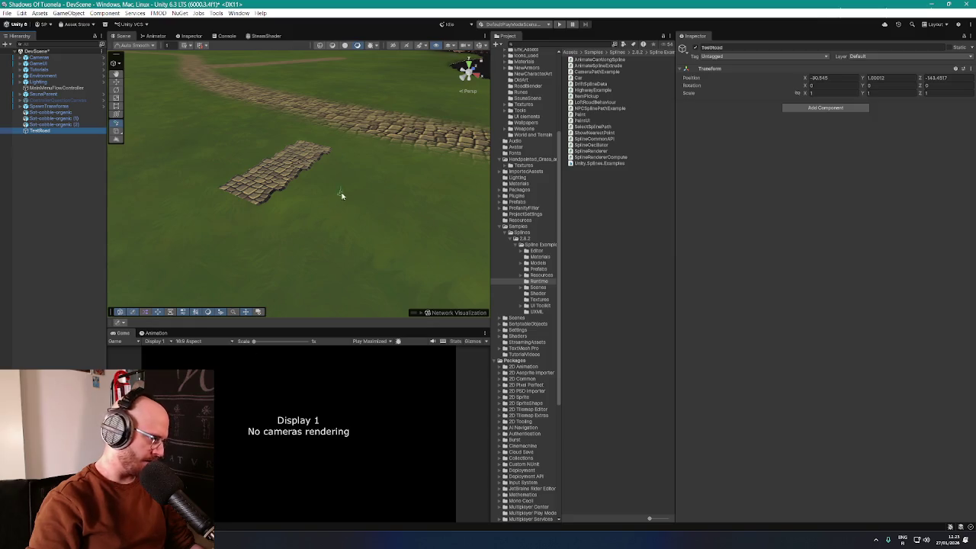
pyautogui.moveTo(377, 159)
pyautogui.mouseDown()
pyautogui.moveTo(218, 103)
pyautogui.moveTo(539, 122)
pyautogui.moveTo(403, 116)
pyautogui.moveTo(387, 149)
pyautogui.moveTo(463, 163)
pyautogui.moveTo(439, 181)
pyautogui.mouseUp()
pyautogui.scroll(-2, 340, 205)
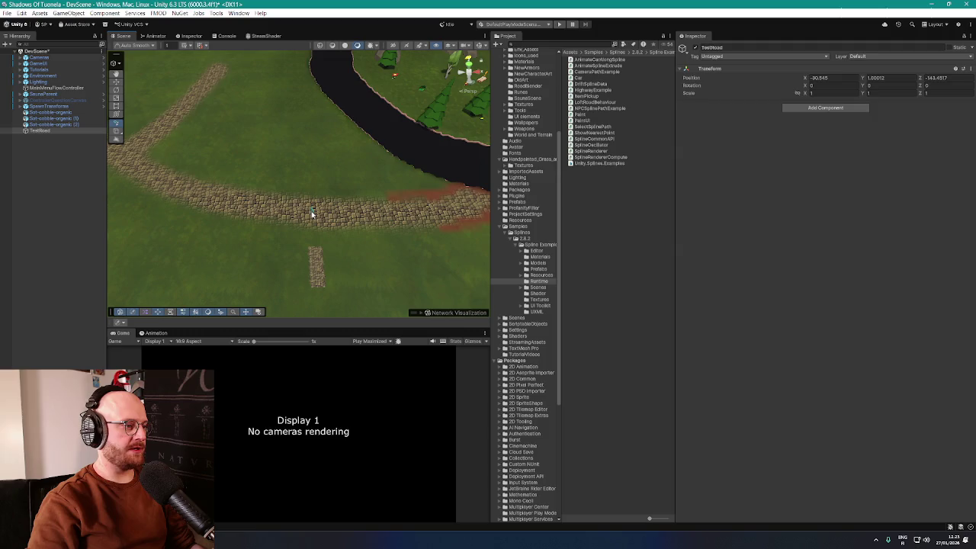
# Step: Place spline knots along the cobblestone path, from its top to its left end
pyautogui.click(119, 160)
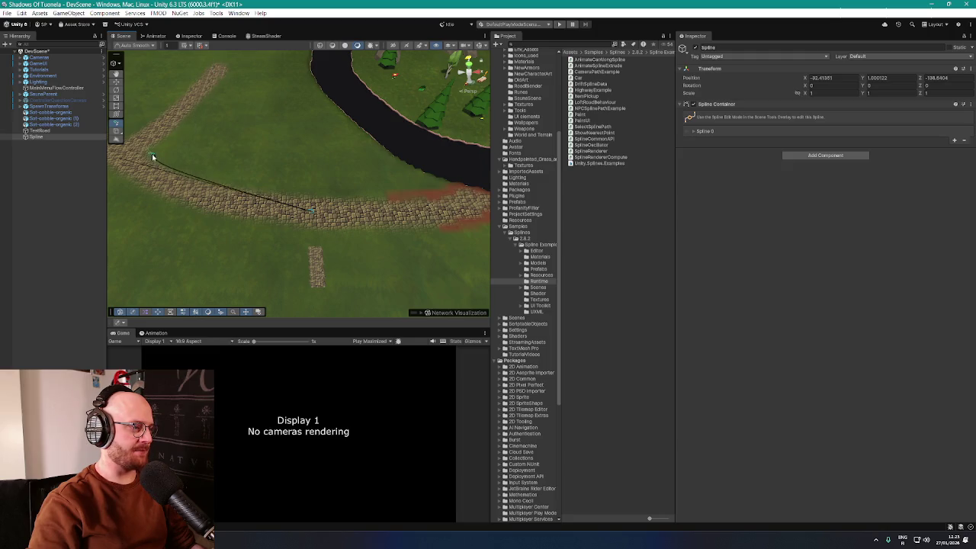
pyautogui.moveTo(216, 71); pyautogui.dragTo(220, 162)
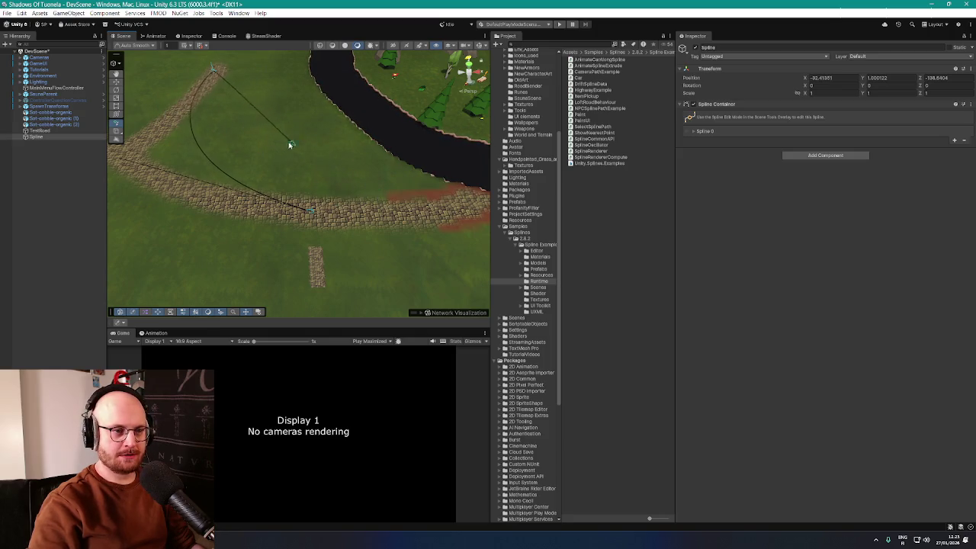
pyautogui.moveTo(287, 146)
pyautogui.mouseDown()
pyautogui.moveTo(257, 102)
pyautogui.moveTo(342, 153)
pyautogui.moveTo(235, 79)
pyautogui.mouseUp()
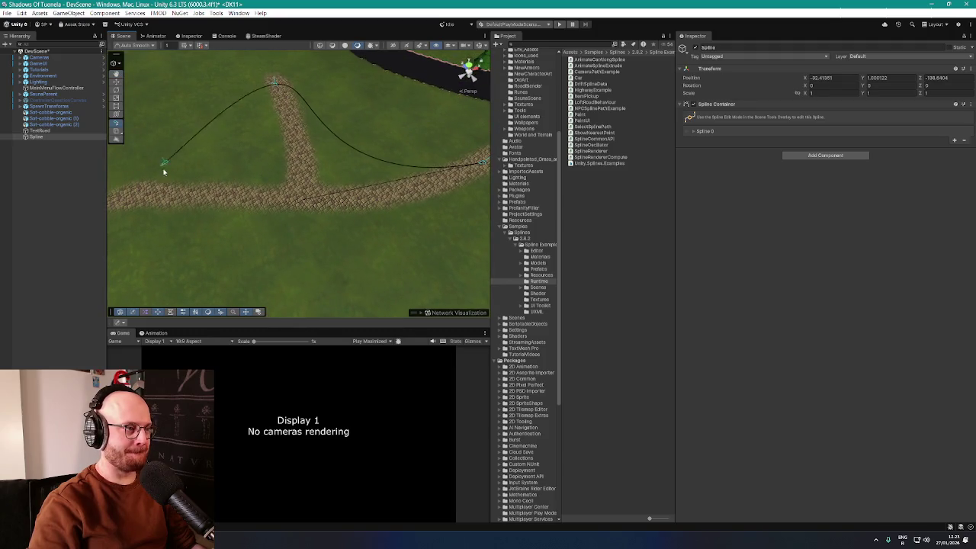
pyautogui.moveTo(144, 211)
pyautogui.mouseDown()
pyautogui.moveTo(240, 183)
pyautogui.moveTo(206, 194)
pyautogui.moveTo(322, 183)
pyautogui.moveTo(283, 178)
pyautogui.moveTo(240, 236)
pyautogui.moveTo(172, 212)
pyautogui.mouseUp()
pyautogui.click(172, 212)
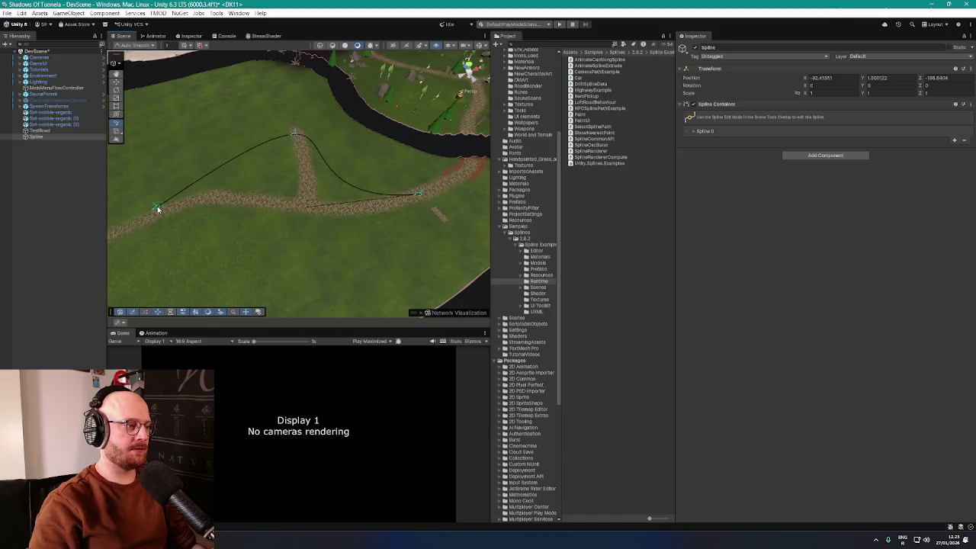
pyautogui.moveTo(157, 255)
pyautogui.mouseDown()
pyautogui.moveTo(152, 232)
pyautogui.moveTo(124, 257)
pyautogui.moveTo(222, 183)
pyautogui.mouseUp()
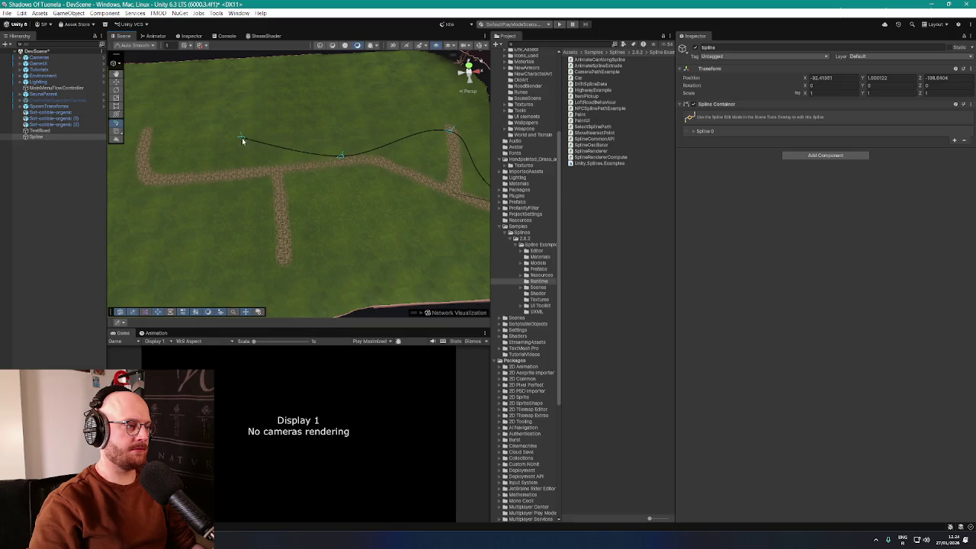
pyautogui.moveTo(241, 138)
pyautogui.mouseDown()
pyautogui.moveTo(205, 137)
pyautogui.moveTo(117, 255)
pyautogui.moveTo(124, 187)
pyautogui.moveTo(115, 198)
pyautogui.moveTo(240, 165)
pyautogui.mouseUp()
# Step: Move the spline's end knot onto the path and add a knot further up the side path
pyautogui.scroll(-5, 118, 199)
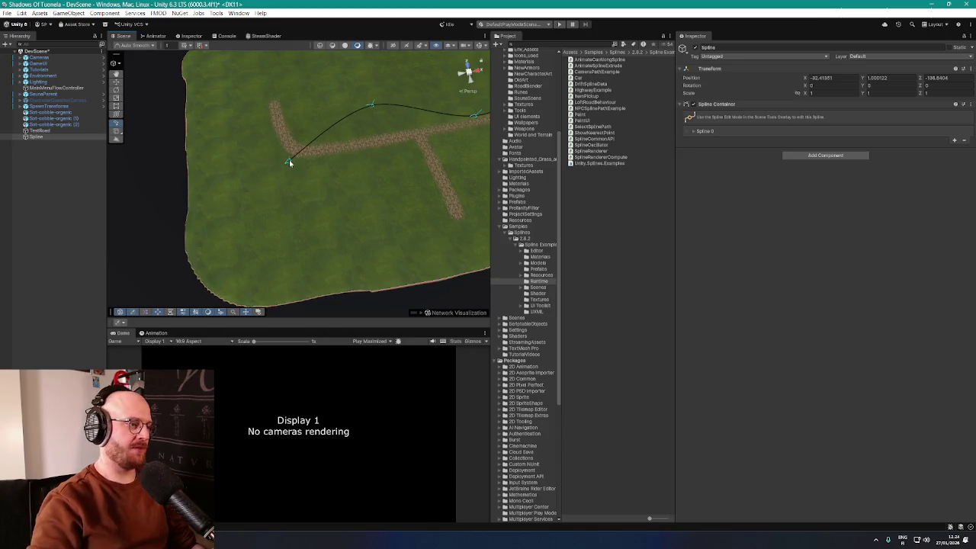
pyautogui.moveTo(289, 160)
pyautogui.mouseDown()
pyautogui.moveTo(305, 157)
pyautogui.moveTo(276, 135)
pyautogui.moveTo(304, 156)
pyautogui.mouseUp()
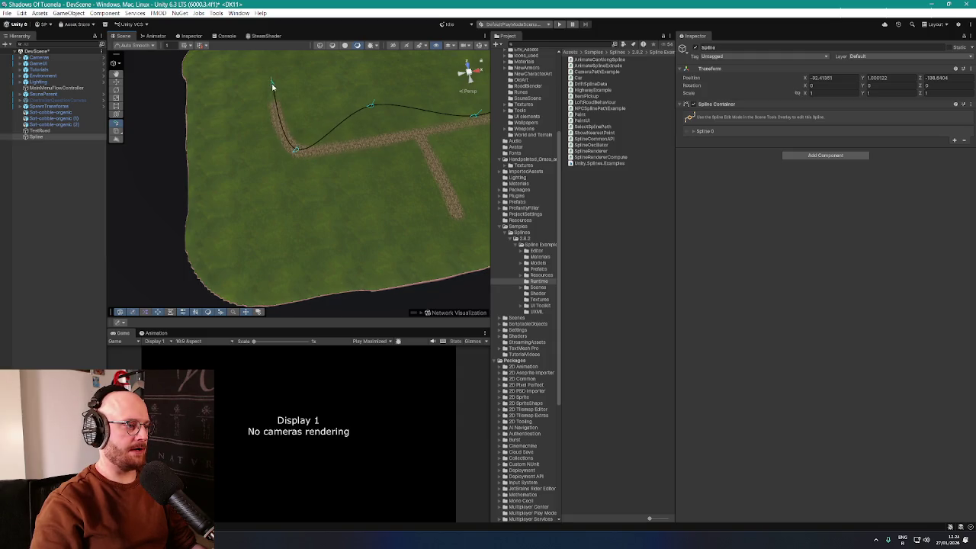
pyautogui.click(267, 83)
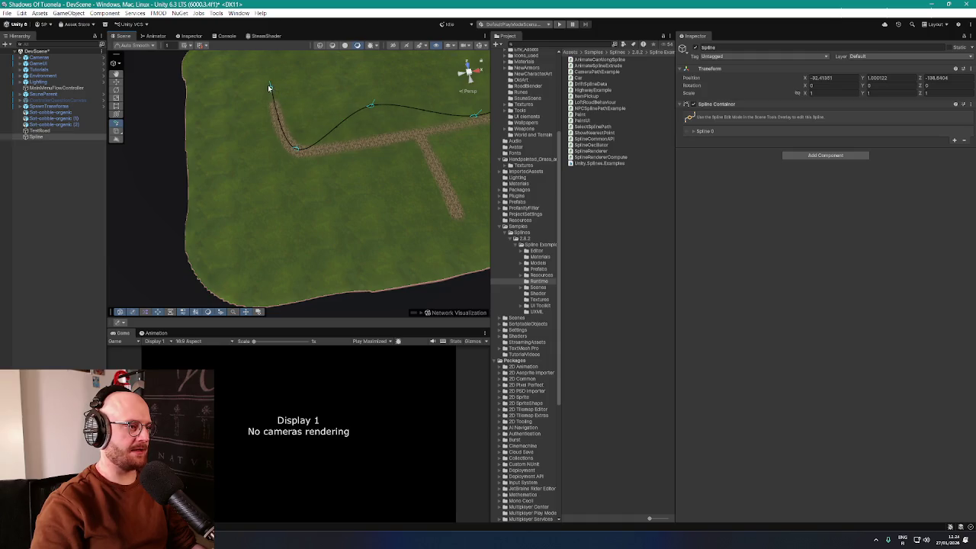
# Step: Stop drawing the spline at its last knot and deselect it
pyautogui.rightClick(268, 87)
pyautogui.press('Escape')
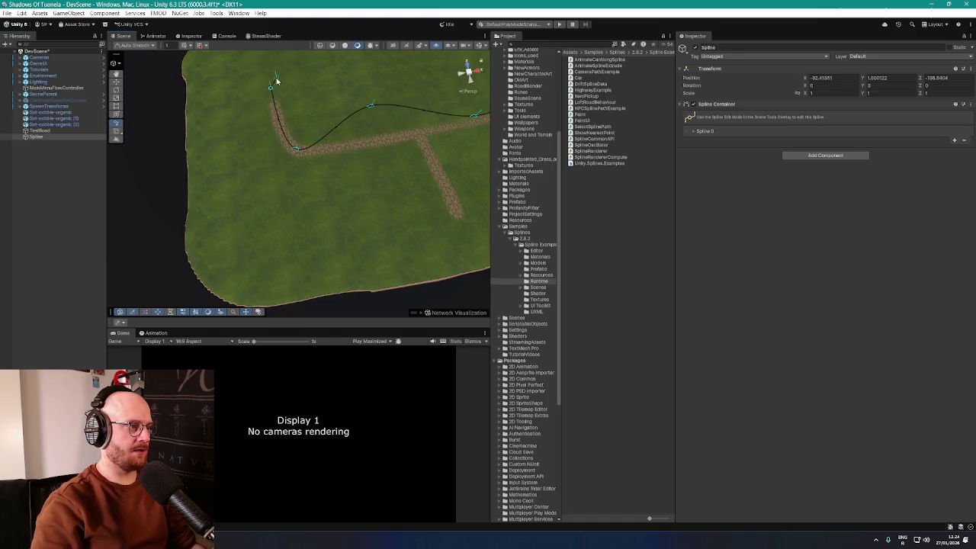
pyautogui.rightClick(276, 71)
pyautogui.press('Escape')
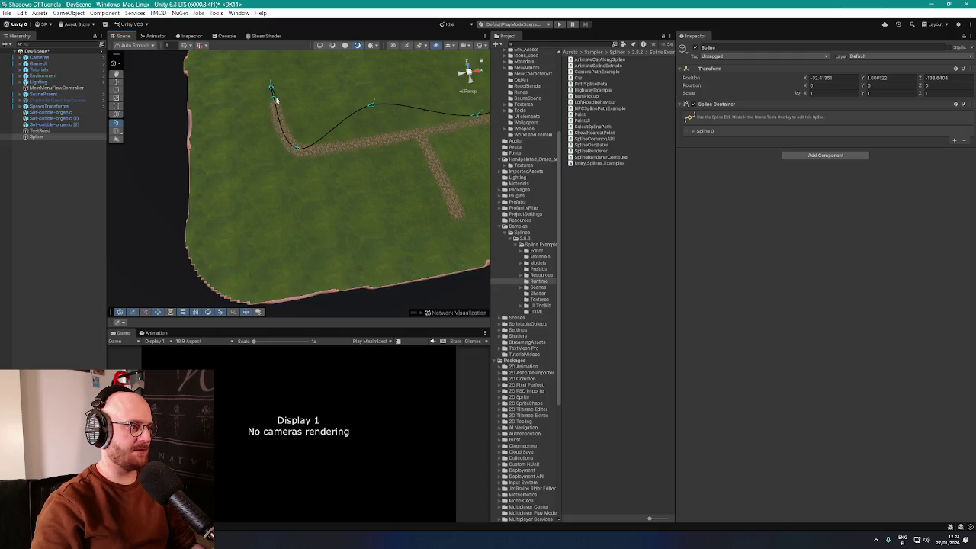
pyautogui.rightClick(270, 89)
pyautogui.press('Escape')
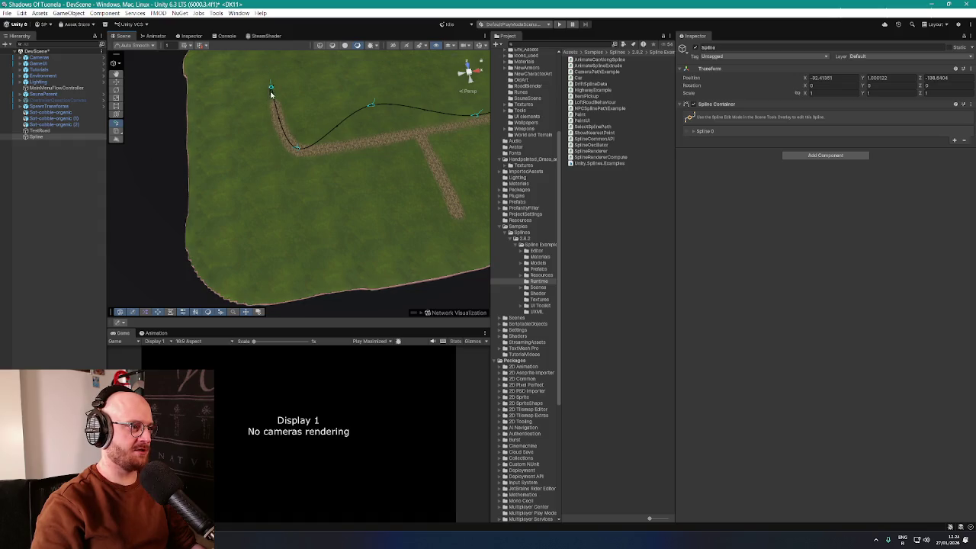
pyautogui.click(270, 88)
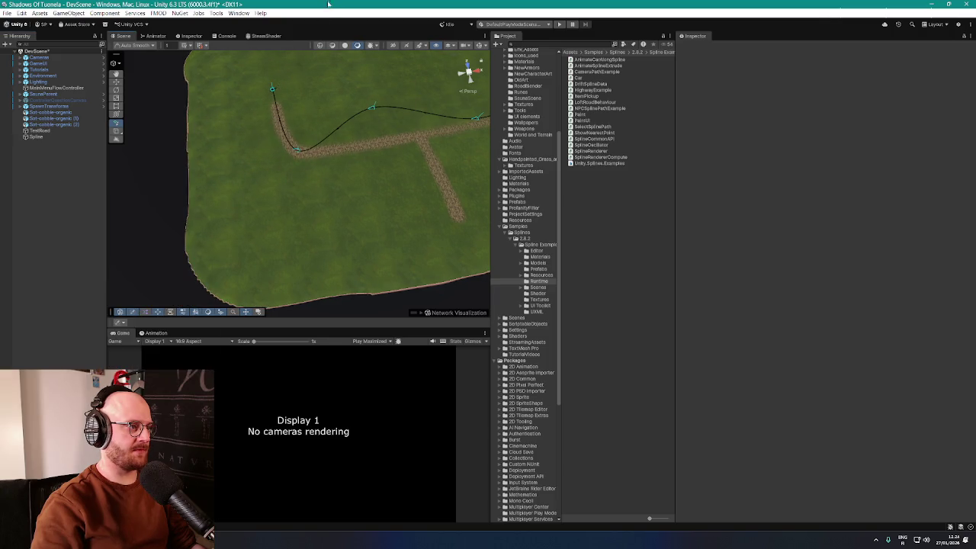
pyautogui.moveTo(415, 54)
pyautogui.mouseDown()
pyautogui.moveTo(419, 82)
pyautogui.moveTo(403, 89)
pyautogui.moveTo(392, 124)
pyautogui.mouseUp()
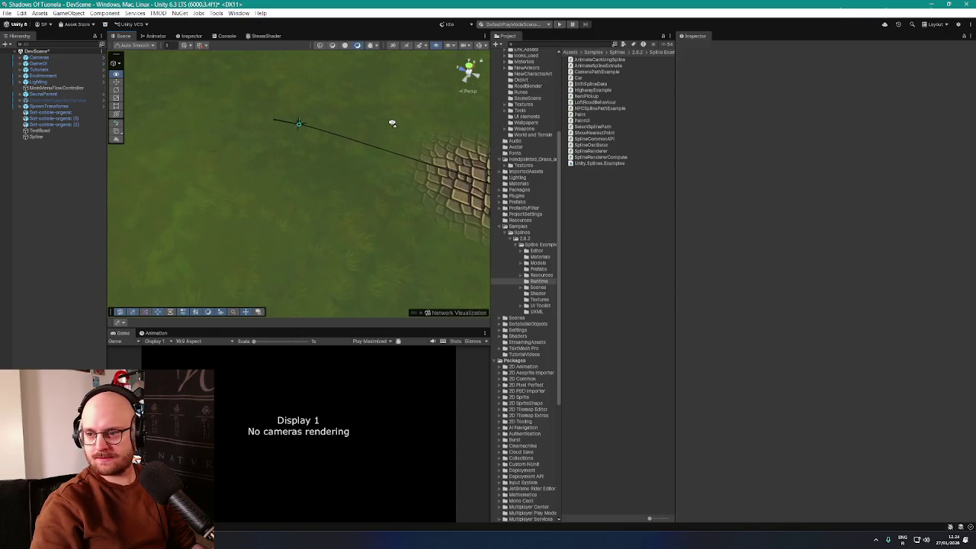
# Step: Select the Spline, expand Spline 0 to list its knots, and frame it in the Scene view
pyautogui.moveTo(281, 120)
pyautogui.mouseDown()
pyautogui.moveTo(388, 100)
pyautogui.moveTo(448, 45)
pyautogui.moveTo(265, 96)
pyautogui.mouseUp()
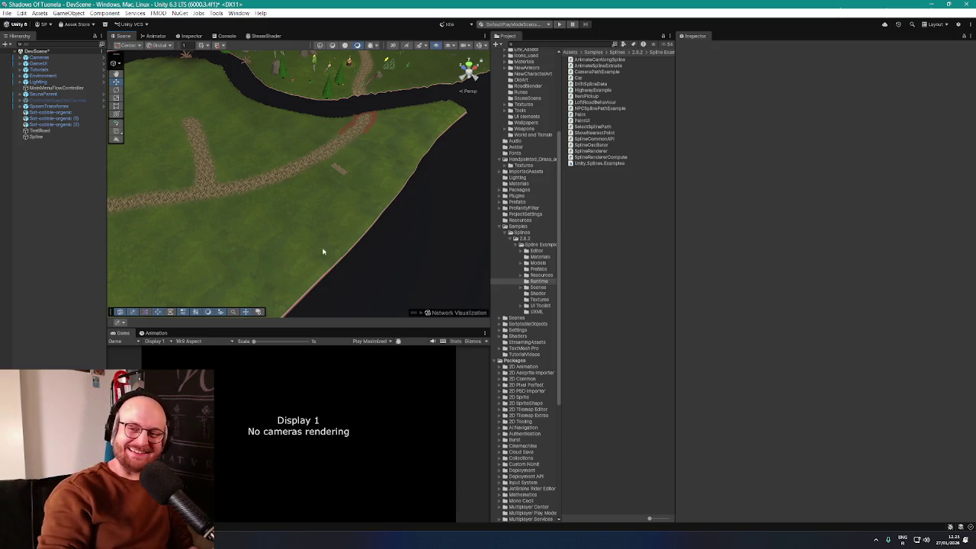
pyautogui.moveTo(341, 263)
pyautogui.mouseDown()
pyautogui.moveTo(244, 175)
pyautogui.moveTo(220, 185)
pyautogui.moveTo(285, 201)
pyautogui.moveTo(475, 175)
pyautogui.moveTo(321, 156)
pyautogui.moveTo(264, 180)
pyautogui.moveTo(251, 158)
pyautogui.moveTo(214, 156)
pyautogui.mouseUp()
pyautogui.click(286, 202)
pyautogui.click(694, 132)
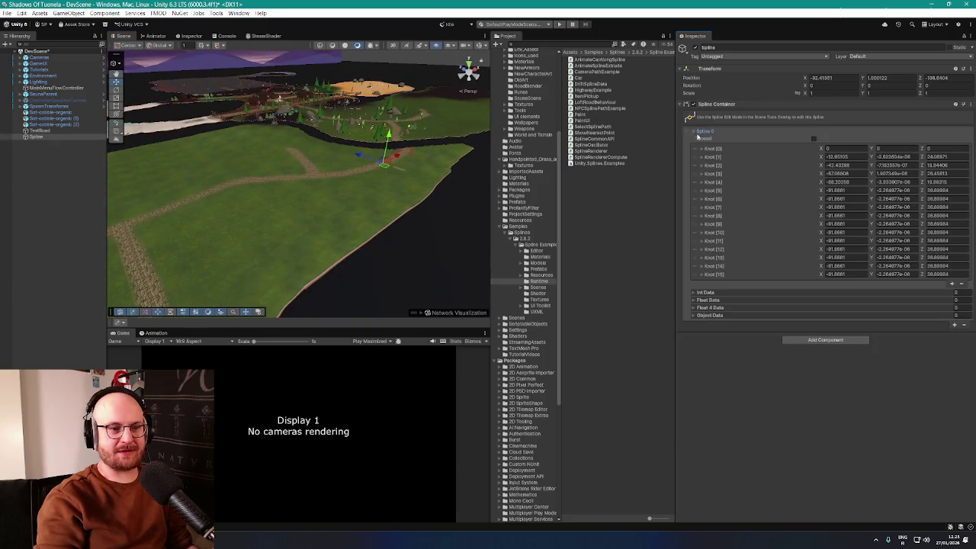
pyautogui.click(42, 130)
pyautogui.doubleClick(42, 137)
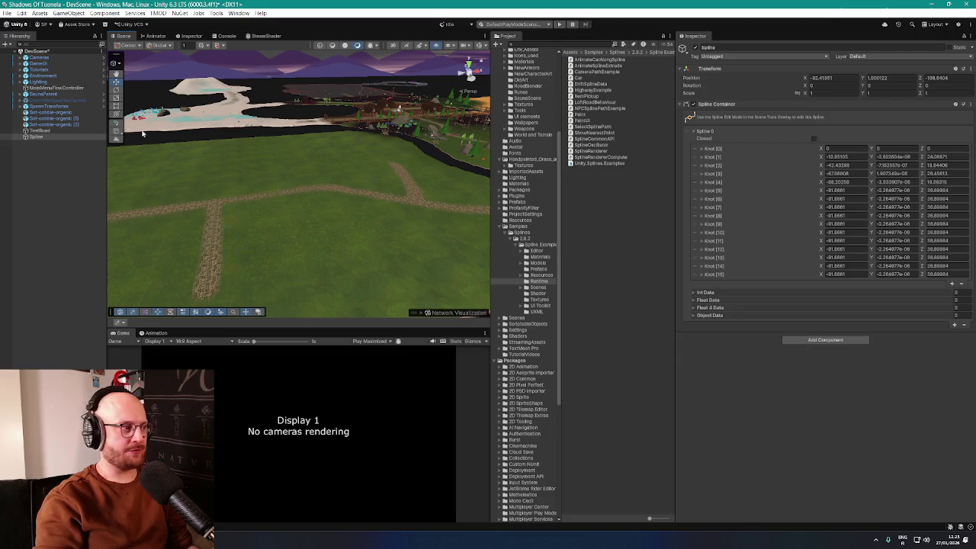
# Step: Toggle the scene gizmos on and back off, then bring up Add Component for the Spline
pyautogui.click(479, 46)
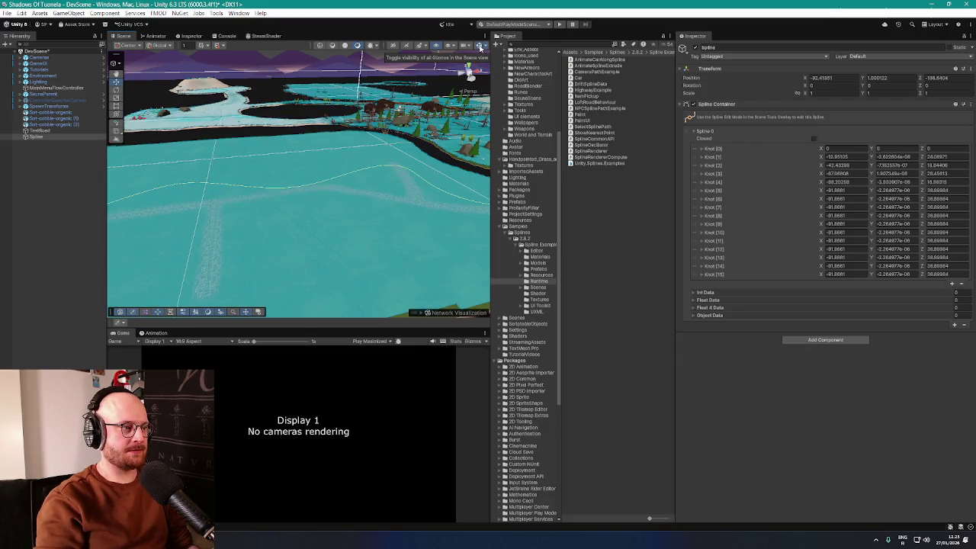
pyautogui.moveTo(366, 114)
pyautogui.mouseDown()
pyautogui.moveTo(270, 157)
pyautogui.moveTo(318, 135)
pyautogui.moveTo(412, 183)
pyautogui.moveTo(450, 102)
pyautogui.moveTo(420, 152)
pyautogui.moveTo(397, 125)
pyautogui.moveTo(361, 131)
pyautogui.moveTo(366, 137)
pyautogui.mouseUp()
pyautogui.click(479, 45)
pyautogui.click(814, 340)
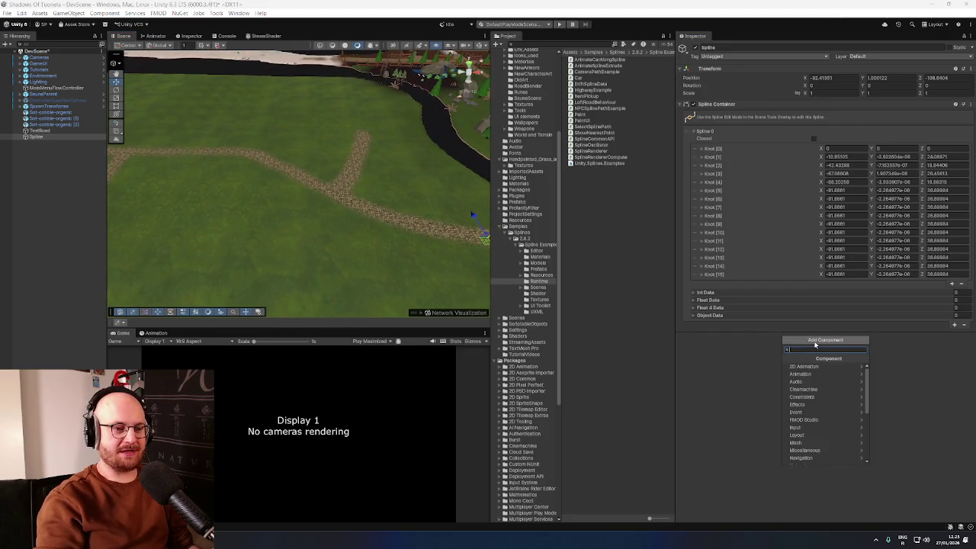
# Step: Search the component list and add Loft Road Behaviour to the Spline
pyautogui.write('spline extrude')
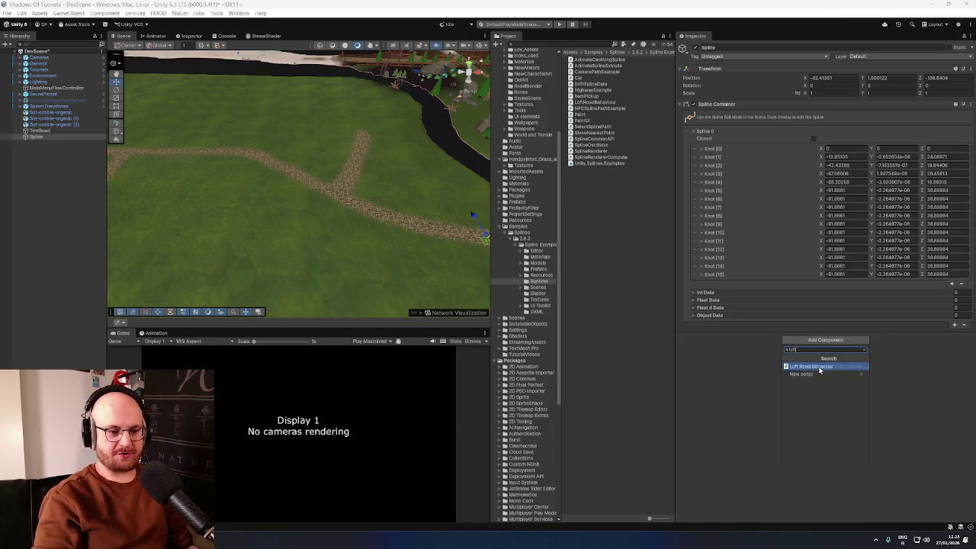
pyautogui.click(816, 366)
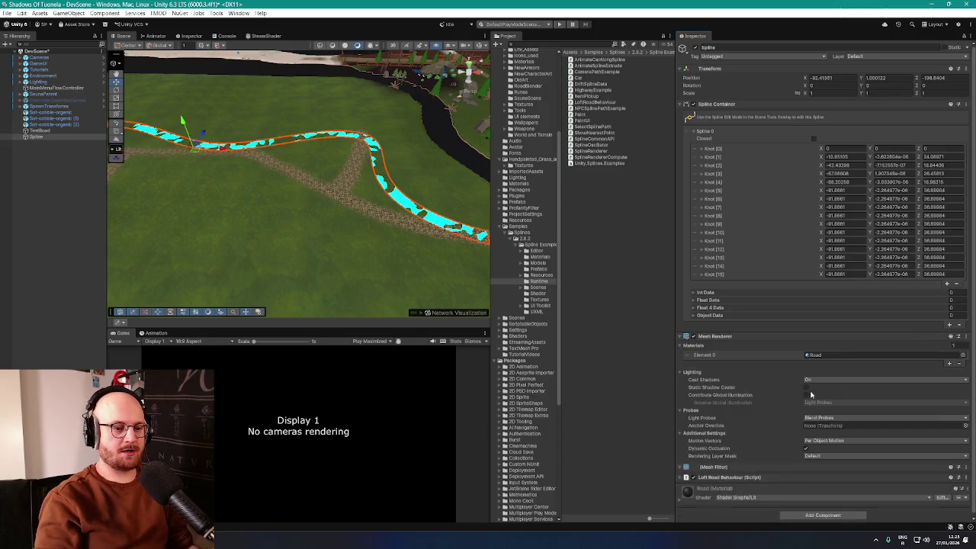
pyautogui.moveTo(427, 217)
pyautogui.mouseDown()
pyautogui.moveTo(438, 225)
pyautogui.moveTo(344, 216)
pyautogui.moveTo(342, 195)
pyautogui.moveTo(340, 211)
pyautogui.moveTo(327, 203)
pyautogui.moveTo(329, 184)
pyautogui.mouseUp()
pyautogui.scroll(5, 334, 185)
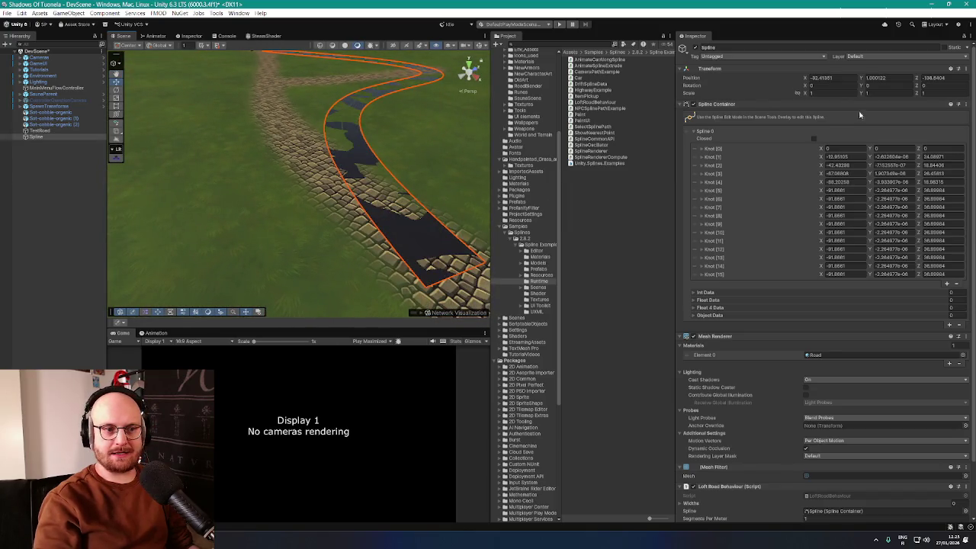
# Step: Set the Spline's Transform Position Y to 1.1
pyautogui.click(892, 77)
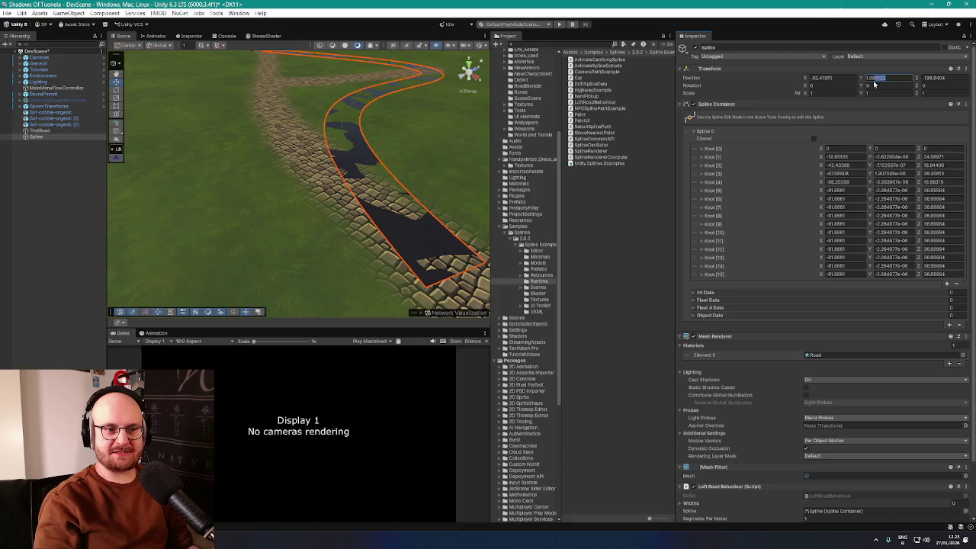
pyautogui.write('1.1')
pyautogui.moveTo(347, 120)
pyautogui.mouseDown()
pyautogui.moveTo(447, 109)
pyautogui.moveTo(348, 109)
pyautogui.moveTo(331, 119)
pyautogui.moveTo(333, 129)
pyautogui.moveTo(463, 136)
pyautogui.moveTo(366, 122)
pyautogui.moveTo(381, 114)
pyautogui.moveTo(452, 128)
pyautogui.moveTo(565, 93)
pyautogui.moveTo(495, 130)
pyautogui.moveTo(483, 125)
pyautogui.moveTo(320, 174)
pyautogui.moveTo(331, 173)
pyautogui.moveTo(293, 151)
pyautogui.moveTo(335, 172)
pyautogui.mouseUp()
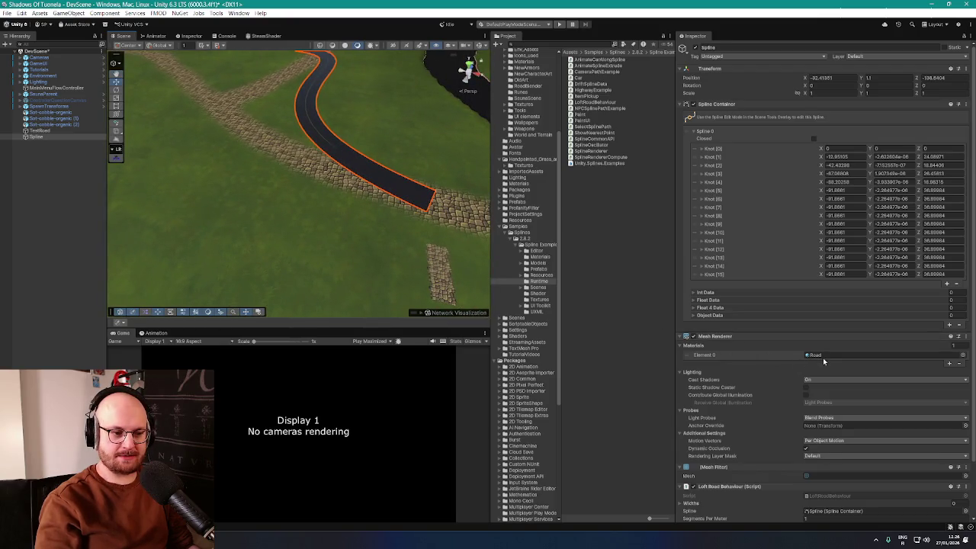
# Step: Assign CobbleRoadMaterial to the road's Mesh Renderer and zoom in low along the road
pyautogui.scroll(-2, 823, 360)
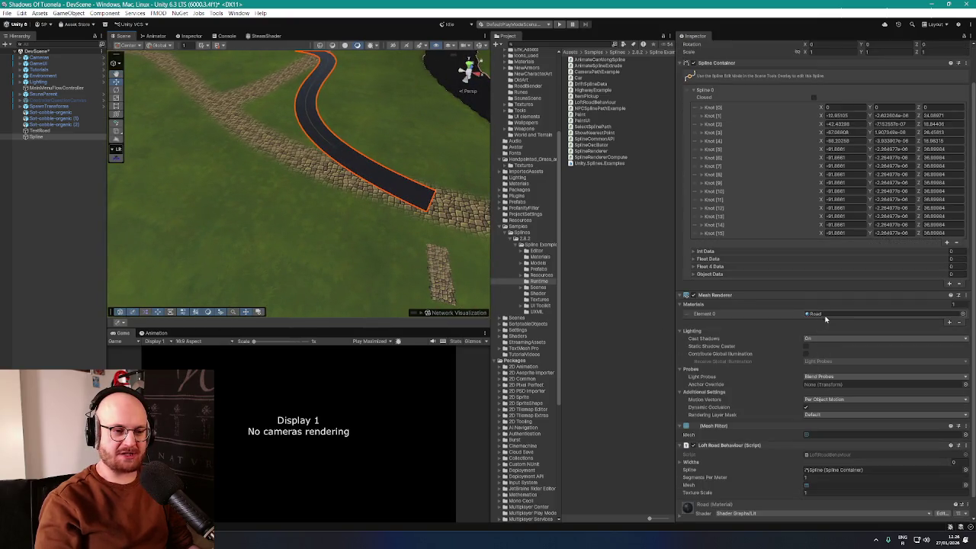
pyautogui.click(963, 316)
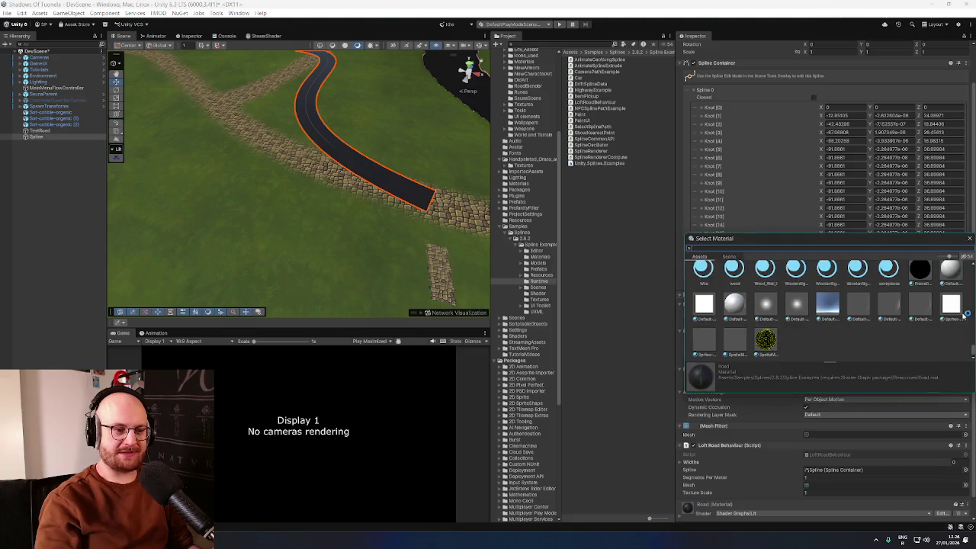
pyautogui.moveTo(786, 241); pyautogui.dragTo(606, 219)
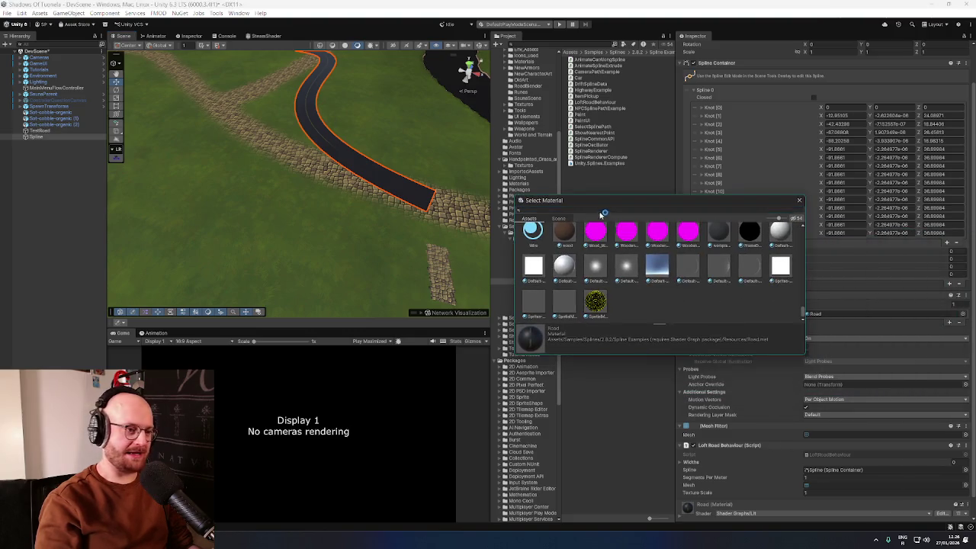
pyautogui.write('asphalt')
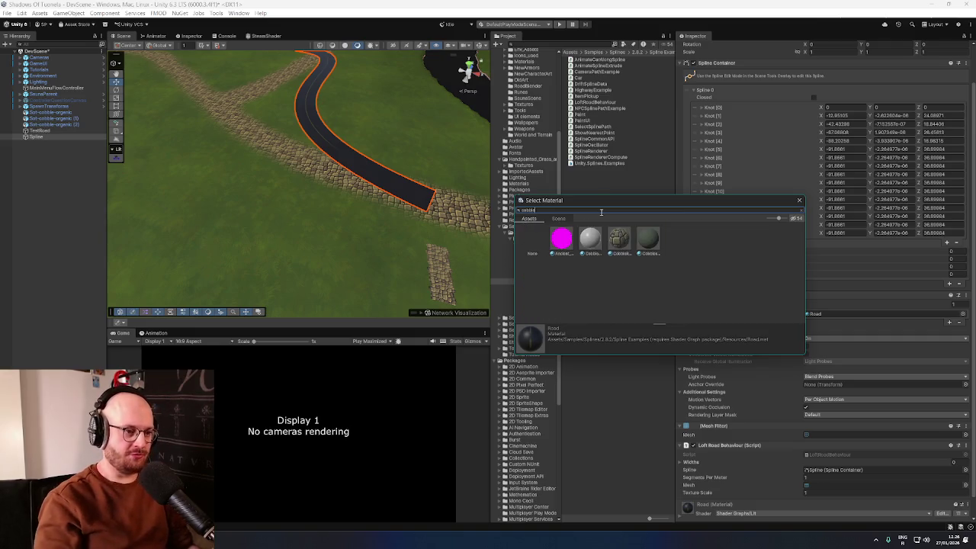
pyautogui.moveTo(653, 197)
pyautogui.mouseDown()
pyautogui.moveTo(653, 297)
pyautogui.moveTo(481, 352)
pyautogui.moveTo(480, 199)
pyautogui.mouseUp()
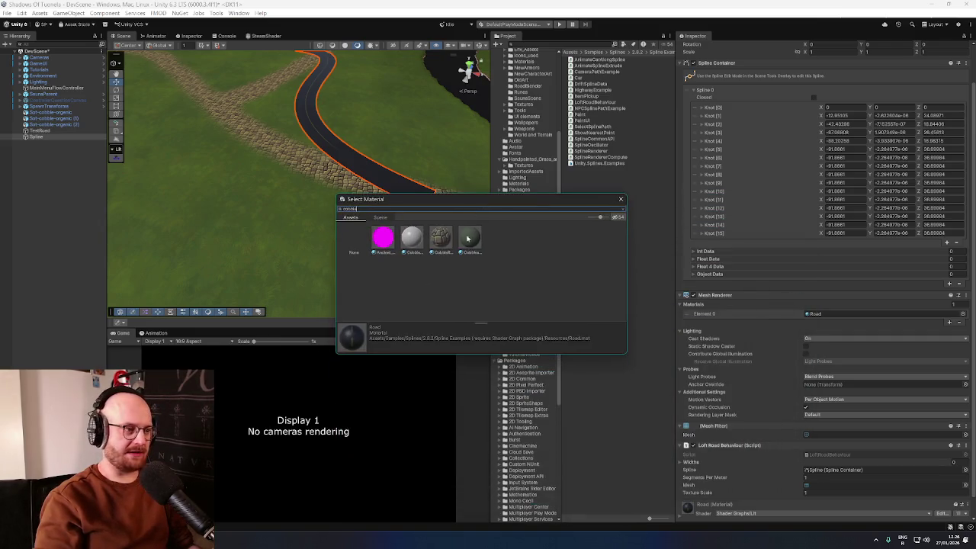
pyautogui.click(440, 235)
pyautogui.doubleClick(441, 235)
pyautogui.scroll(3, 419, 204)
pyautogui.moveTo(419, 204)
pyautogui.mouseDown()
pyautogui.moveTo(305, 186)
pyautogui.moveTo(342, 180)
pyautogui.moveTo(434, 196)
pyautogui.mouseUp()
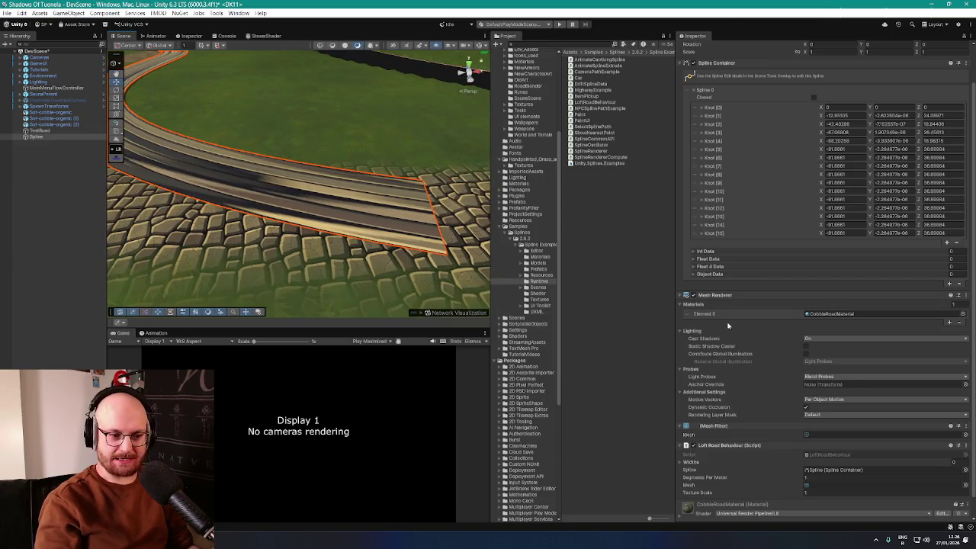
pyautogui.scroll(2, 728, 326)
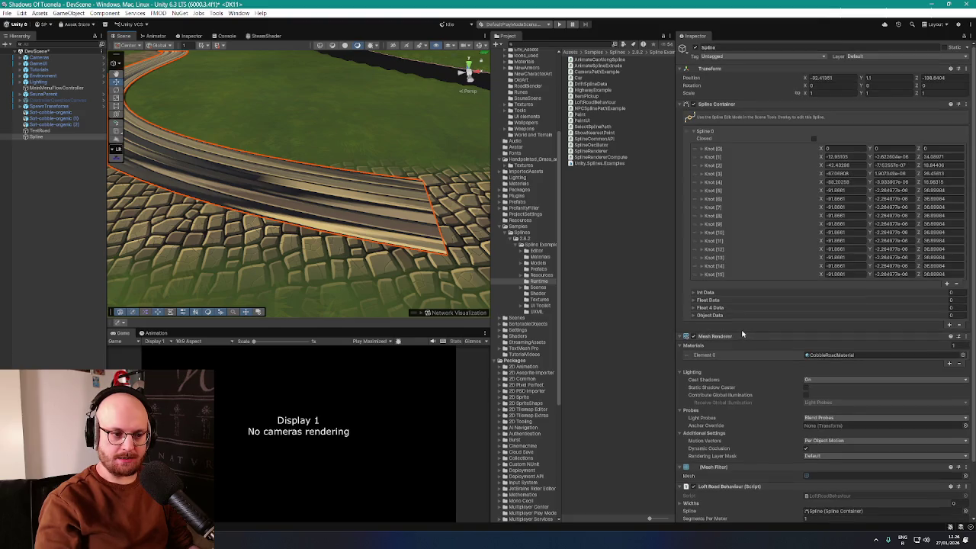
pyautogui.scroll(-3, 769, 361)
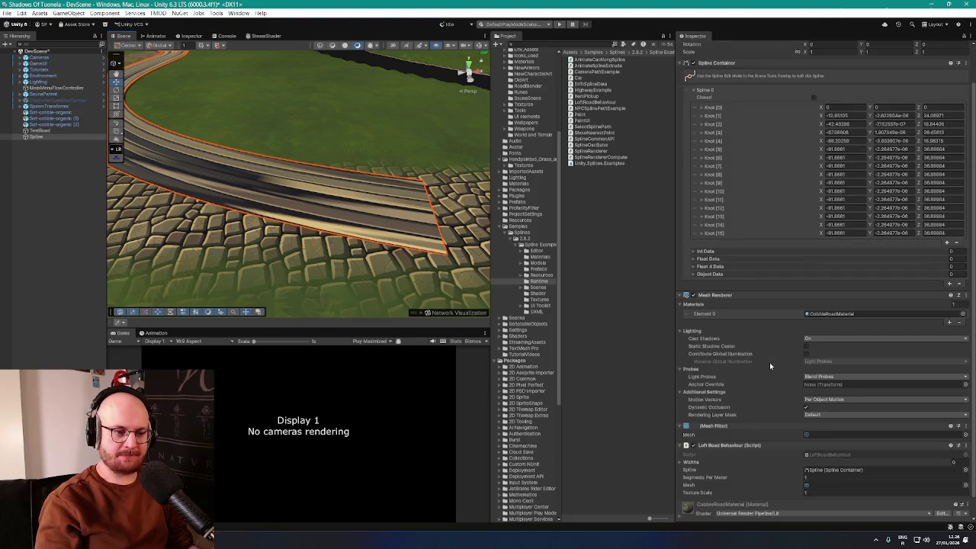
pyautogui.moveTo(457, 244)
pyautogui.mouseDown()
pyautogui.moveTo(448, 252)
pyautogui.moveTo(414, 224)
pyautogui.moveTo(471, 240)
pyautogui.moveTo(471, 251)
pyautogui.mouseUp()
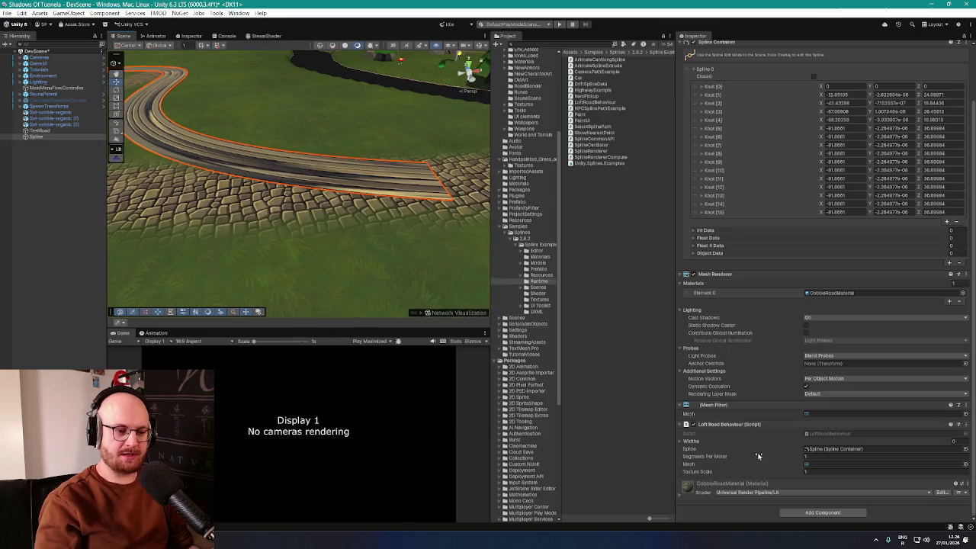
# Step: Expand the Loft Road Behaviour's empty Widths list, then bring up the road's mesh chooser
pyautogui.click(682, 441)
pyautogui.scroll(-1, 732, 465)
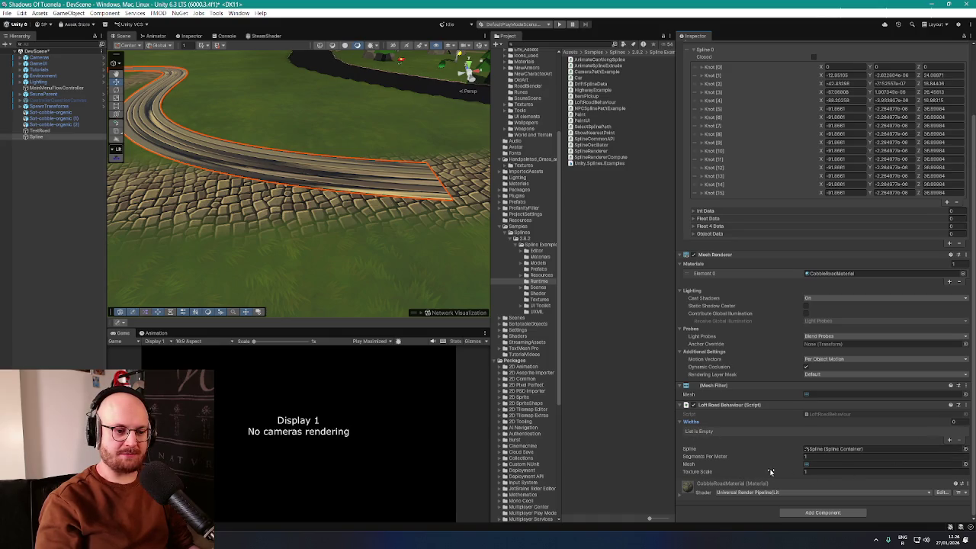
pyautogui.scroll(2, 770, 471)
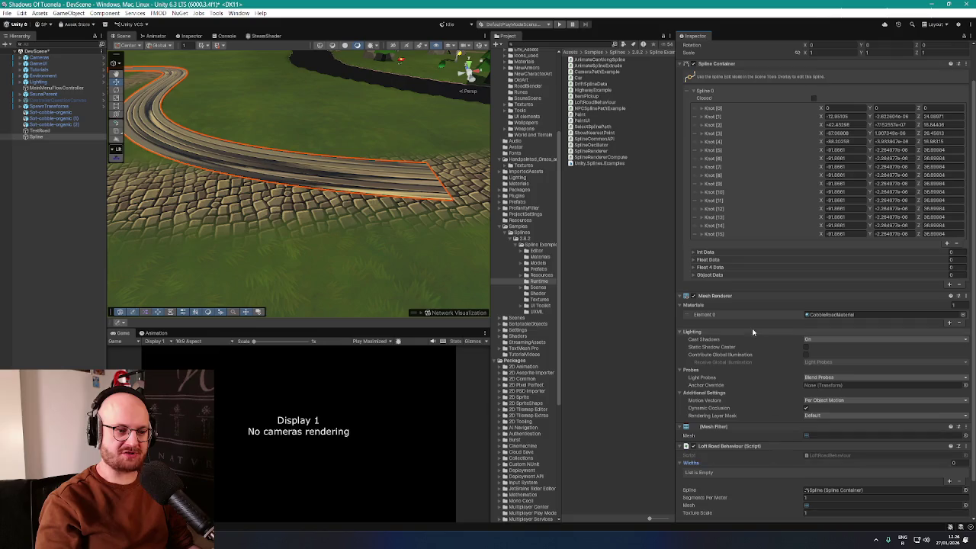
pyautogui.scroll(2, 751, 435)
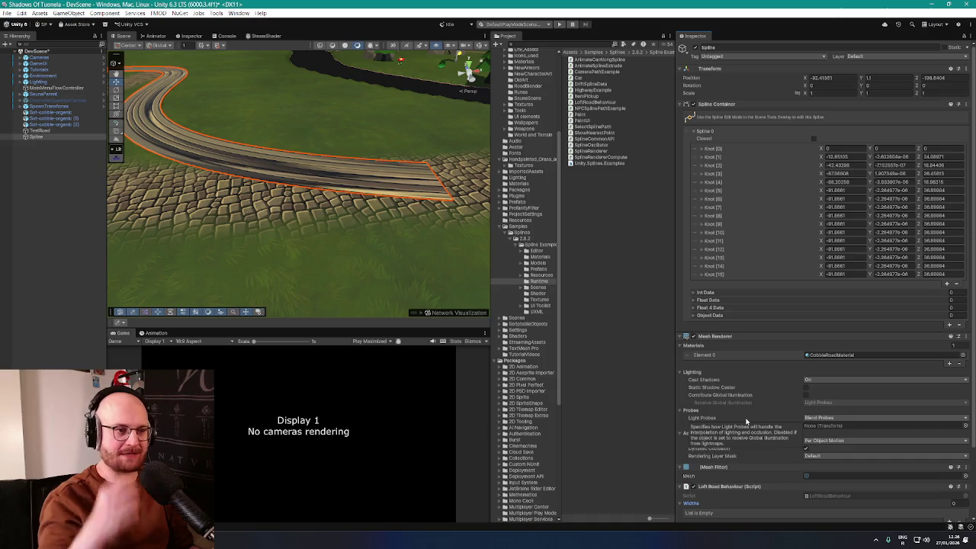
pyautogui.scroll(-4, 745, 401)
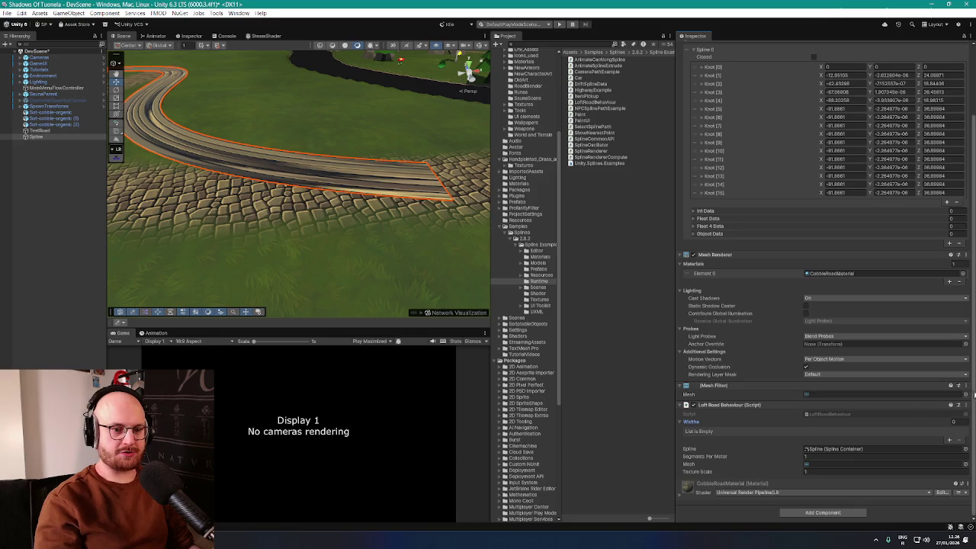
pyautogui.click(965, 394)
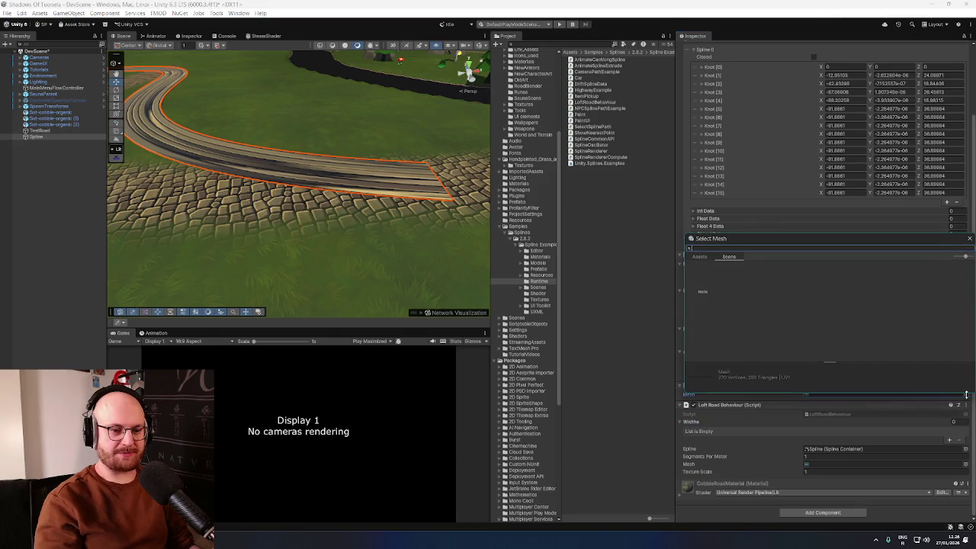
# Step: Close the mesh chooser, open the RoadRender folder, and expand Sot-cobble to see its contents
pyautogui.click(971, 239)
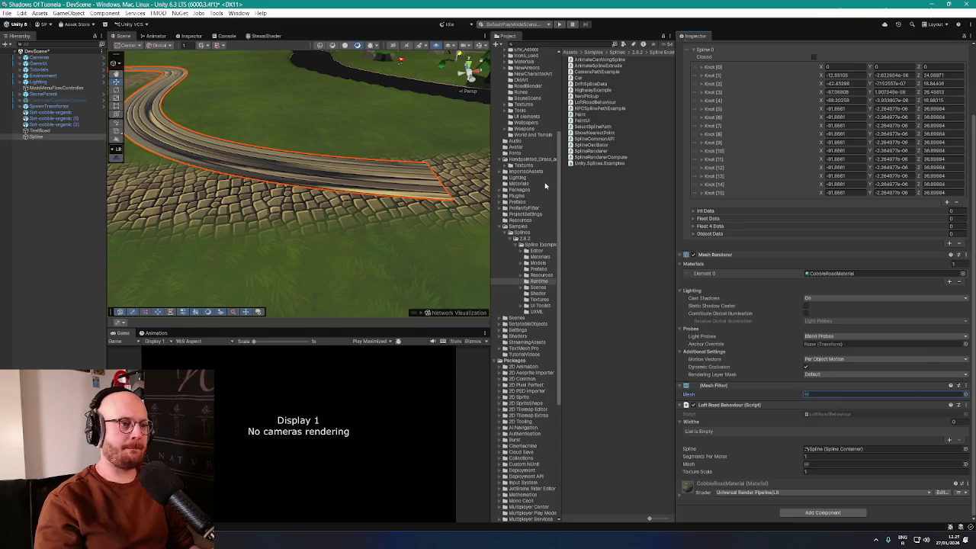
pyautogui.scroll(5, 550, 206)
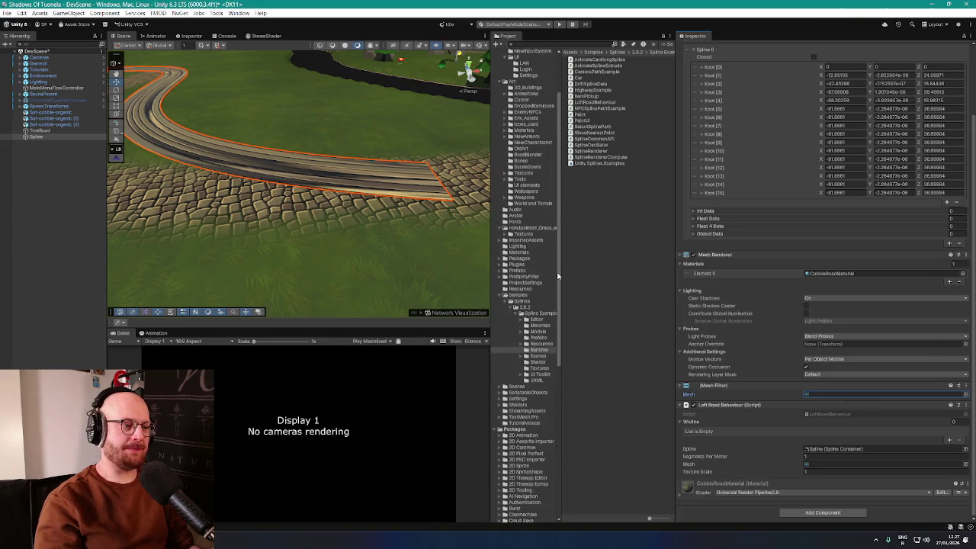
pyautogui.scroll(-2, 559, 276)
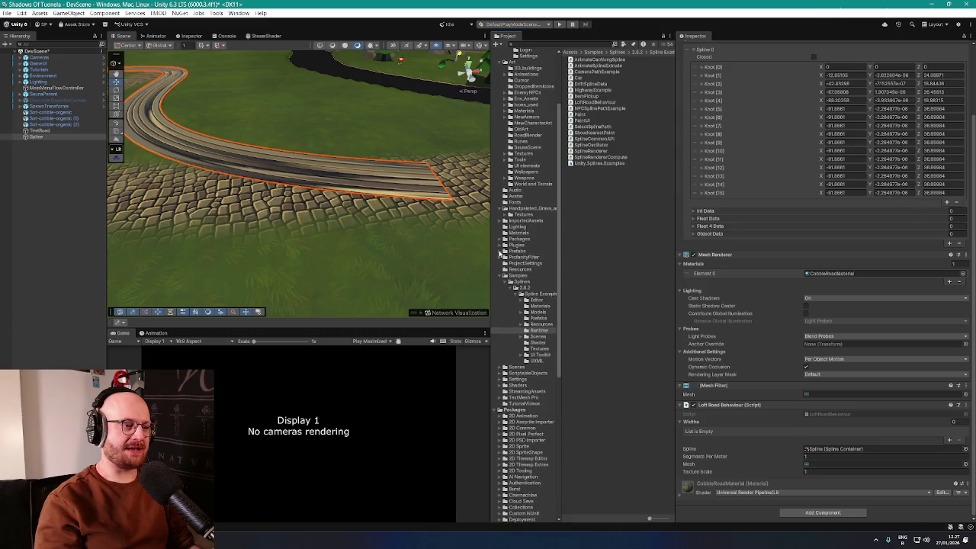
pyautogui.scroll(5, 504, 261)
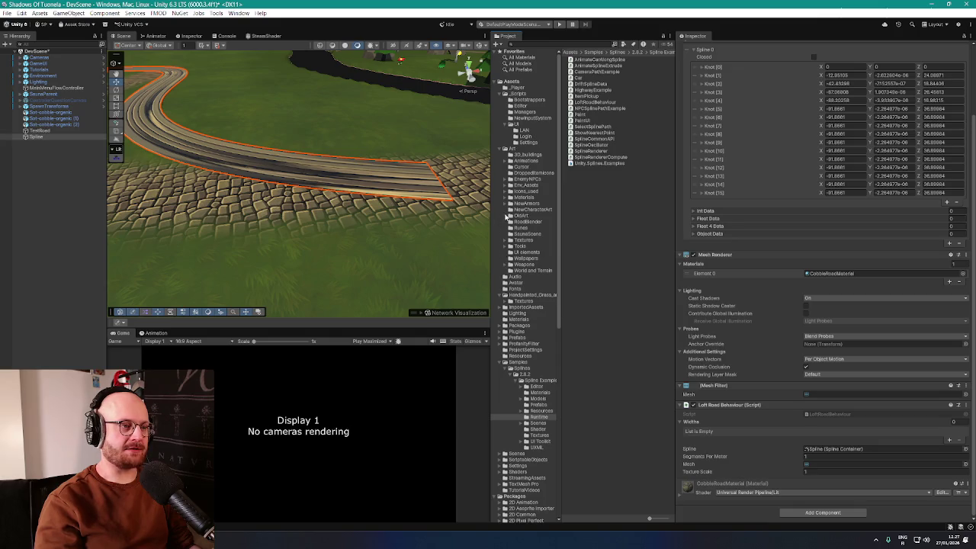
pyautogui.scroll(-2, 519, 238)
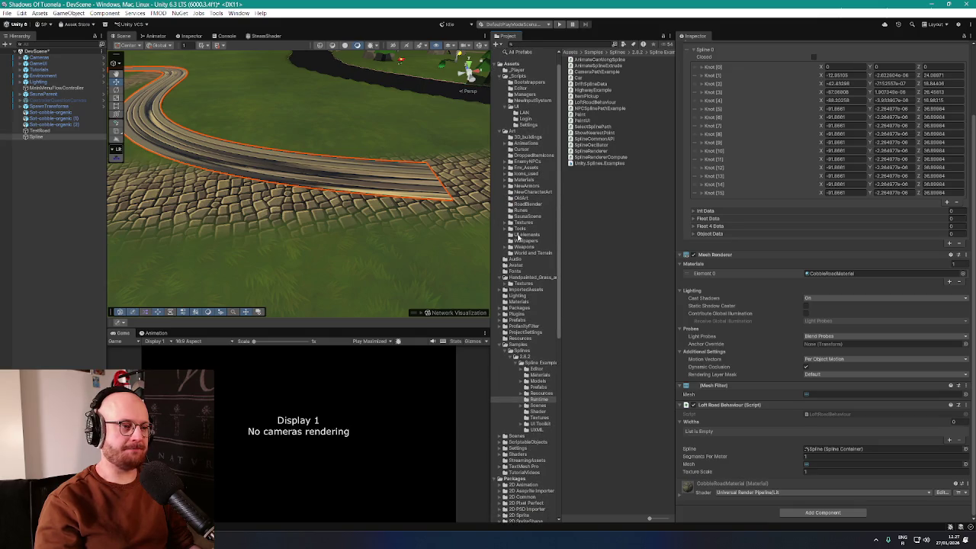
pyautogui.click(518, 204)
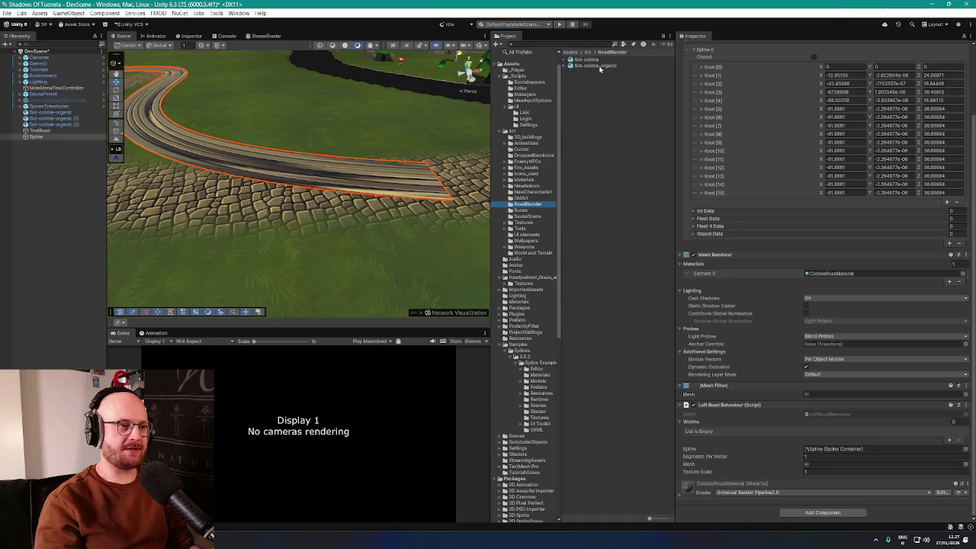
pyautogui.click(565, 59)
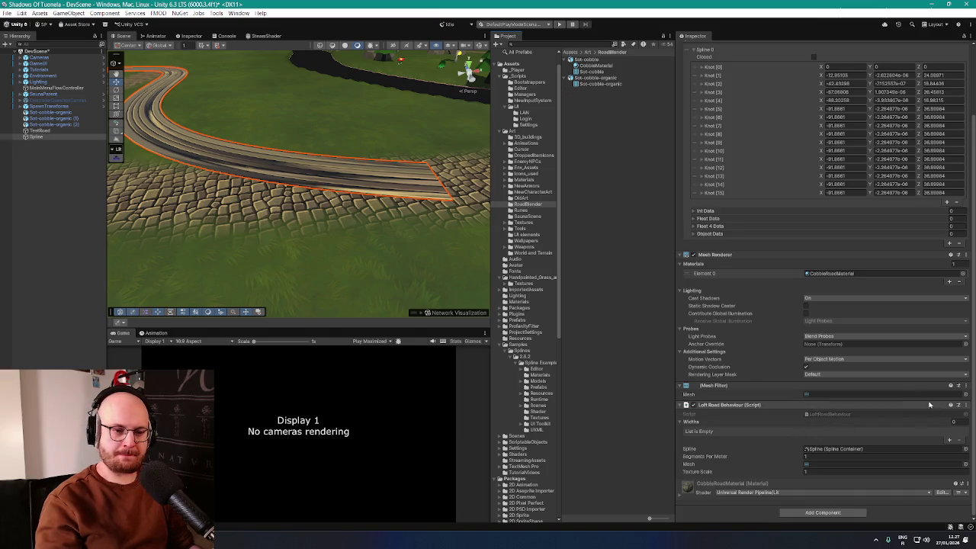
# Step: Reopen the Mesh Filter's mesh chooser and move it aside to uncover the road settings
pyautogui.click(964, 395)
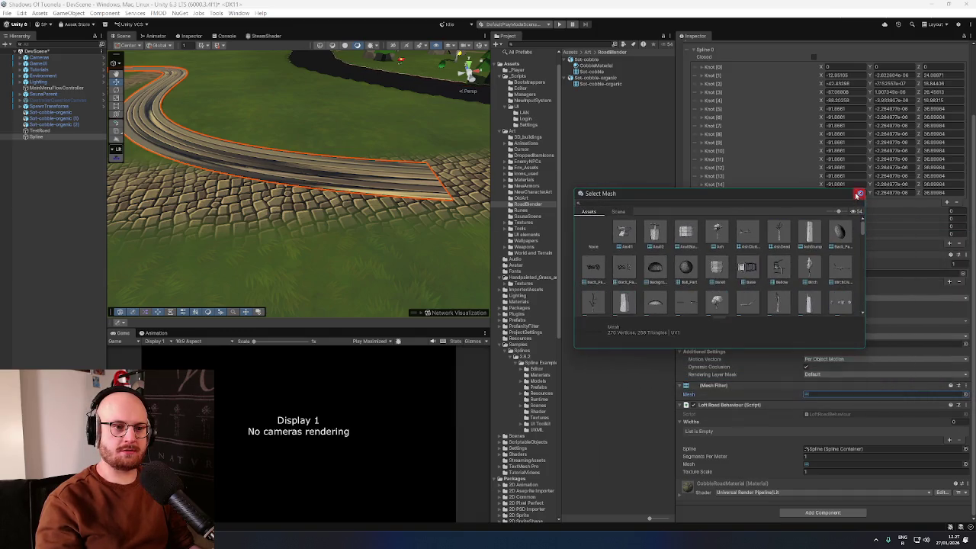
pyautogui.click(858, 193)
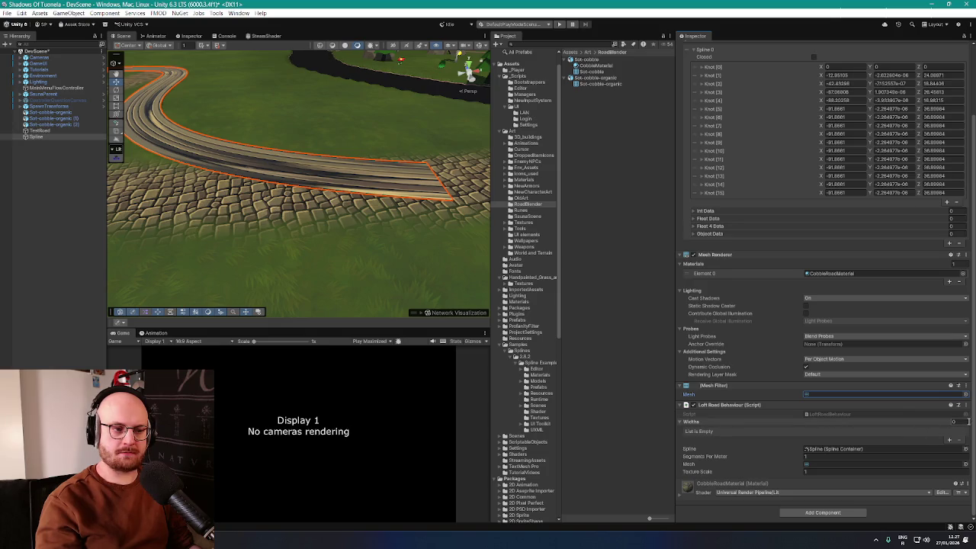
pyautogui.click(966, 394)
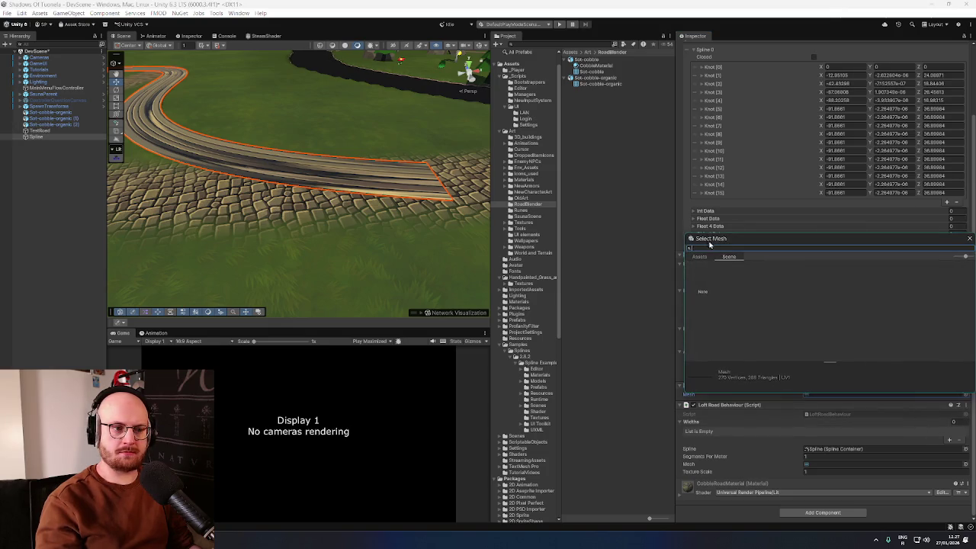
pyautogui.moveTo(762, 239); pyautogui.dragTo(620, 132)
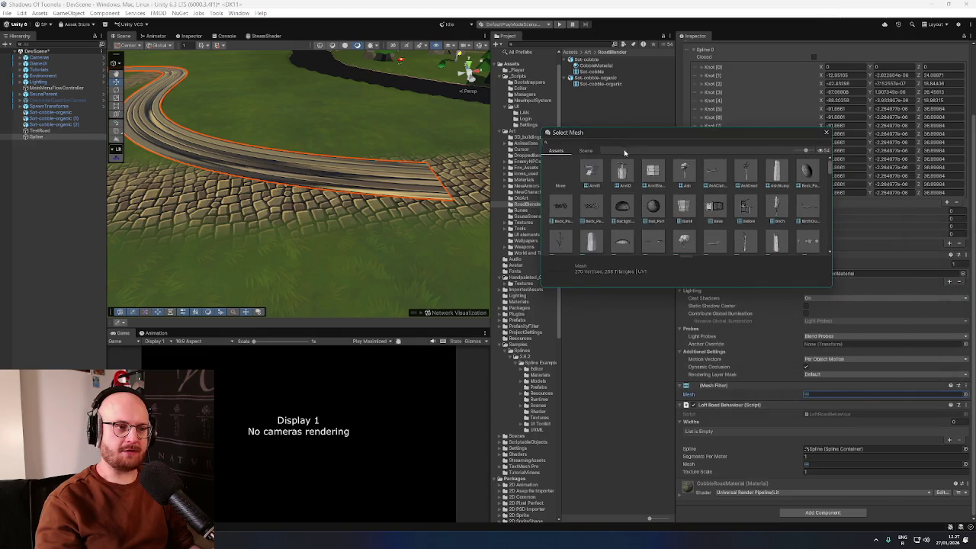
# Step: Search 'cobble', compare Sot-cobble and Sot-cobble-organic, and assign Sot-cobble-organic to the Mesh Filter
pyautogui.write('obble')
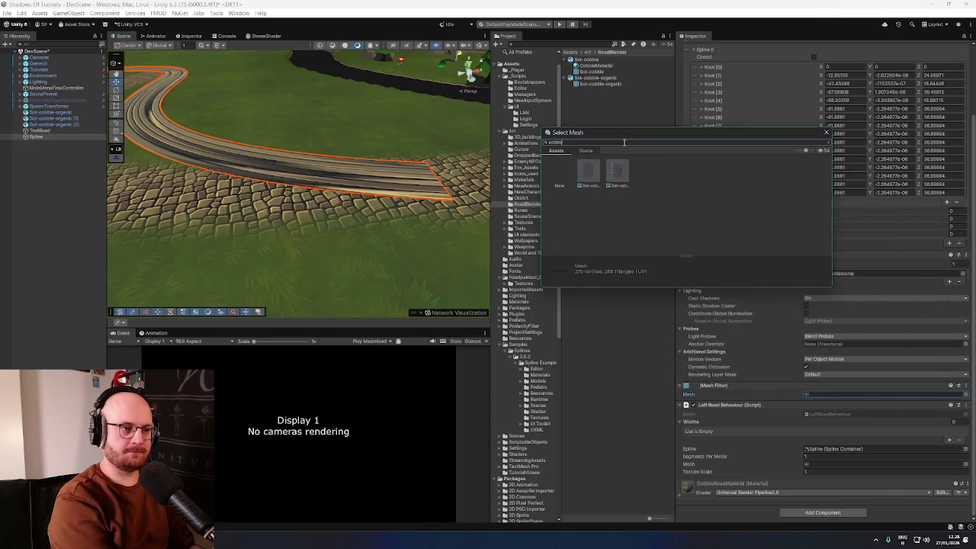
pyautogui.click(588, 179)
pyautogui.click(619, 180)
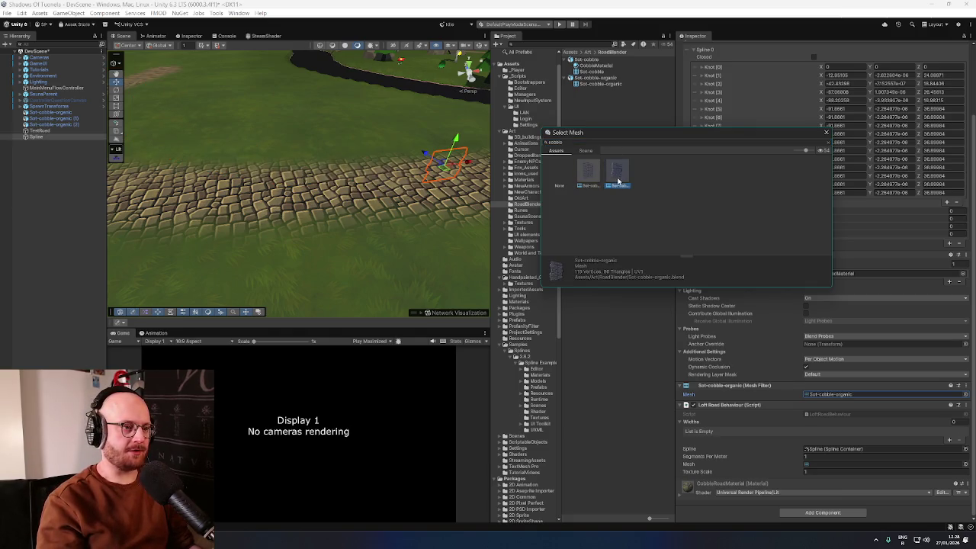
pyautogui.click(587, 177)
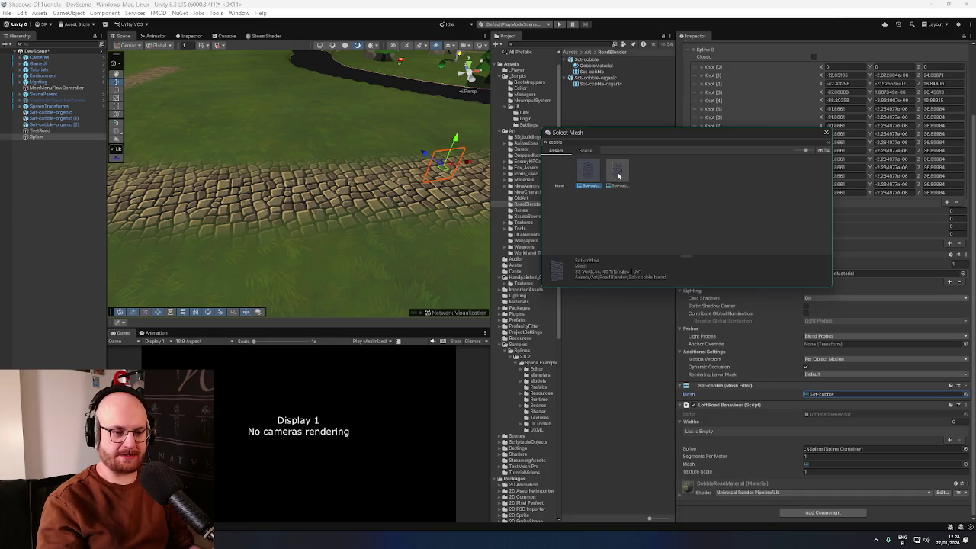
pyautogui.click(618, 175)
pyautogui.click(586, 175)
pyautogui.click(617, 175)
pyautogui.click(586, 175)
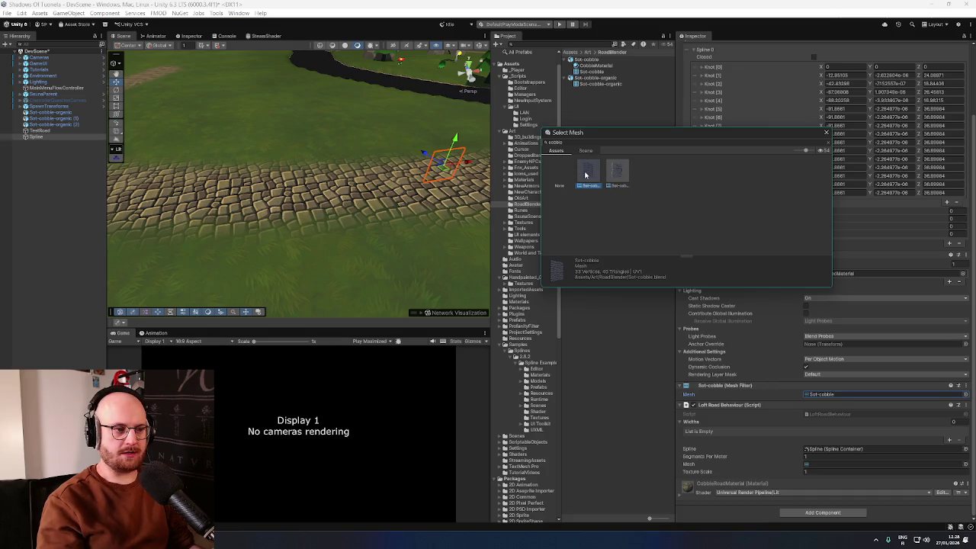
pyautogui.click(613, 177)
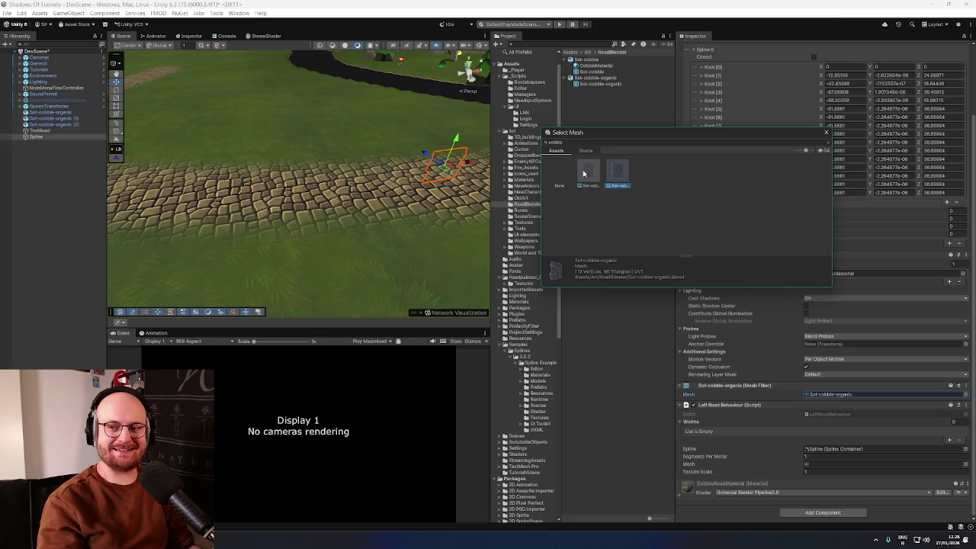
pyautogui.click(587, 175)
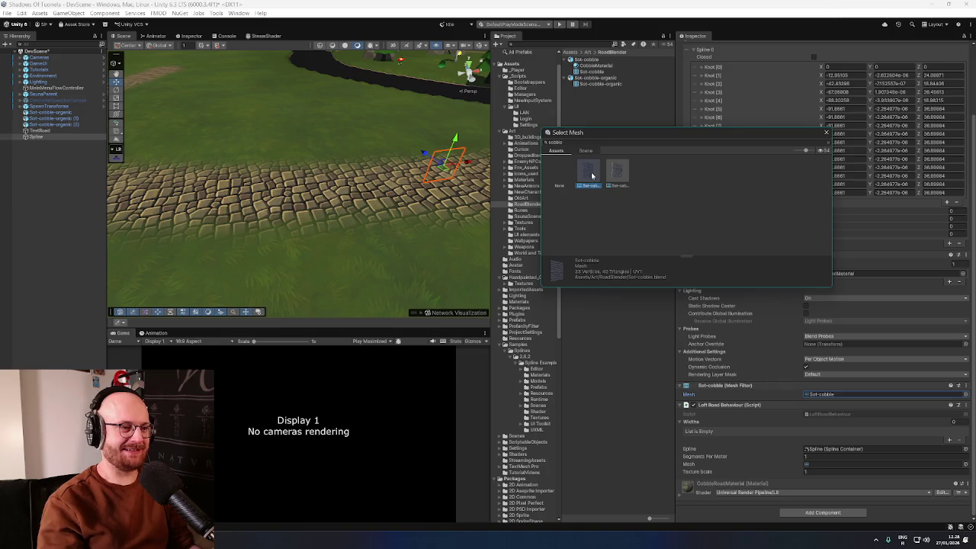
pyautogui.doubleClick(616, 176)
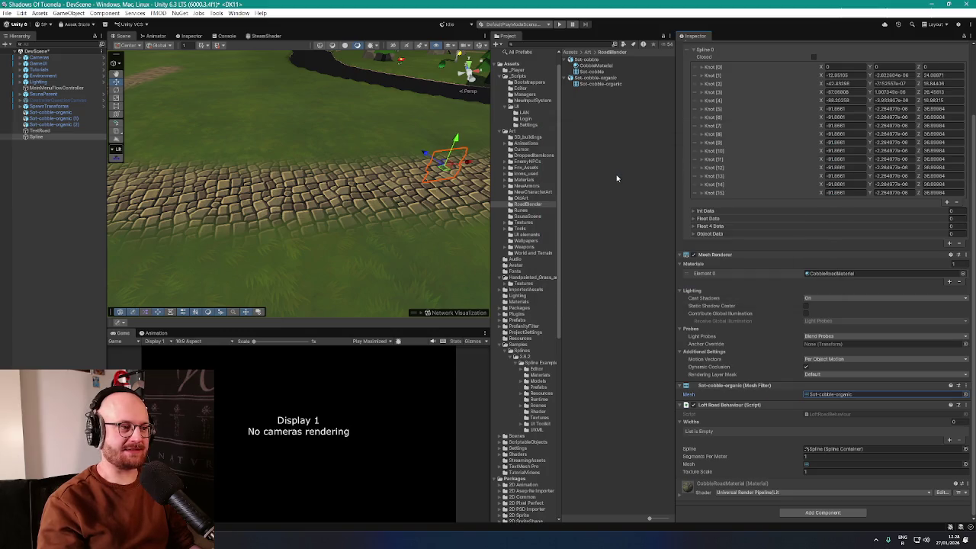
pyautogui.moveTo(320, 152)
pyautogui.mouseDown()
pyautogui.moveTo(266, 106)
pyautogui.moveTo(310, 121)
pyautogui.mouseUp()
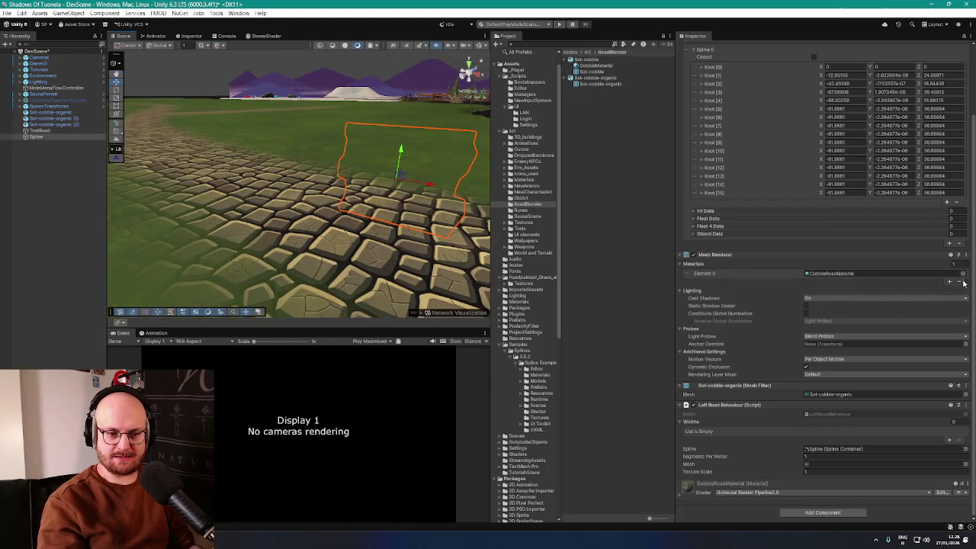
# Step: Set the Mesh Filter's mesh to Sot-cobble
pyautogui.click(965, 395)
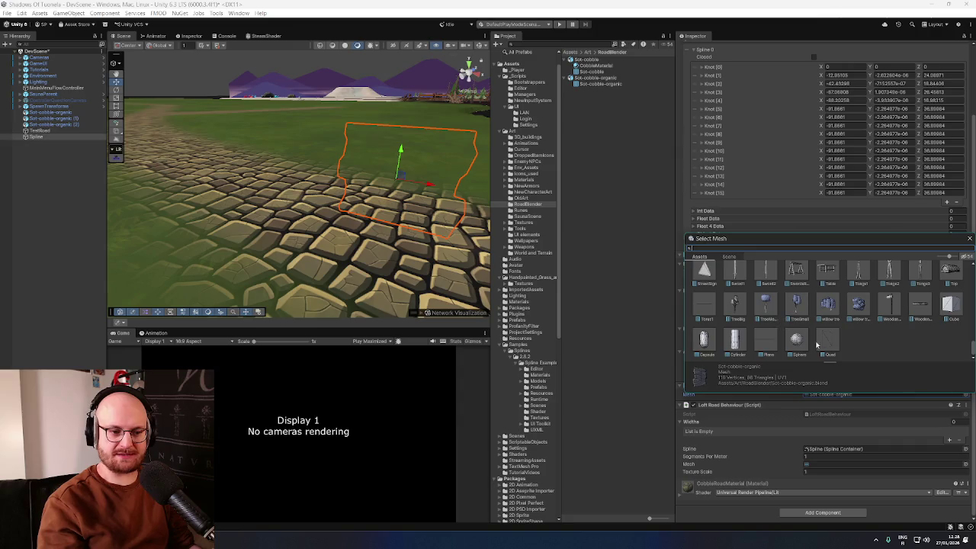
pyautogui.write('cobble')
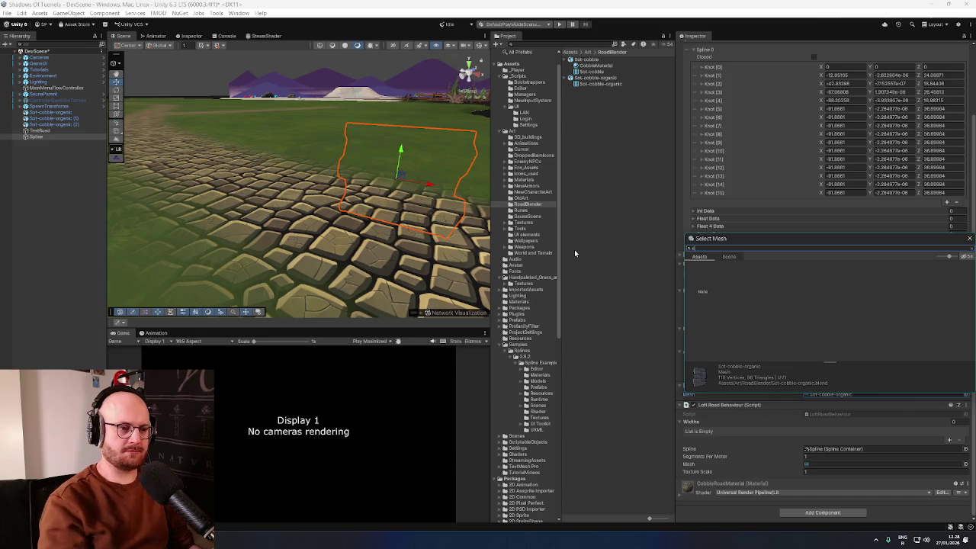
pyautogui.doubleClick(731, 279)
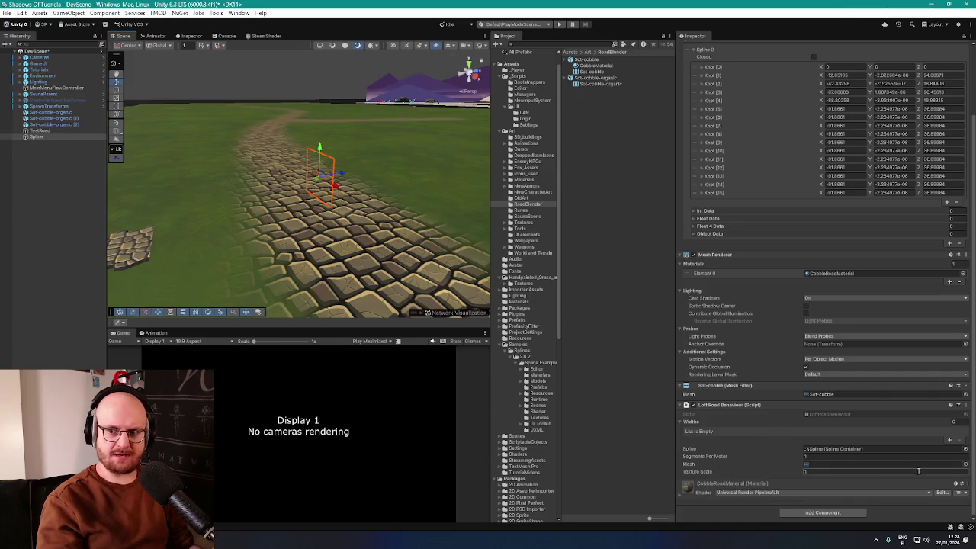
# Step: Set Loft Road Behaviour's Mesh field to Sot-cobble to loft it along the road
pyautogui.click(965, 464)
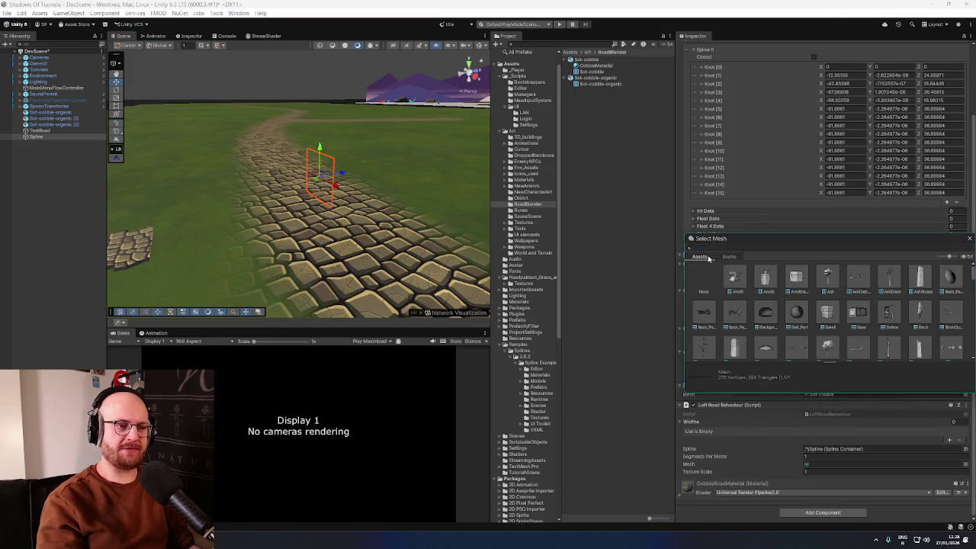
pyautogui.write('cobble')
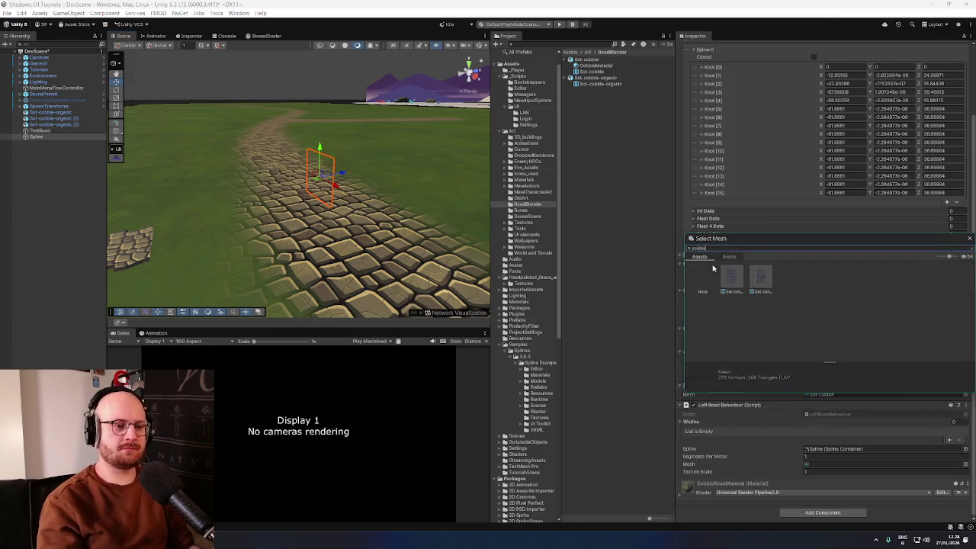
pyautogui.doubleClick(732, 278)
pyautogui.moveTo(332, 189); pyautogui.dragTo(429, 215)
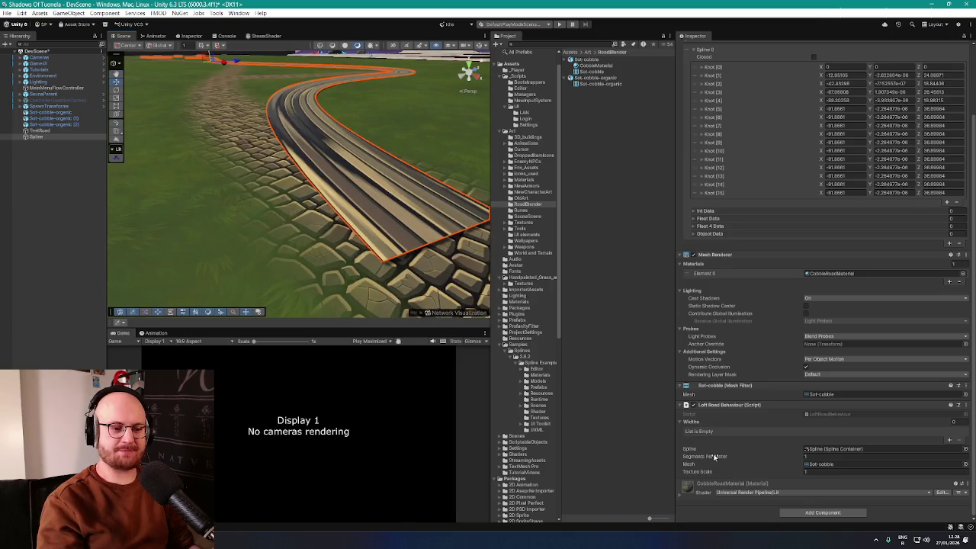
# Step: Raise the road's Segments Per Meter to 245, undoing the last change
pyautogui.moveTo(714, 456); pyautogui.dragTo(731, 459)
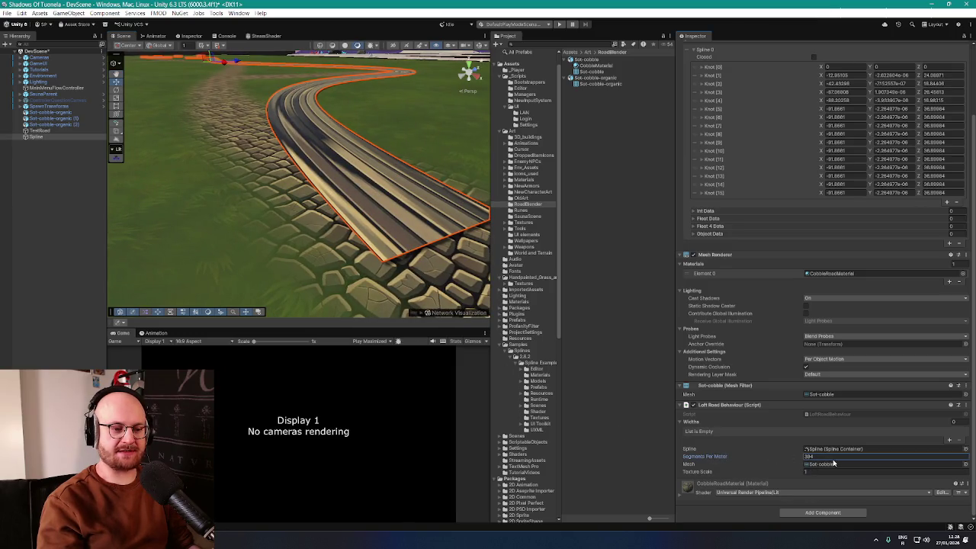
pyautogui.hotkey('ctrl', 'z')
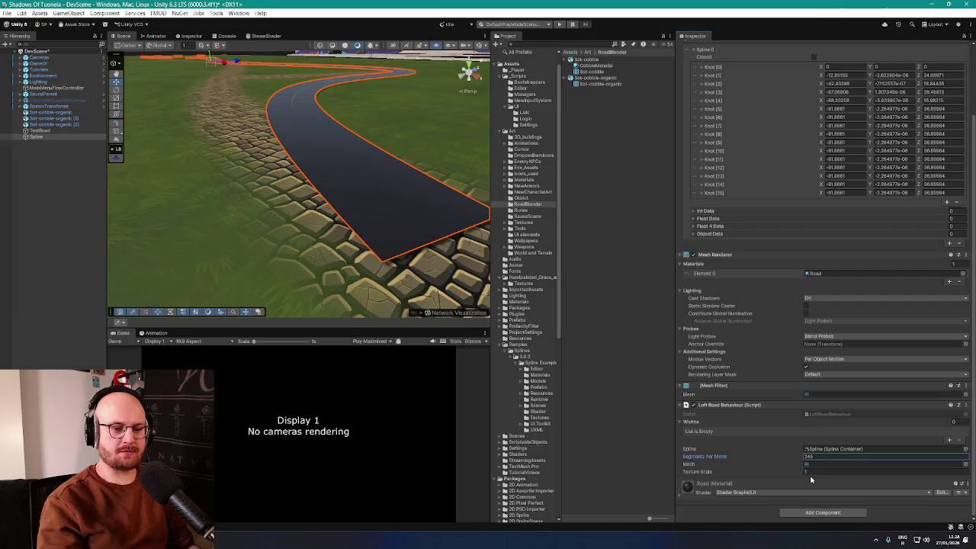
pyautogui.moveTo(412, 244); pyautogui.dragTo(427, 253)
# Step: Put CobbleRoadMaterial back on the road's Mesh Renderer and frame the whole road
pyautogui.click(962, 274)
pyautogui.write('cobble')
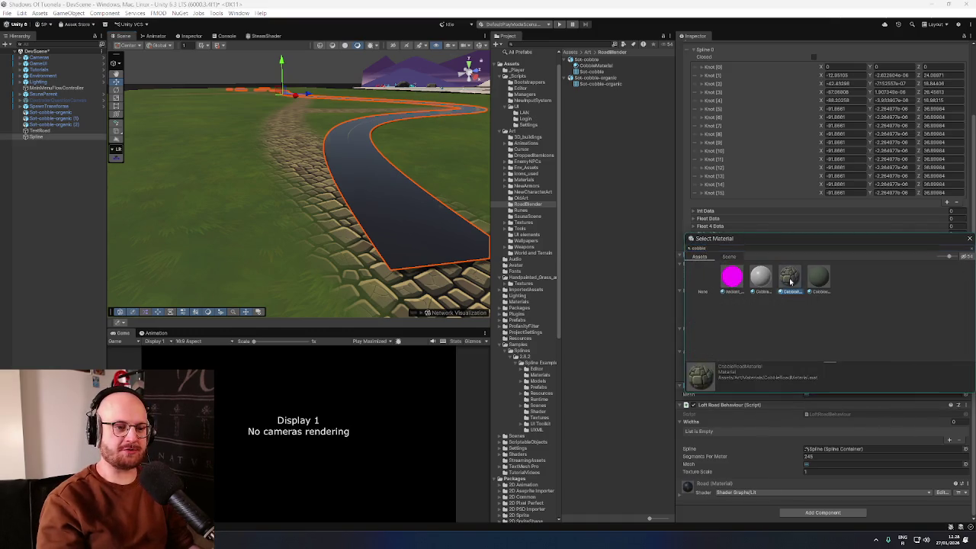
pyautogui.doubleClick(794, 278)
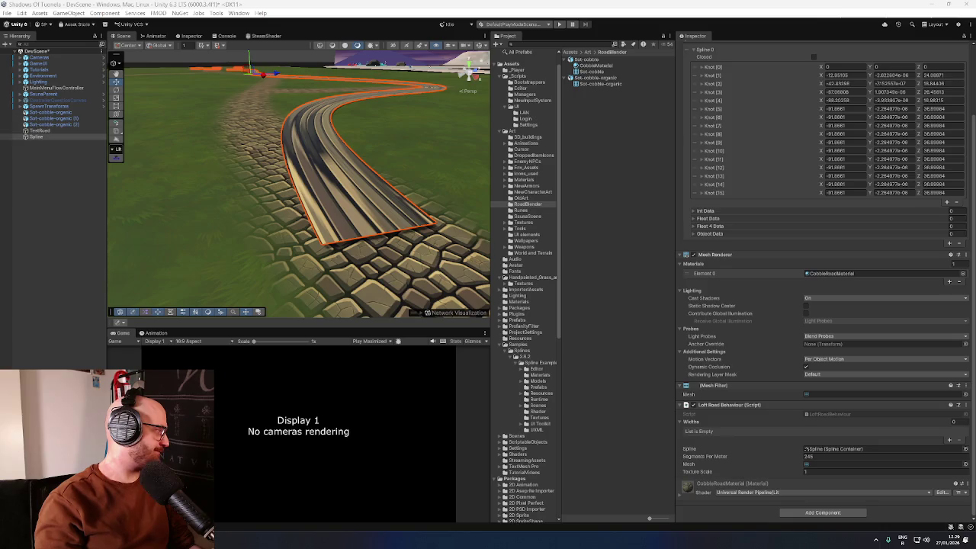
pyautogui.moveTo(92, 191)
pyautogui.mouseDown()
pyautogui.moveTo(305, 133)
pyautogui.moveTo(533, 8)
pyautogui.moveTo(488, 2)
pyautogui.mouseUp()
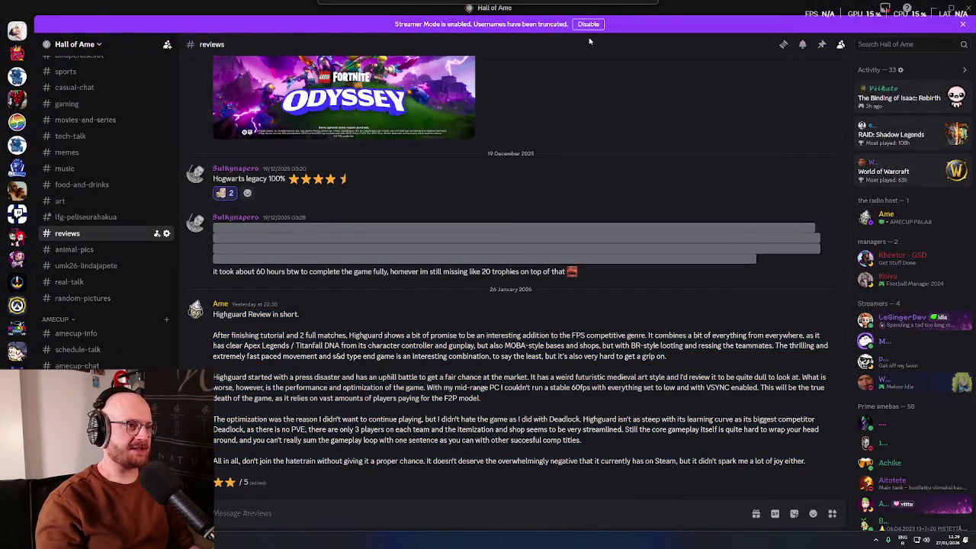
pyautogui.moveTo(705, 4)
pyautogui.mouseDown()
pyautogui.moveTo(732, 71)
pyautogui.moveTo(0, 191)
pyautogui.mouseUp()
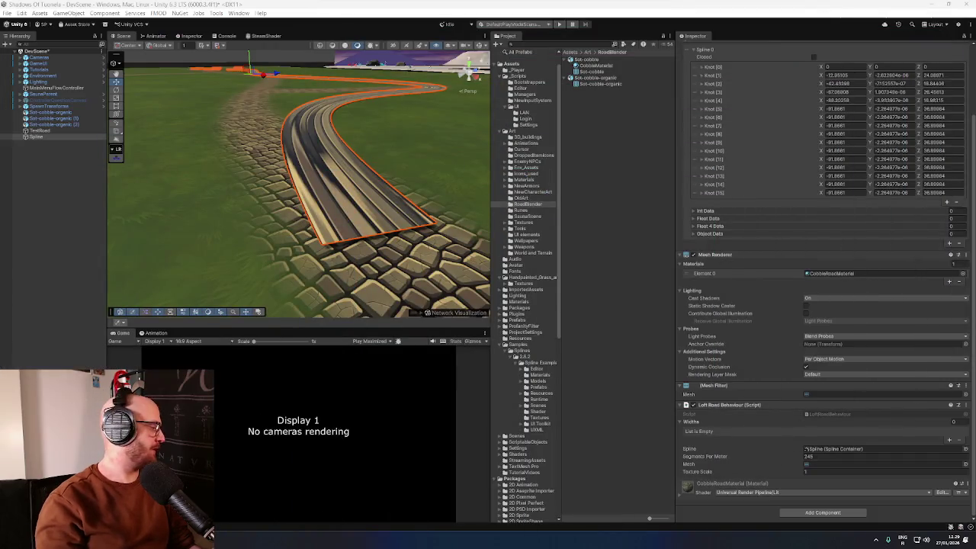
pyautogui.press('f')
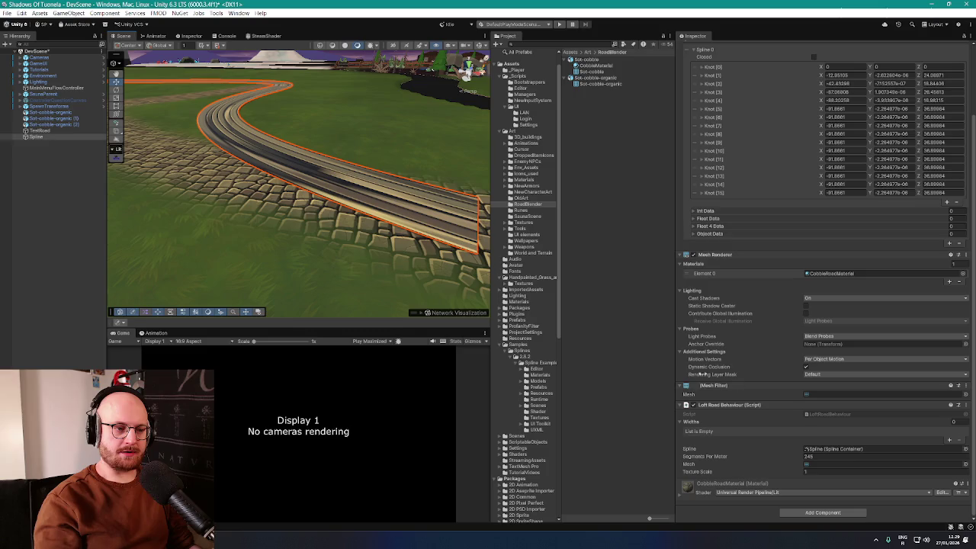
pyautogui.scroll(3, 737, 379)
pyautogui.scroll(-3, 746, 388)
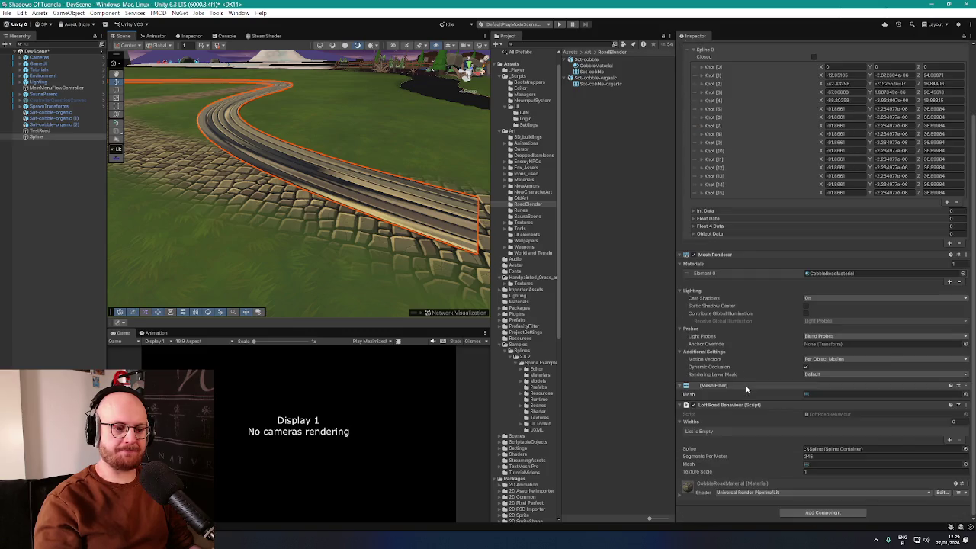
# Step: Set Loft Road Behaviour's Mesh to Sot-cobble and its Texture Scale to 70.2
pyautogui.click(965, 463)
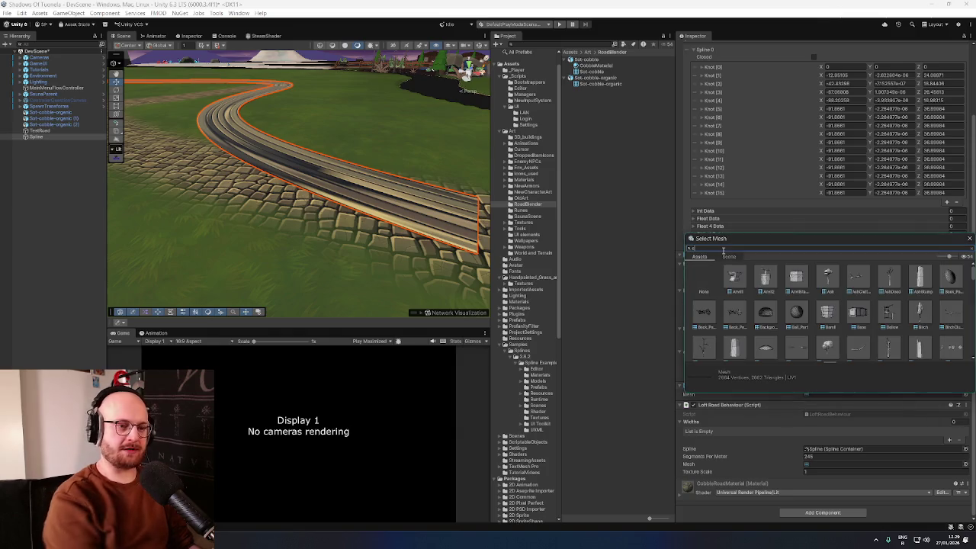
pyautogui.write('cobble')
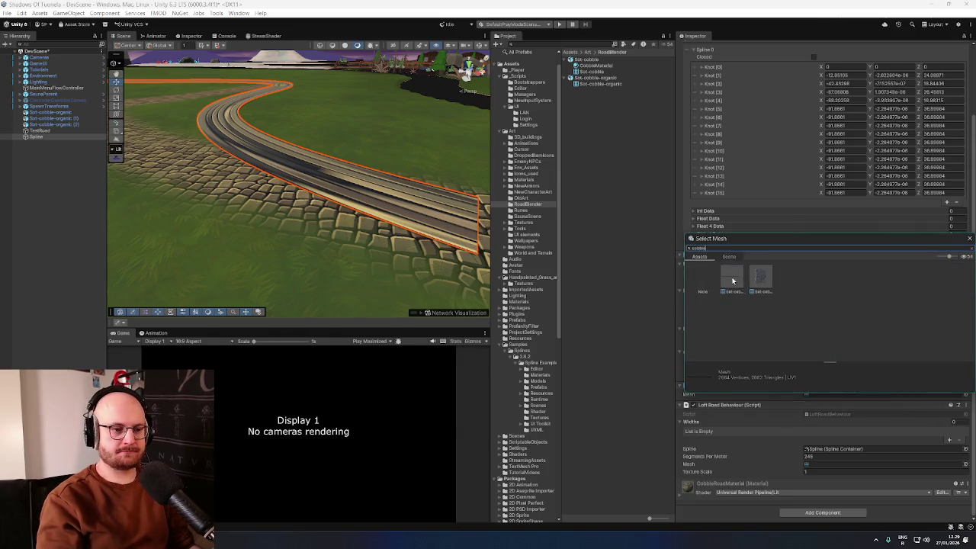
pyautogui.doubleClick(733, 281)
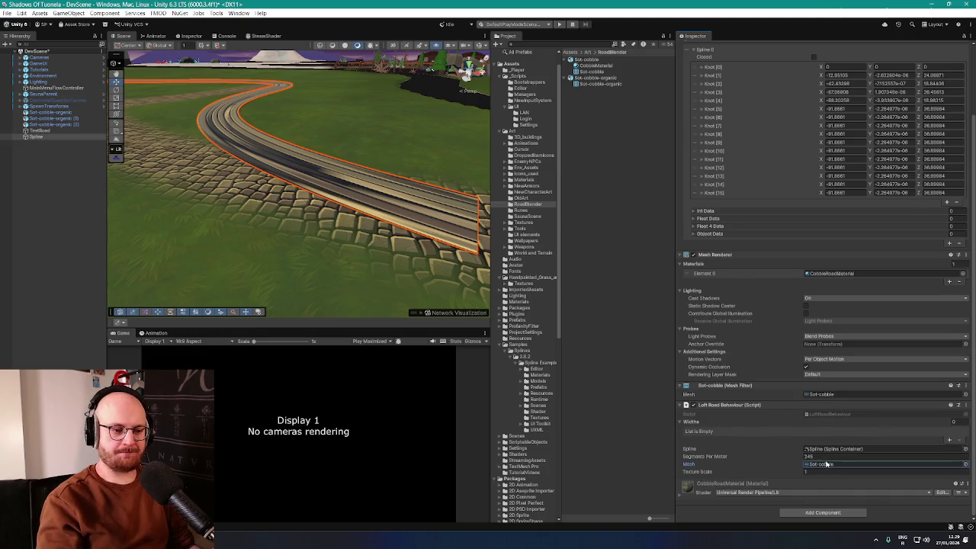
pyautogui.moveTo(790, 473)
pyautogui.mouseDown()
pyautogui.moveTo(975, 473)
pyautogui.moveTo(114, 457)
pyautogui.moveTo(347, 419)
pyautogui.moveTo(588, 422)
pyautogui.mouseUp()
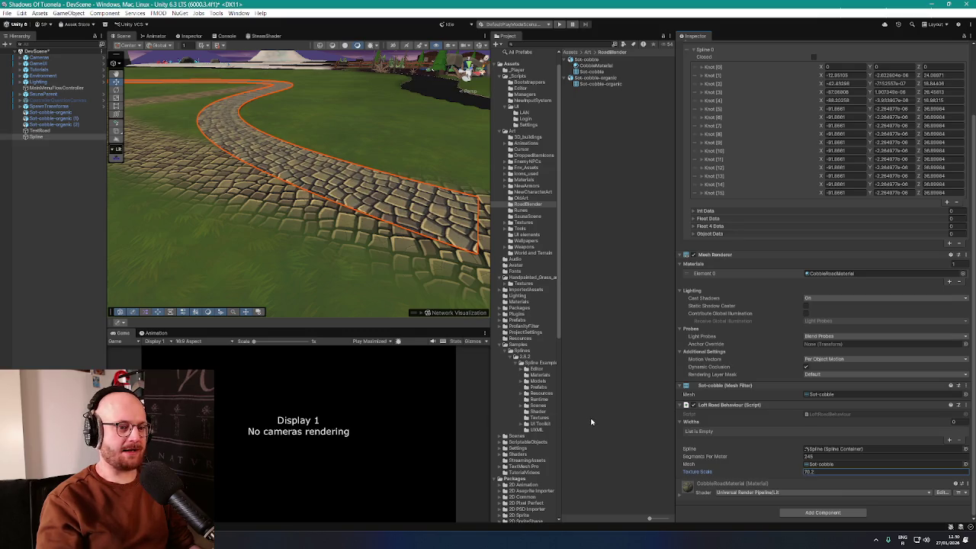
pyautogui.moveTo(427, 229)
pyautogui.mouseDown()
pyautogui.moveTo(414, 196)
pyautogui.moveTo(468, 66)
pyautogui.moveTo(290, 191)
pyautogui.moveTo(376, 225)
pyautogui.moveTo(254, 219)
pyautogui.moveTo(239, 199)
pyautogui.moveTo(261, 215)
pyautogui.moveTo(442, 201)
pyautogui.moveTo(494, 208)
pyautogui.moveTo(398, 200)
pyautogui.moveTo(465, 185)
pyautogui.moveTo(529, 196)
pyautogui.moveTo(575, 182)
pyautogui.moveTo(609, 184)
pyautogui.moveTo(429, 234)
pyautogui.moveTo(427, 211)
pyautogui.moveTo(448, 208)
pyautogui.moveTo(388, 198)
pyautogui.moveTo(399, 190)
pyautogui.moveTo(224, 211)
pyautogui.moveTo(272, 198)
pyautogui.moveTo(233, 220)
pyautogui.moveTo(275, 195)
pyautogui.moveTo(383, 215)
pyautogui.moveTo(359, 199)
pyautogui.mouseUp()
pyautogui.click(425, 209)
pyautogui.click(283, 192)
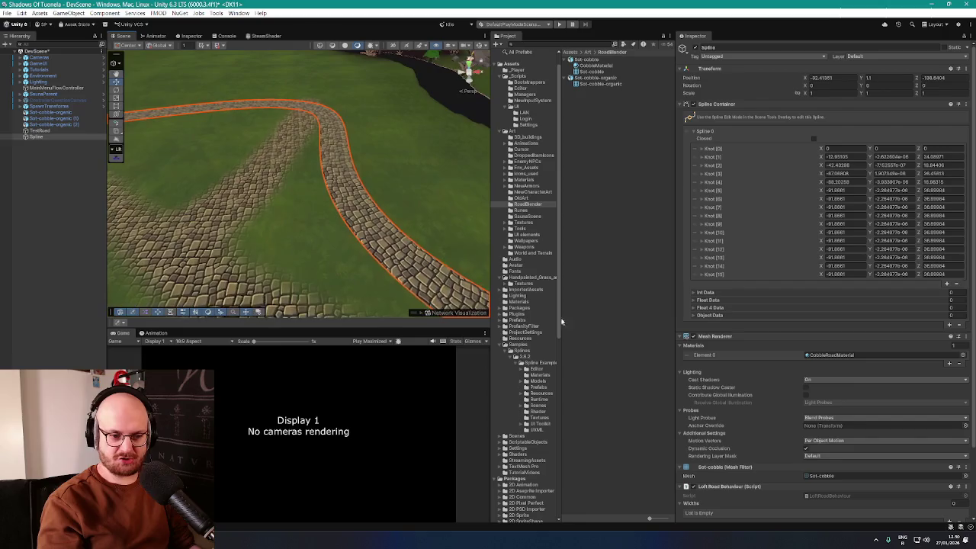
pyautogui.scroll(-3, 753, 390)
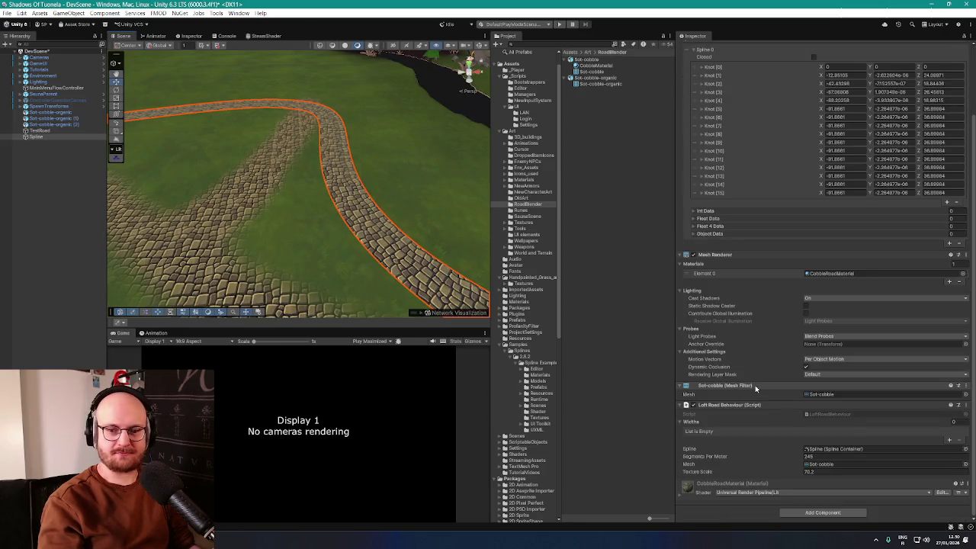
pyautogui.click(966, 464)
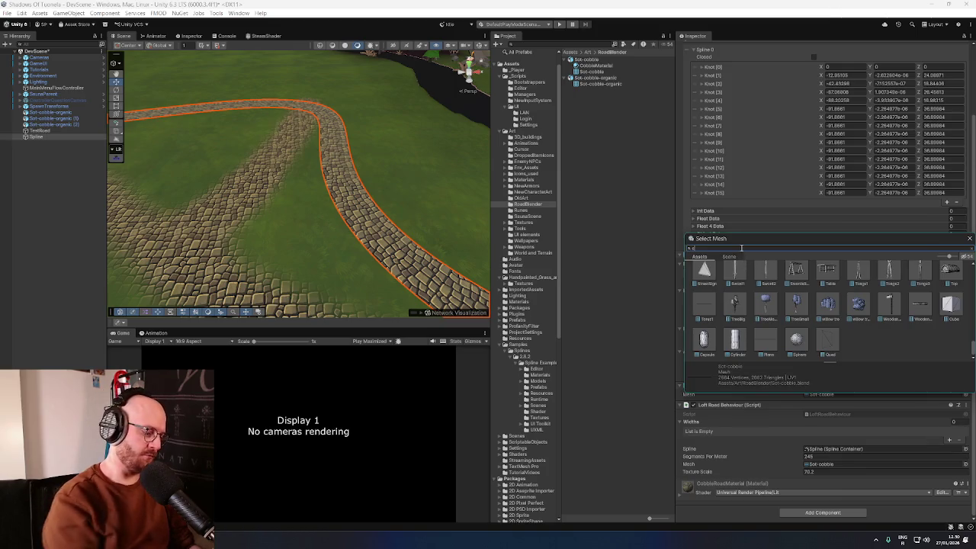
# Step: Switch Loft Road Behaviour's Mesh to Sot-cobble-organic using an 'ot-cobble' search
pyautogui.write('ot-cobble')
pyautogui.doubleClick(762, 287)
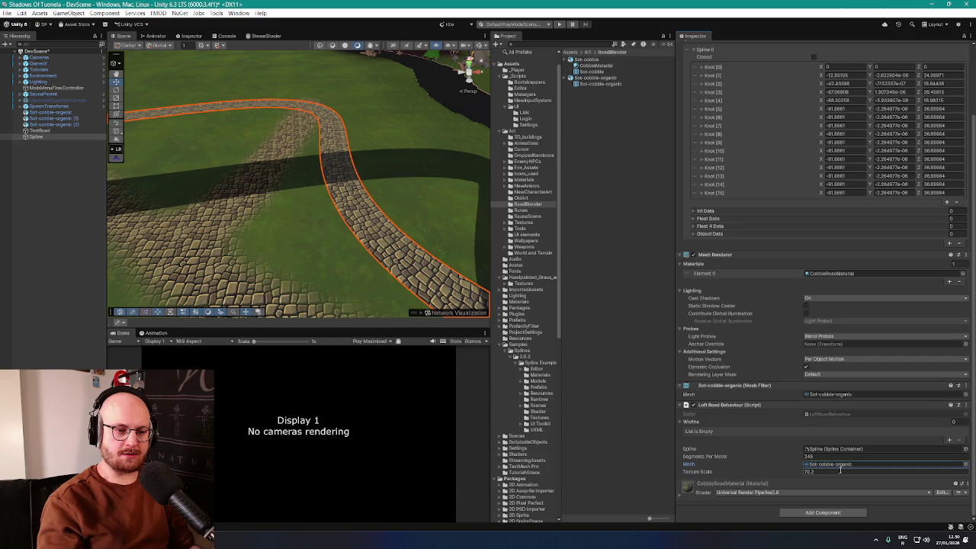
pyautogui.moveTo(396, 221)
pyautogui.mouseDown()
pyautogui.moveTo(425, 233)
pyautogui.moveTo(259, 122)
pyautogui.moveTo(262, 107)
pyautogui.moveTo(366, 126)
pyautogui.moveTo(308, 151)
pyautogui.moveTo(486, 198)
pyautogui.moveTo(393, 224)
pyautogui.mouseUp()
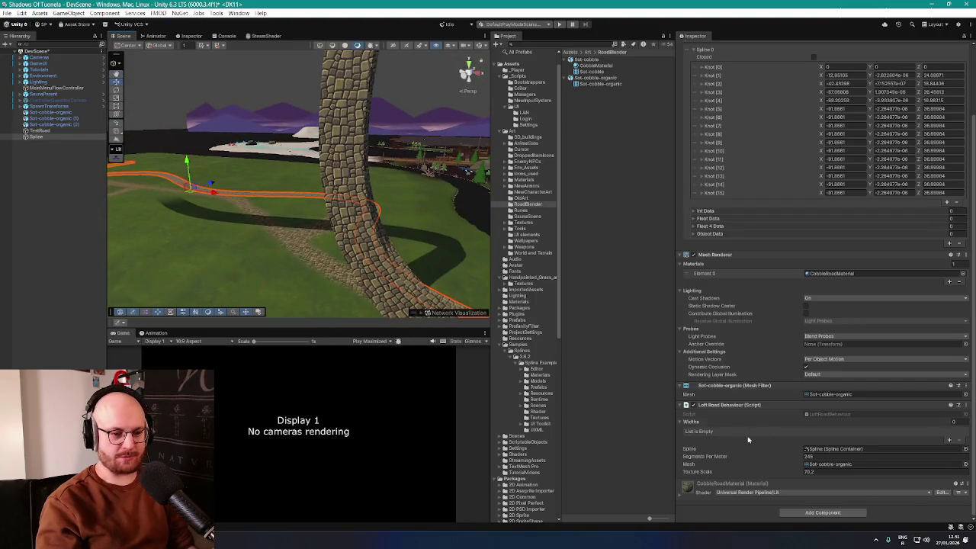
# Step: Clear the mesh references in the Mesh Filter and Loft Road Behaviour
pyautogui.click(838, 395)
pyautogui.press('Delete')
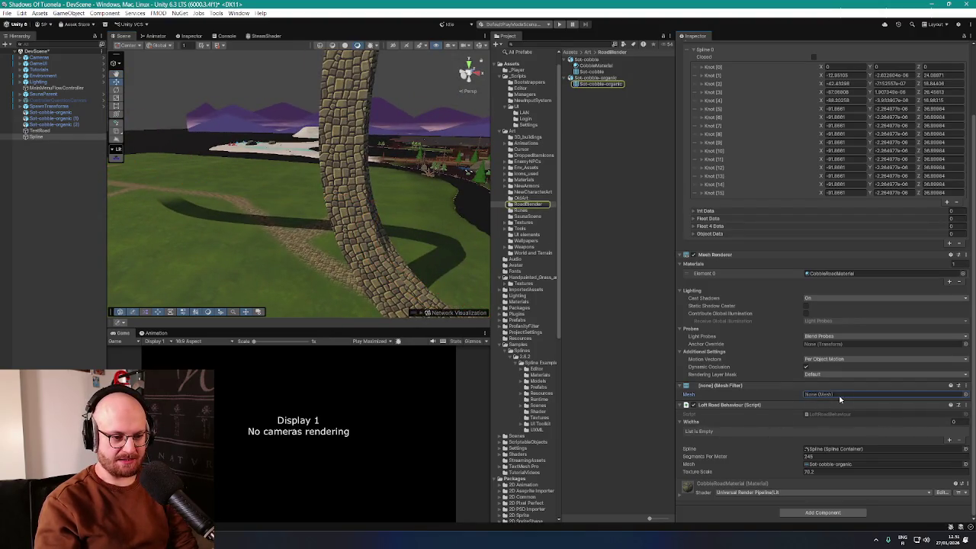
pyautogui.click(846, 464)
pyautogui.press('Delete')
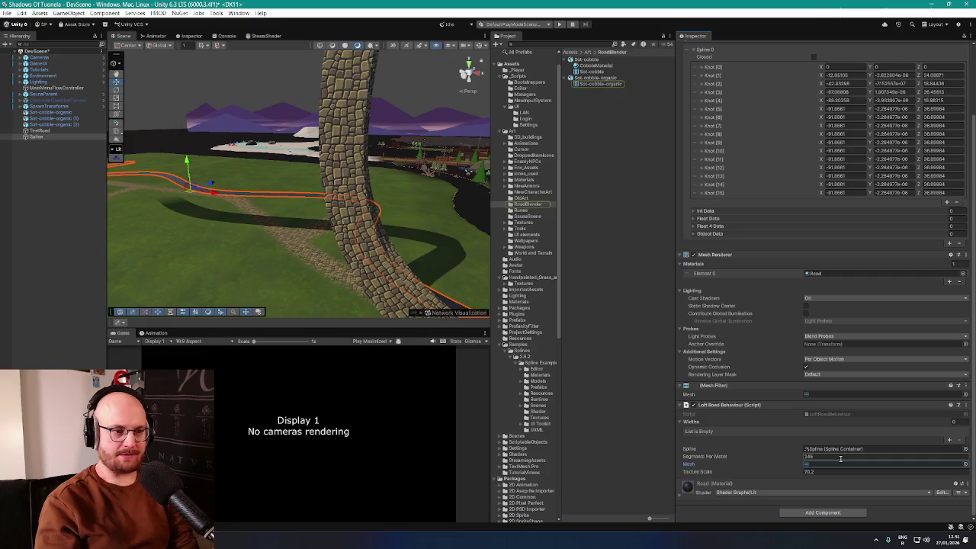
# Step: Frame TestRoad, reselect Spline, and bring up its Mesh Renderer Element 0 material choices
pyautogui.click(39, 131)
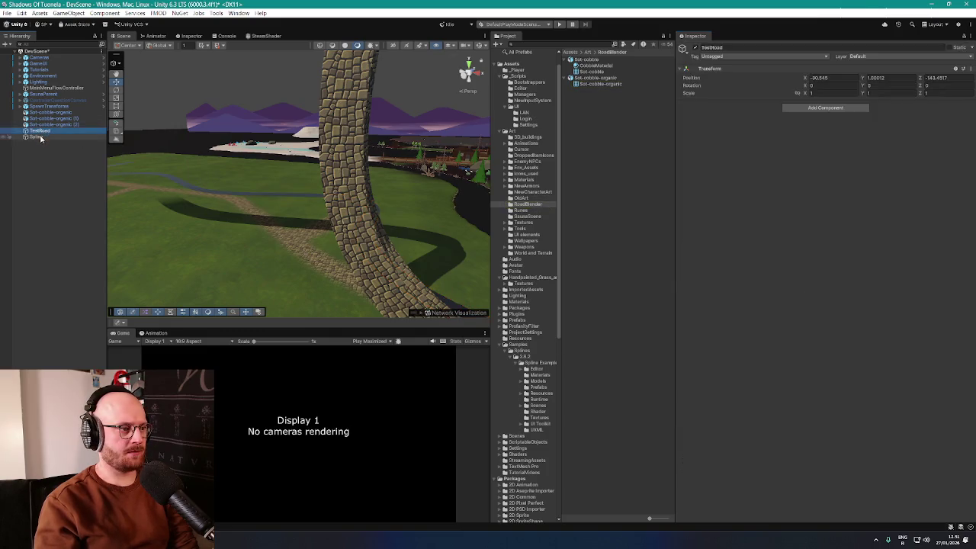
pyautogui.click(36, 136)
pyautogui.moveTo(287, 202)
pyautogui.mouseDown()
pyautogui.moveTo(277, 224)
pyautogui.moveTo(333, 256)
pyautogui.moveTo(247, 241)
pyautogui.mouseUp()
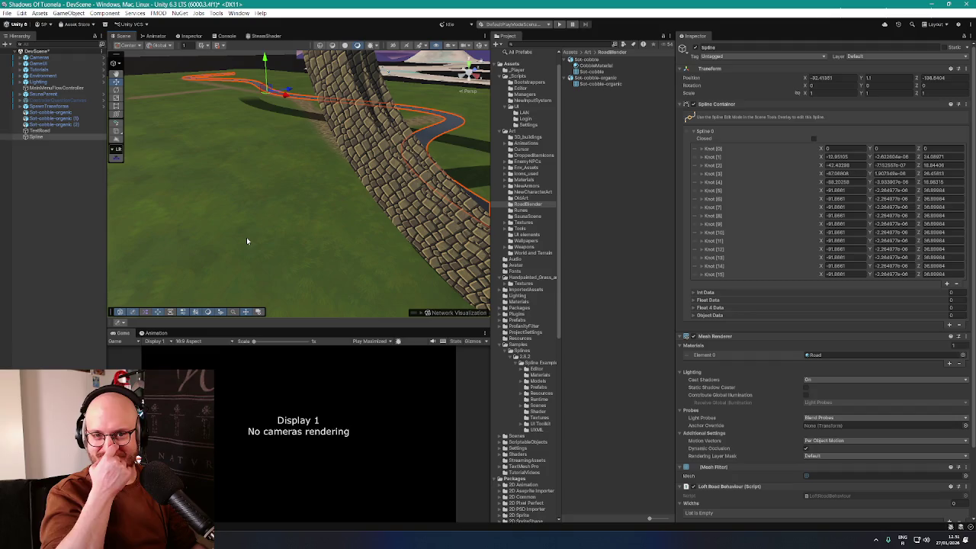
pyautogui.moveTo(295, 220)
pyautogui.mouseDown()
pyautogui.moveTo(392, 220)
pyautogui.moveTo(316, 194)
pyautogui.moveTo(257, 192)
pyautogui.moveTo(336, 206)
pyautogui.moveTo(144, 138)
pyautogui.mouseUp()
pyautogui.click(38, 130)
pyautogui.press('f')
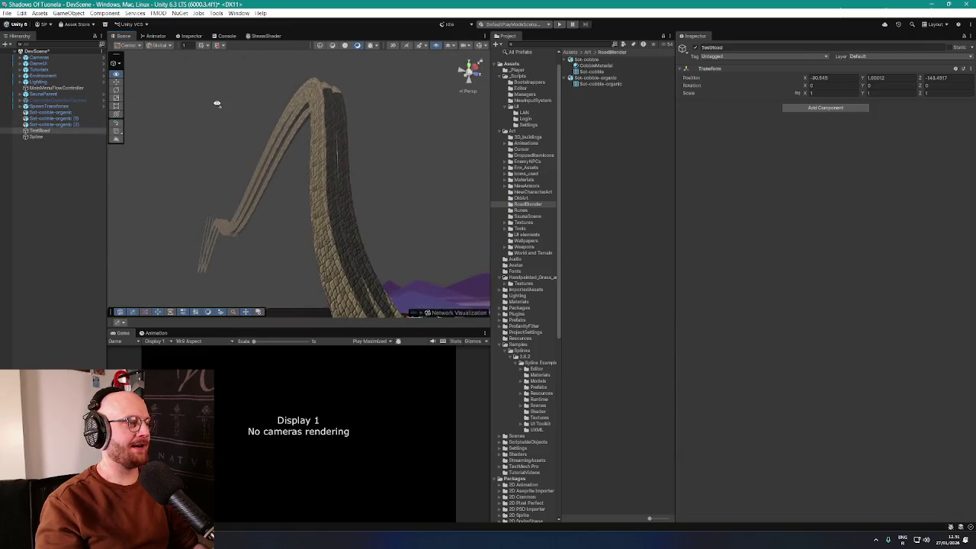
pyautogui.click(36, 137)
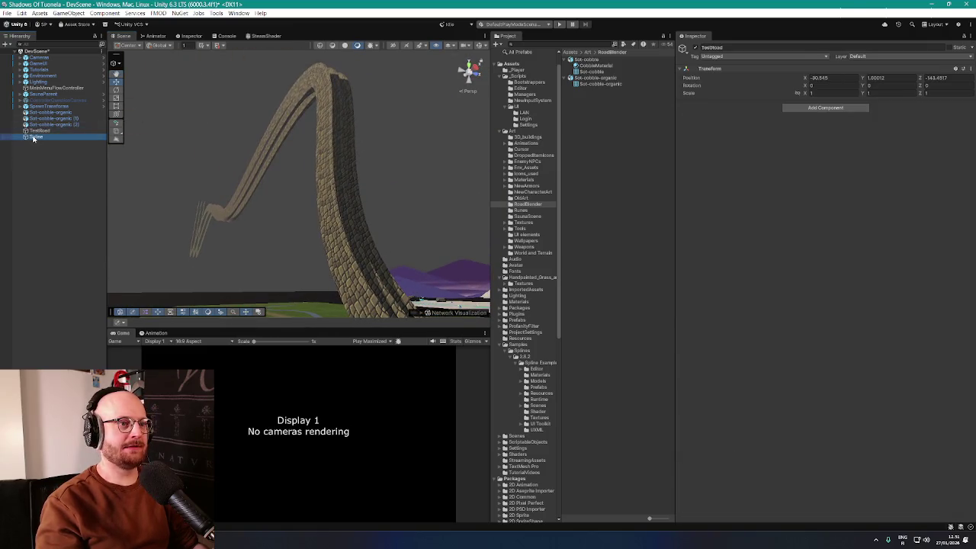
pyautogui.scroll(-3, 736, 360)
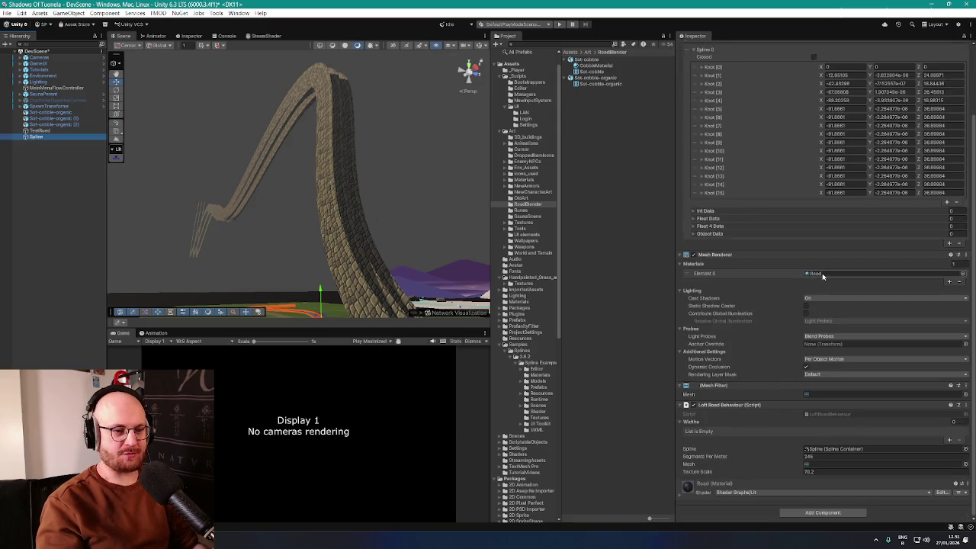
pyautogui.click(963, 274)
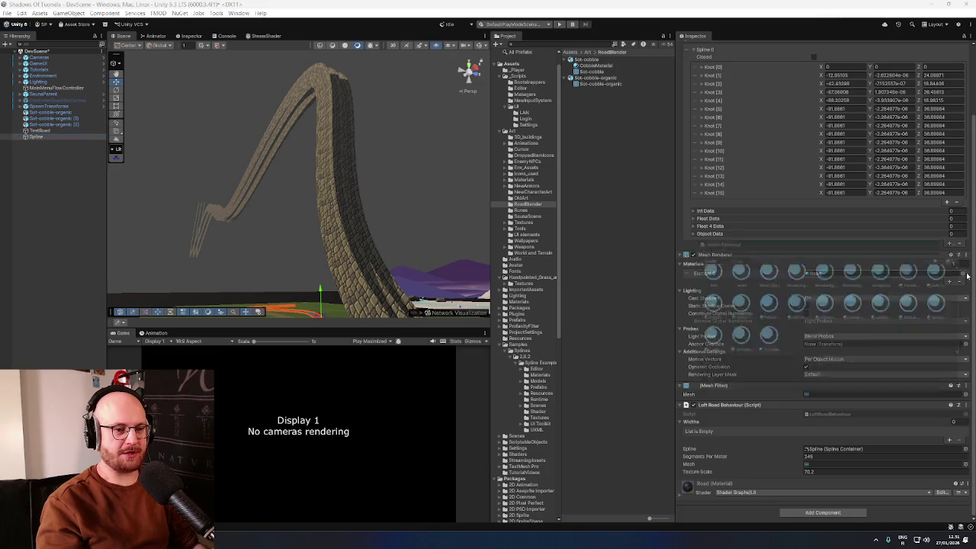
# Step: Assign CobbleRoadMaterial to the spline road and frame it in view
pyautogui.write('cobble')
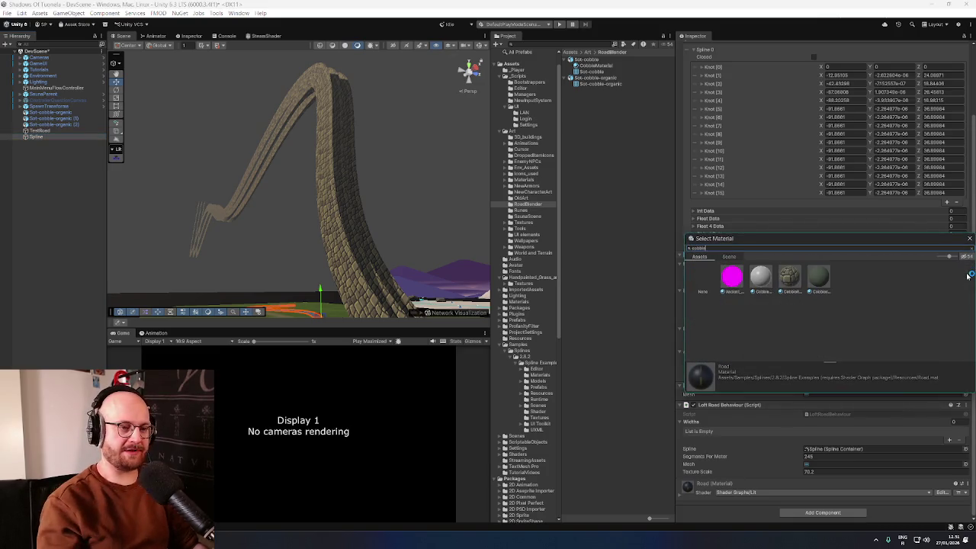
pyautogui.doubleClick(796, 278)
pyautogui.press('f')
pyautogui.scroll(5, 433, 270)
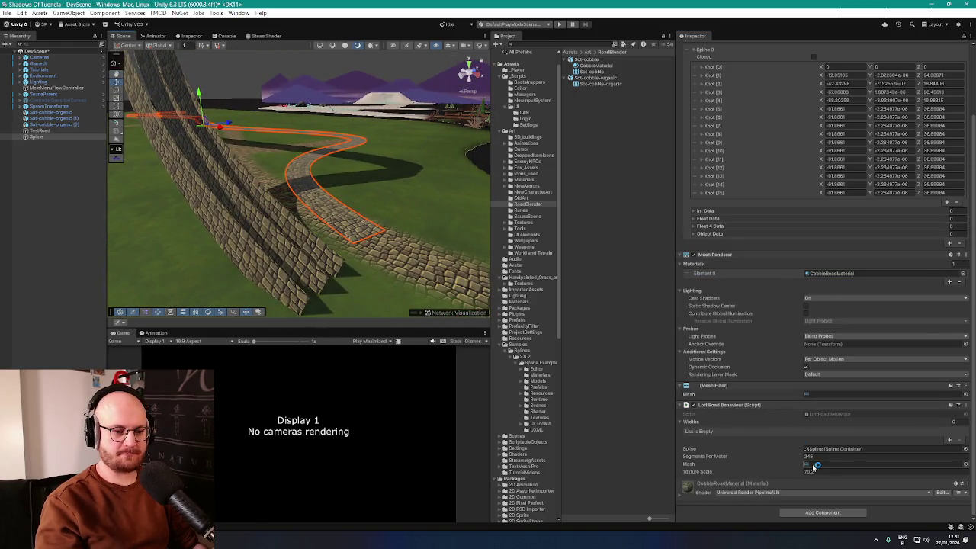
# Step: Set Loft Road Behaviour's Mesh to Sot-cobble-organic
pyautogui.click(966, 466)
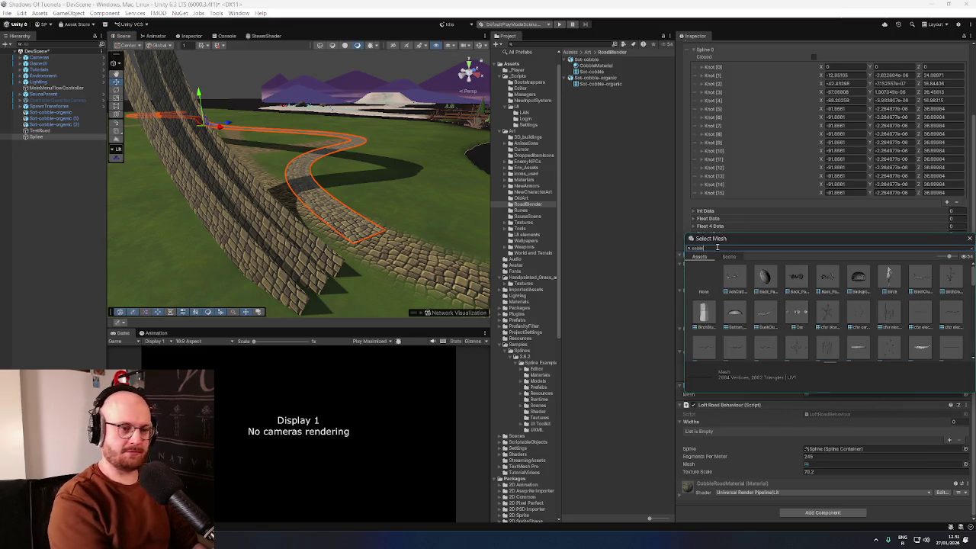
pyautogui.write('cobble')
pyautogui.doubleClick(764, 278)
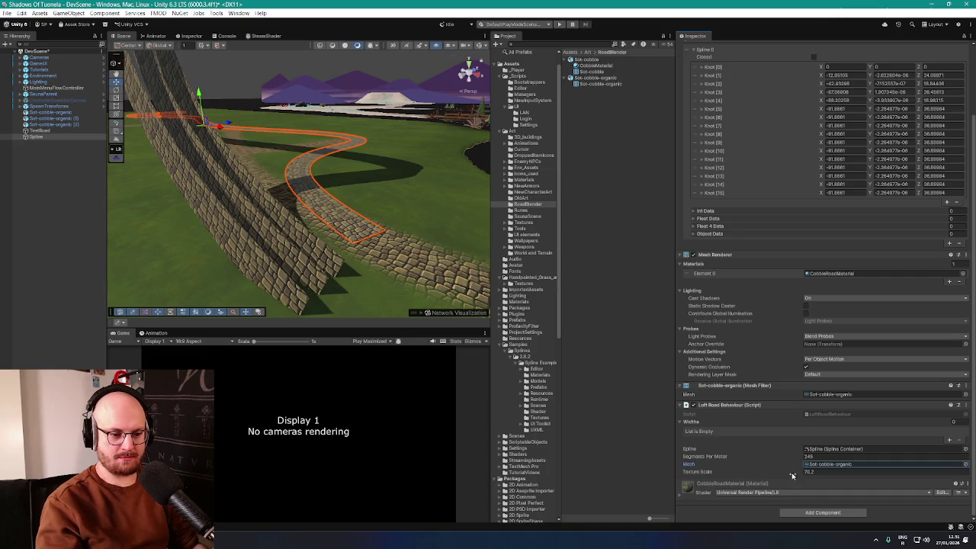
# Step: Raise the road's Texture Scale to 74.65
pyautogui.moveTo(782, 475)
pyautogui.mouseDown()
pyautogui.moveTo(590, 462)
pyautogui.moveTo(827, 479)
pyautogui.mouseUp()
pyautogui.moveTo(251, 168)
pyautogui.mouseDown()
pyautogui.moveTo(320, 211)
pyautogui.moveTo(345, 135)
pyautogui.moveTo(371, 153)
pyautogui.moveTo(362, 159)
pyautogui.moveTo(381, 181)
pyautogui.moveTo(401, 181)
pyautogui.moveTo(320, 171)
pyautogui.moveTo(343, 157)
pyautogui.moveTo(331, 138)
pyautogui.moveTo(313, 152)
pyautogui.mouseUp()
pyautogui.click(362, 158)
# Step: Select the three Sot-cobble-organic objects, then reselect Spline and view the road at ground level
pyautogui.keyDown('shift'); pyautogui.click(54, 113); pyautogui.keyUp('shift')
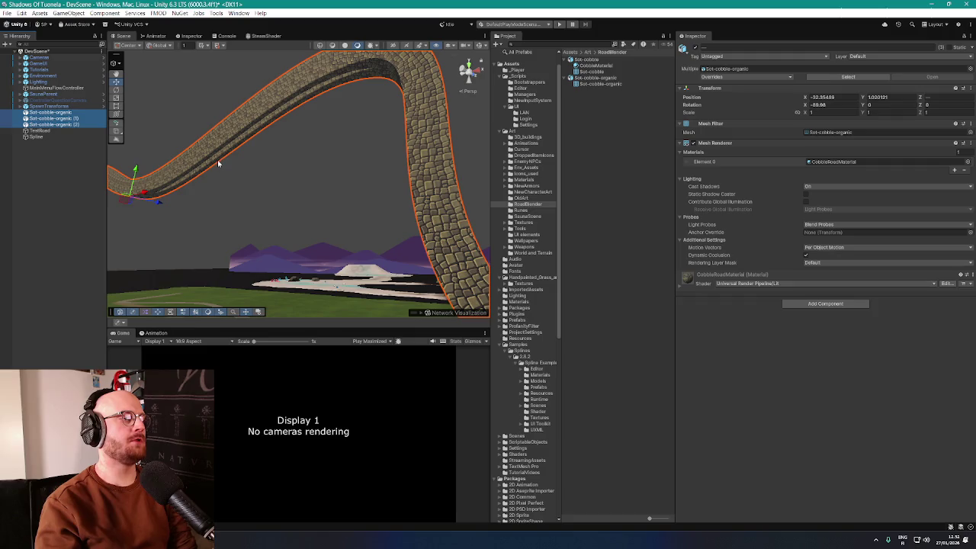
pyautogui.click(218, 163)
pyautogui.moveTo(218, 164)
pyautogui.mouseDown()
pyautogui.moveTo(240, 165)
pyautogui.moveTo(329, 262)
pyautogui.moveTo(309, 266)
pyautogui.moveTo(294, 250)
pyautogui.mouseUp()
pyautogui.click(35, 118)
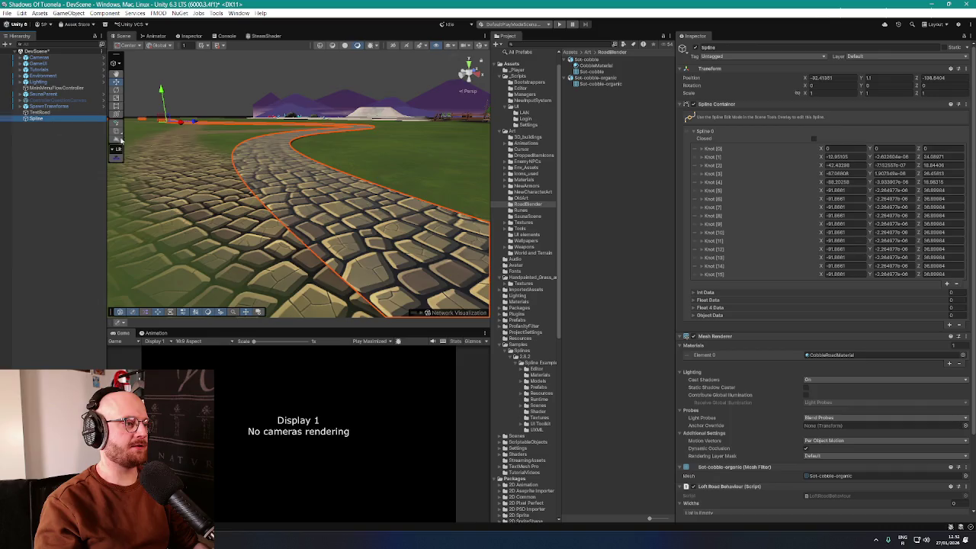
pyautogui.moveTo(120, 139); pyautogui.dragTo(515, 276)
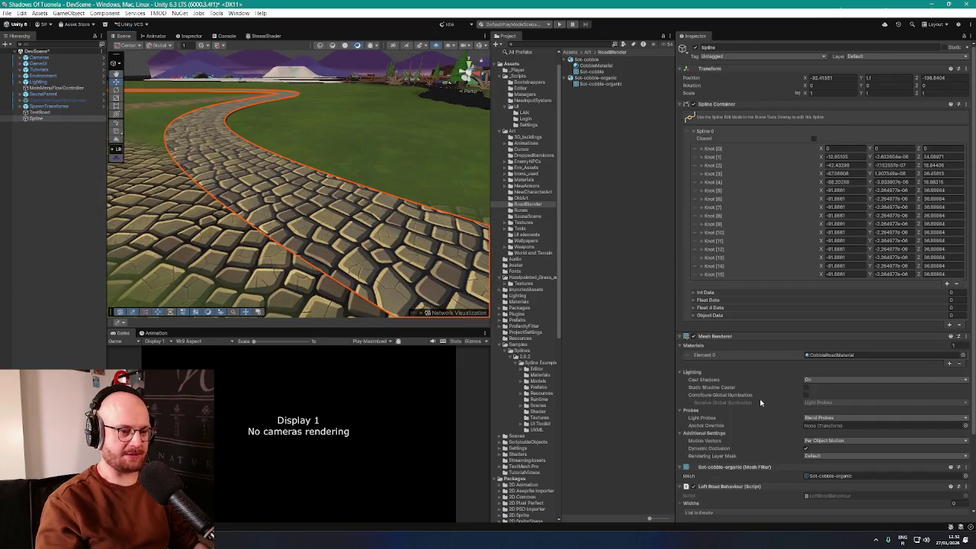
pyautogui.scroll(-3, 761, 402)
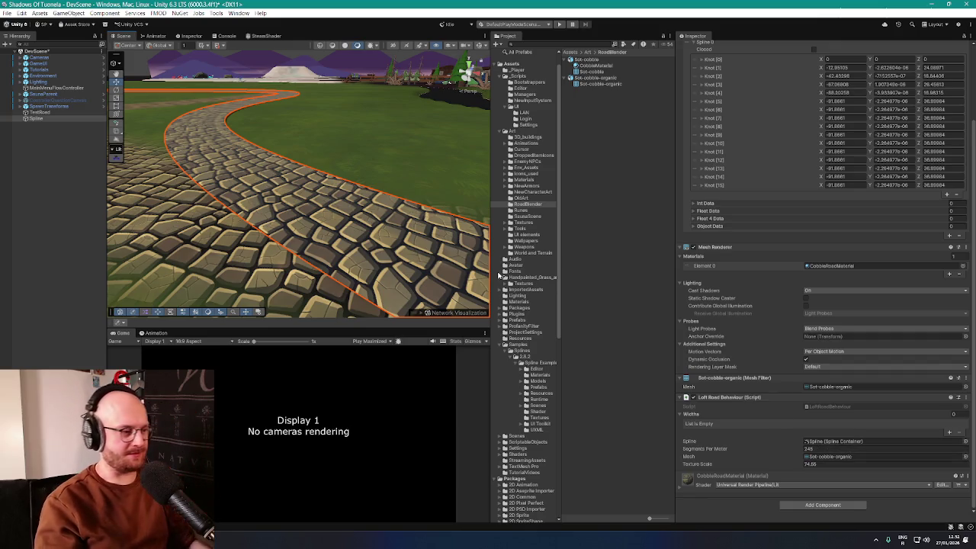
pyautogui.moveTo(320, 198); pyautogui.dragTo(254, 204)
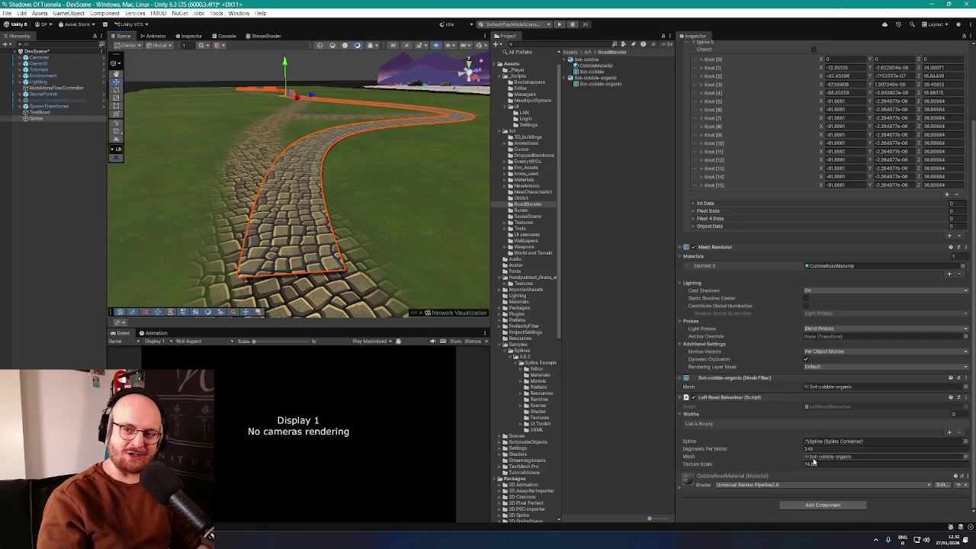
pyautogui.moveTo(427, 221); pyautogui.dragTo(457, 215)
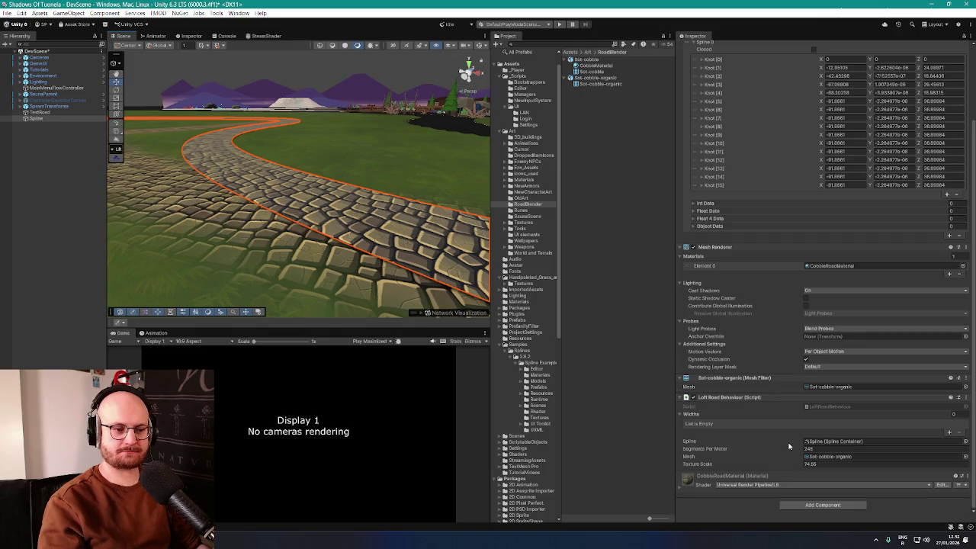
pyautogui.click(965, 456)
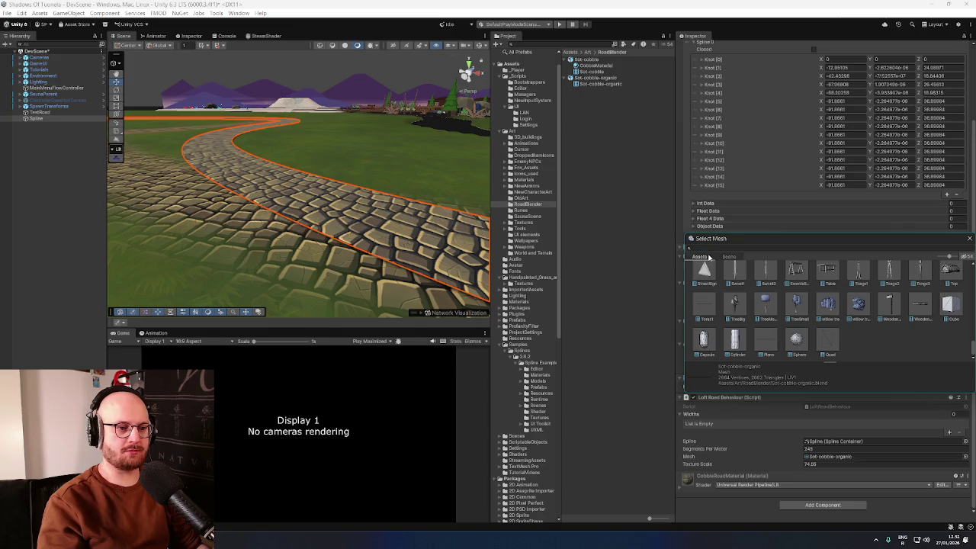
pyautogui.press('Escape')
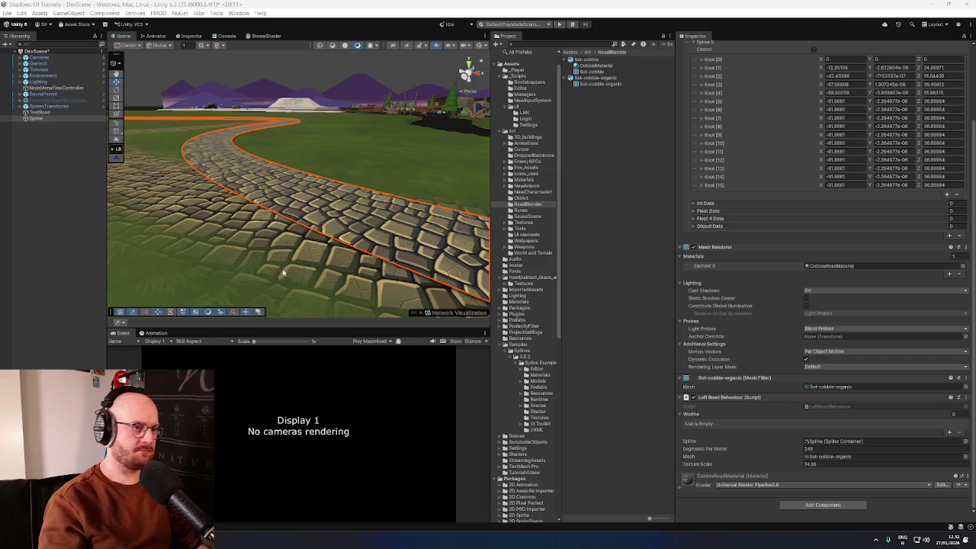
# Step: Review Sot-cobble-organic's Model, Rig and Animation import settings, then reselect Spline
pyautogui.click(595, 78)
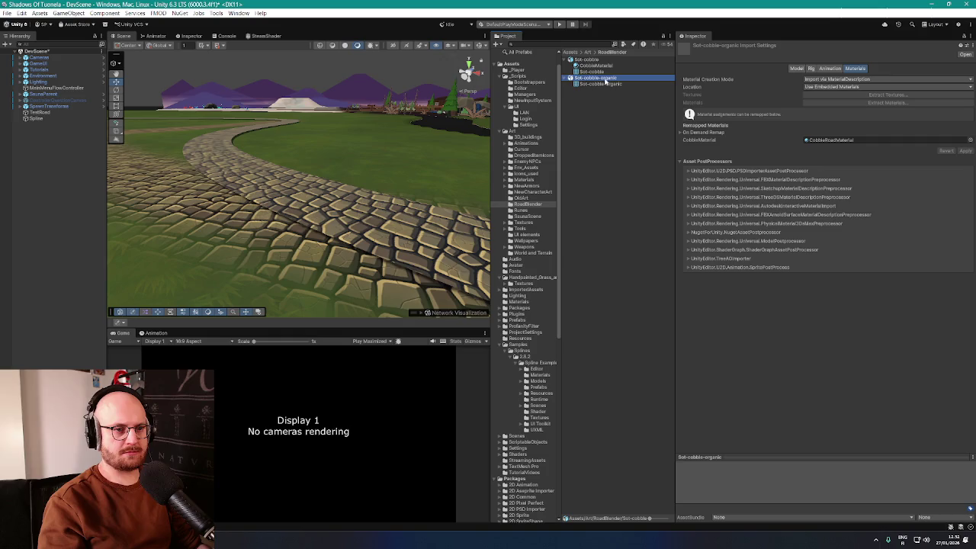
pyautogui.click(797, 69)
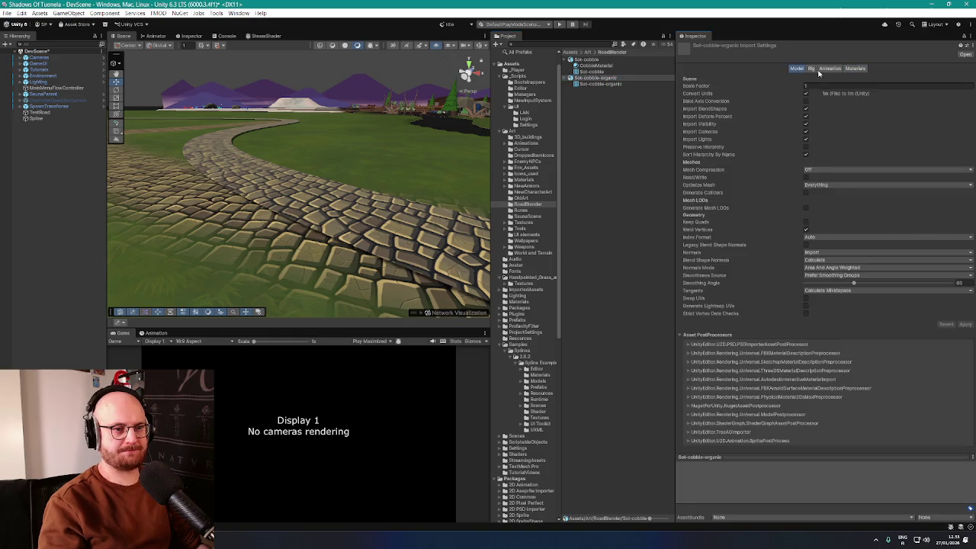
pyautogui.click(815, 69)
pyautogui.click(831, 70)
pyautogui.click(797, 69)
pyautogui.click(594, 84)
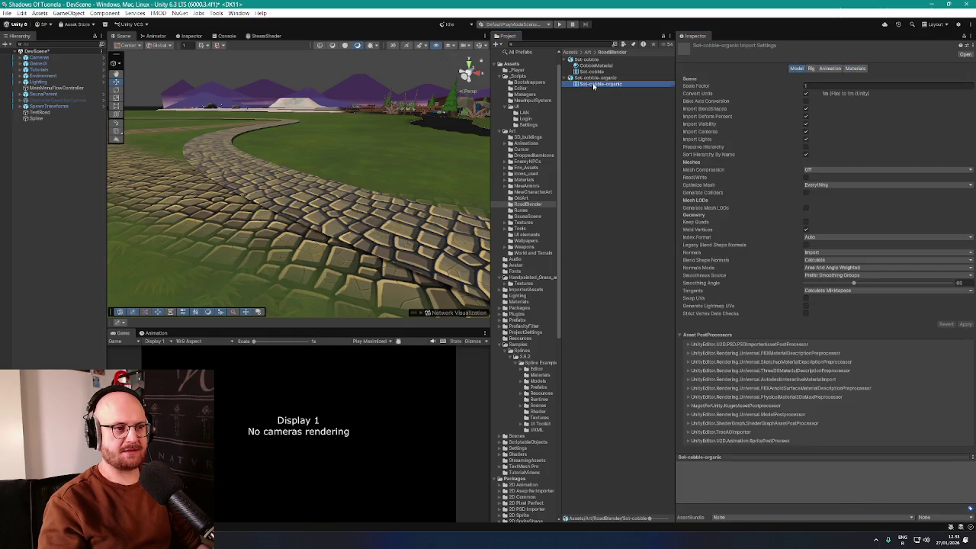
pyautogui.click(595, 78)
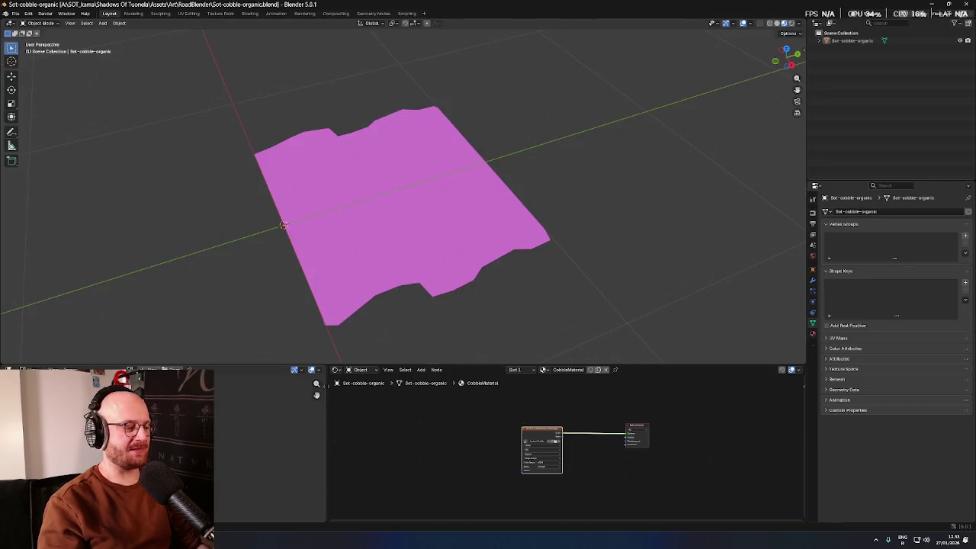
pyautogui.hotkey('alt', 'Tab')
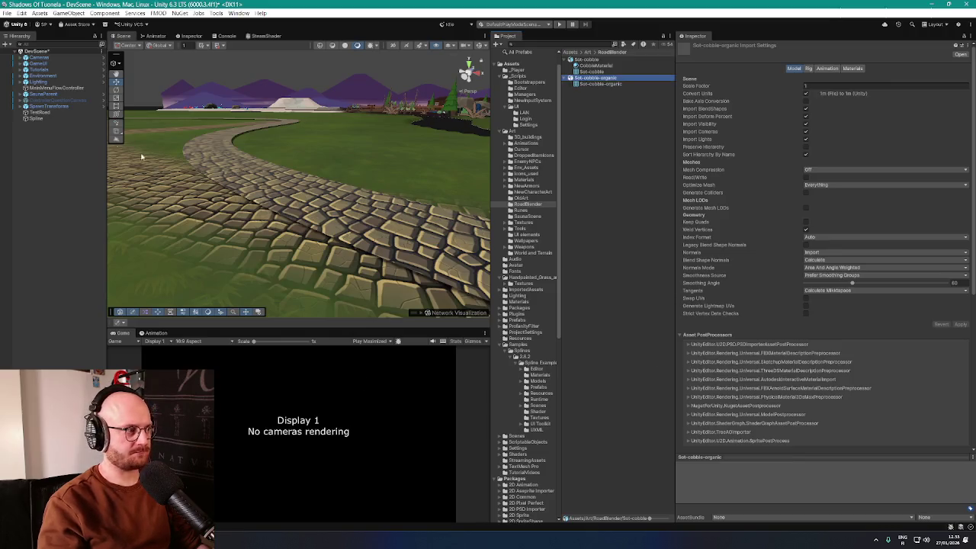
pyautogui.click(36, 118)
# Step: Raise the road's Segments Per Meter to 833
pyautogui.scroll(-3, 771, 323)
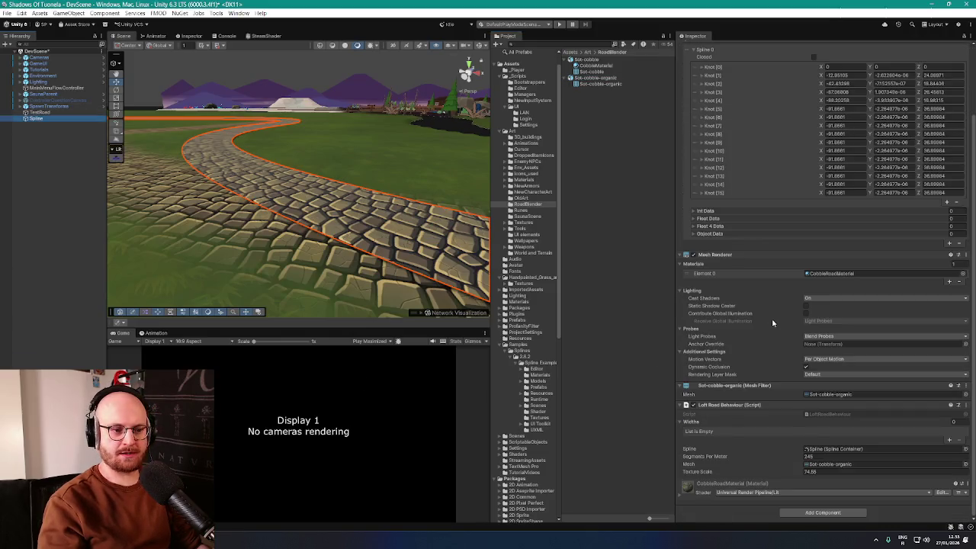
pyautogui.click(794, 457)
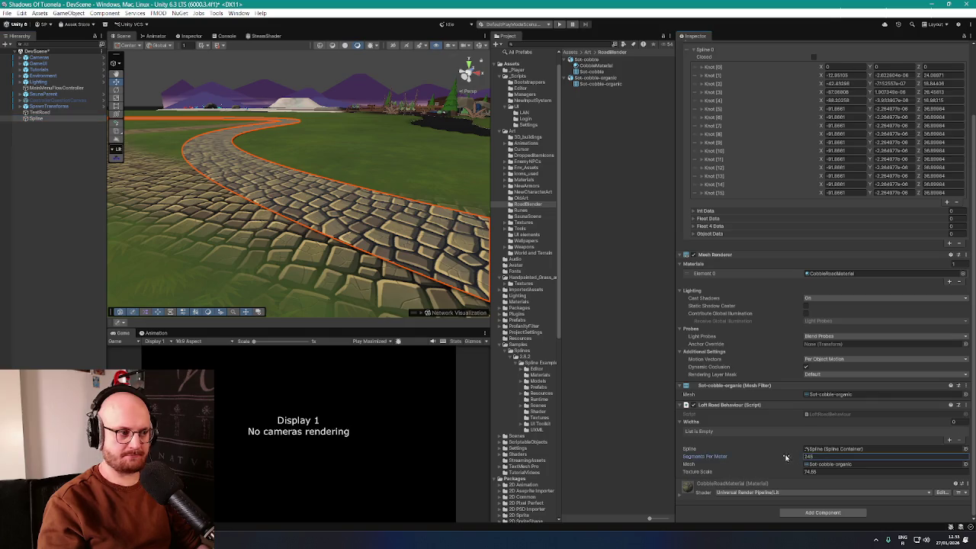
pyautogui.moveTo(673, 458); pyautogui.dragTo(683, 458)
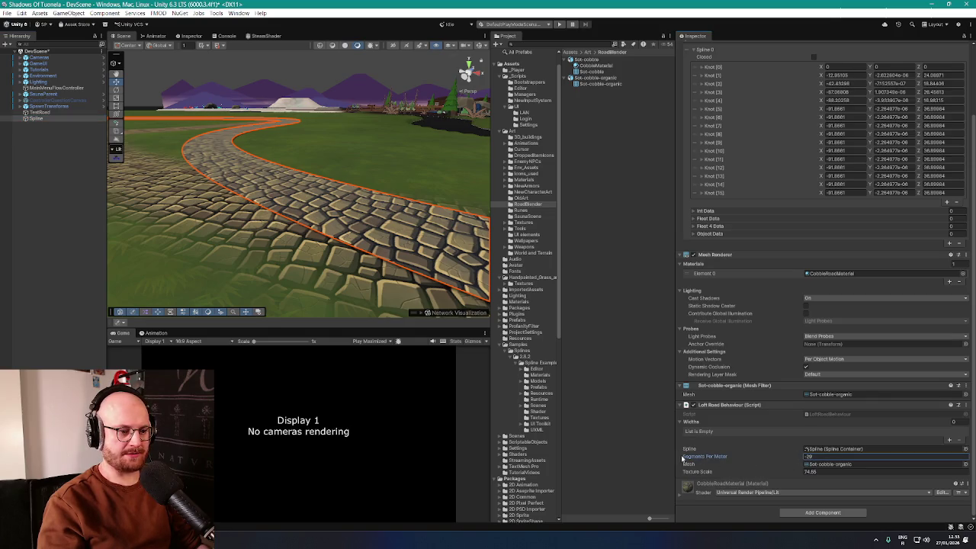
pyautogui.moveTo(586, 453); pyautogui.dragTo(841, 469)
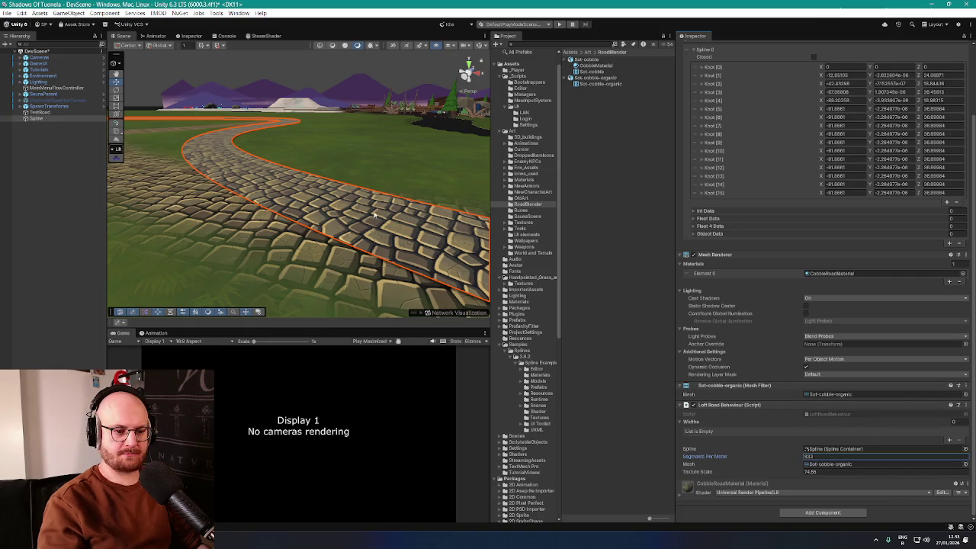
pyautogui.moveTo(427, 229)
pyautogui.mouseDown()
pyautogui.moveTo(326, 211)
pyautogui.moveTo(353, 220)
pyautogui.mouseUp()
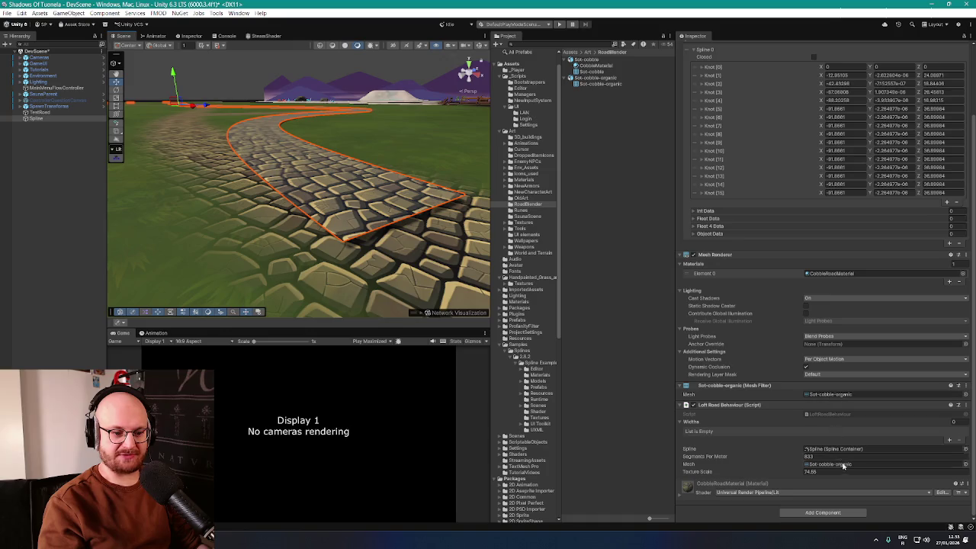
# Step: Try Sot-cobble, then settle on Sot-cobble-organic as the road's lofted mesh
pyautogui.click(966, 466)
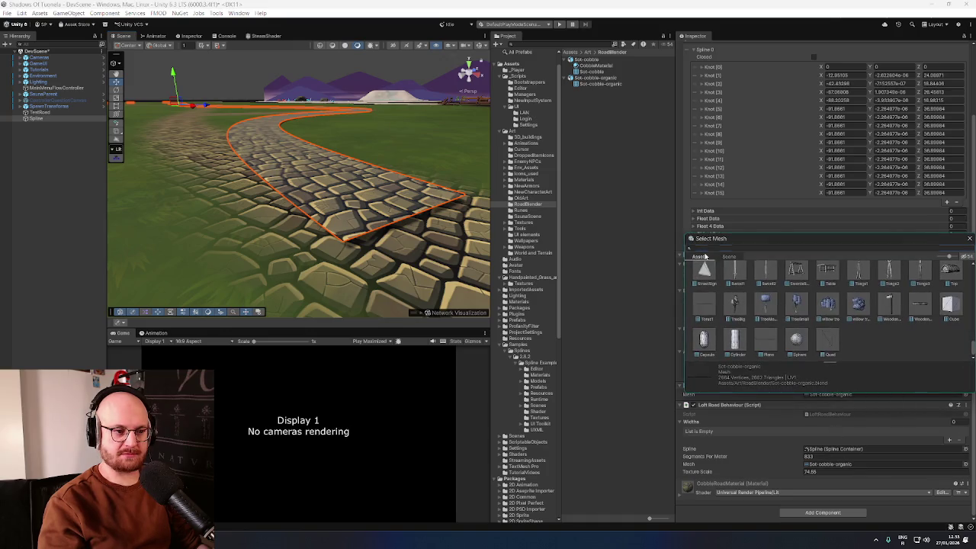
pyautogui.write('cobble')
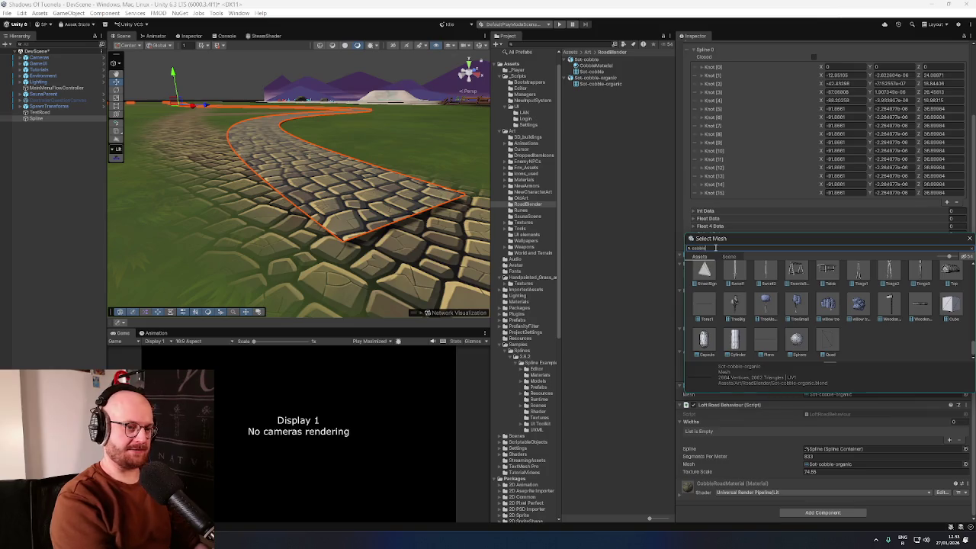
pyautogui.click(736, 283)
pyautogui.doubleClick(736, 284)
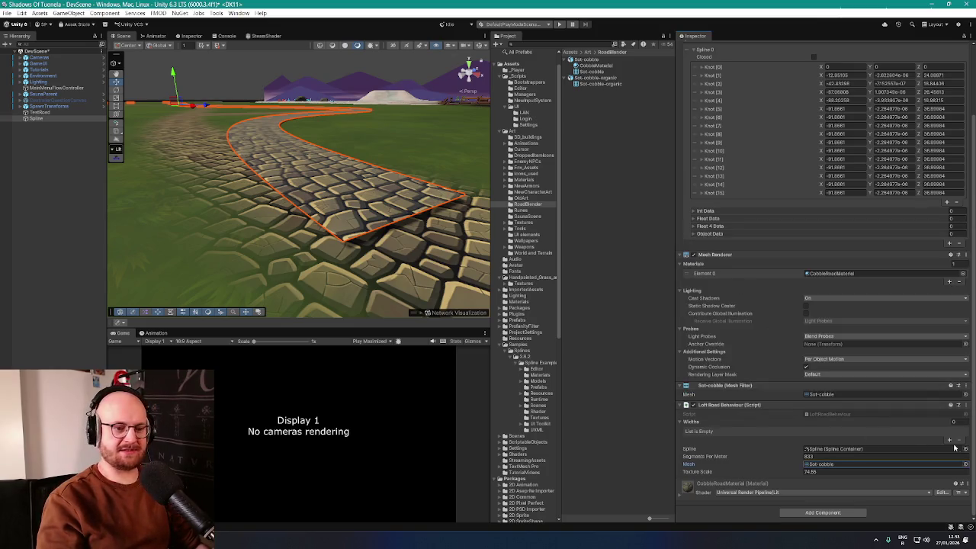
pyautogui.click(966, 464)
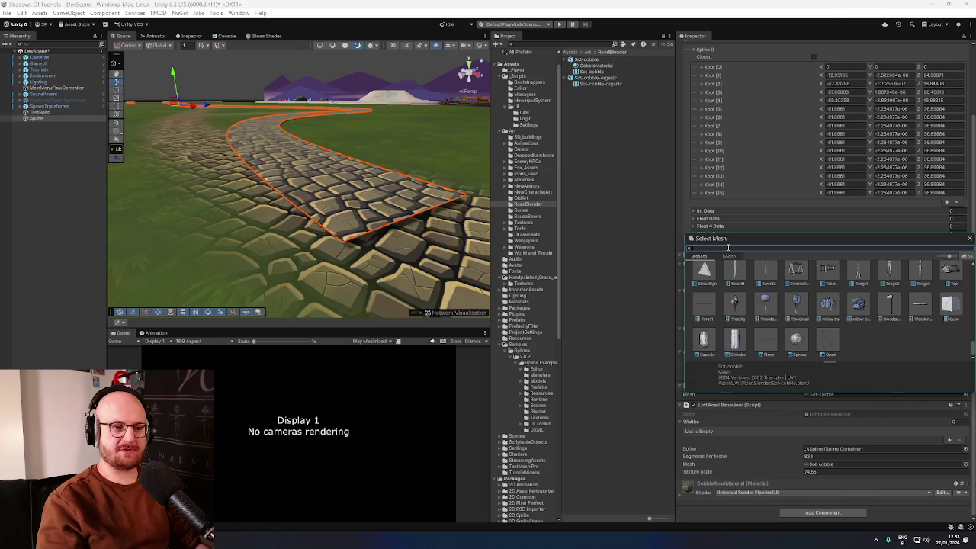
pyautogui.write('cobble')
pyautogui.doubleClick(766, 275)
pyautogui.scroll(2, 311, 180)
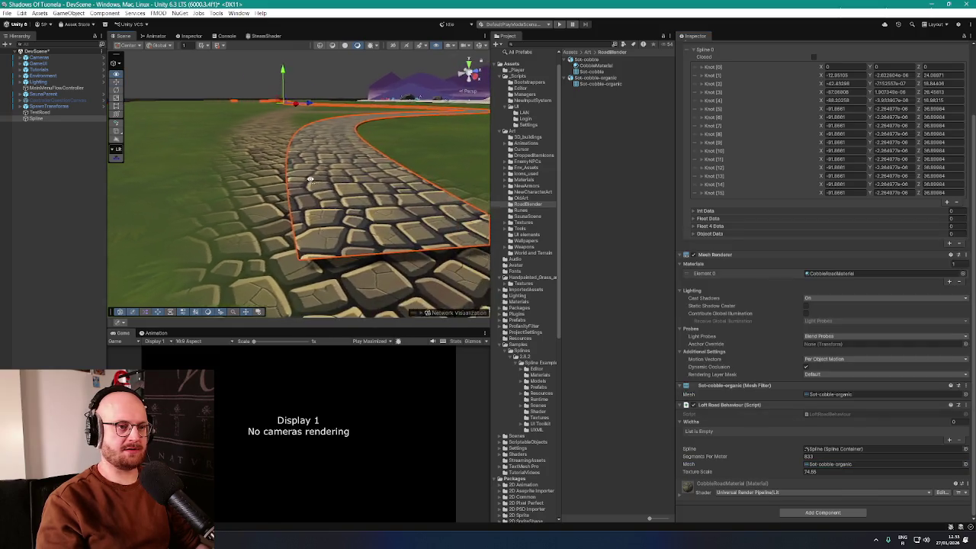
pyautogui.moveTo(311, 180); pyautogui.dragTo(382, 197)
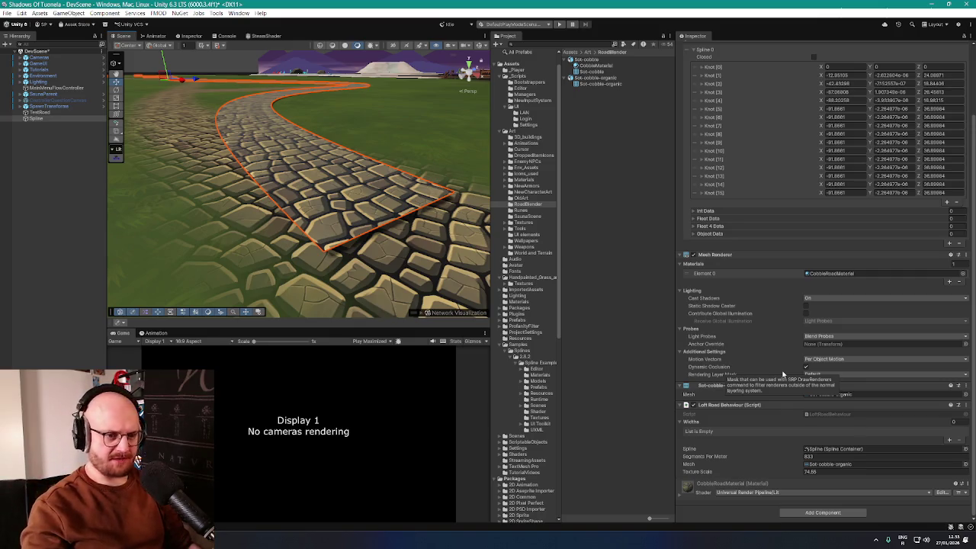
pyautogui.click(596, 221)
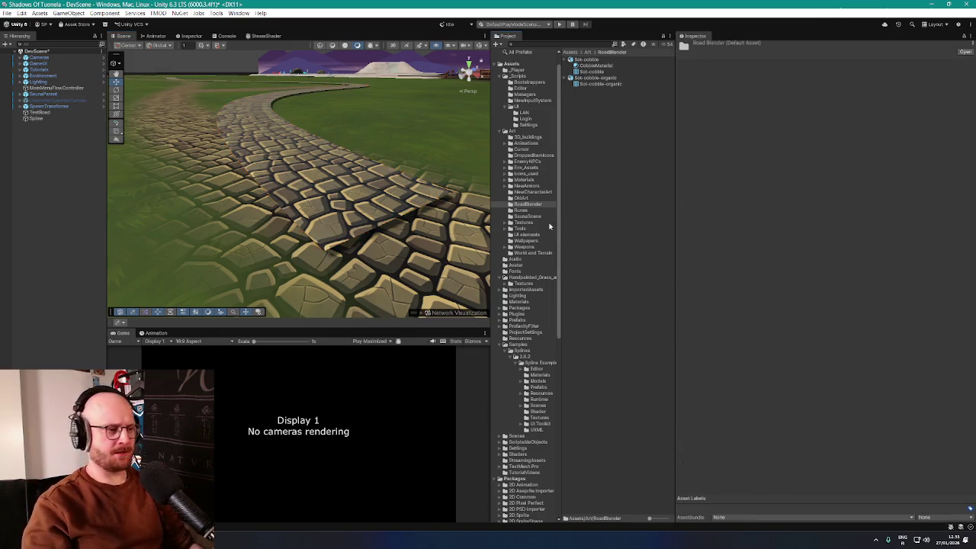
# Step: Search YouTube for the doom eternal soundtrack and play the DOOM Eternal OST playlist
pyautogui.hotkey('alt', 'Tab')
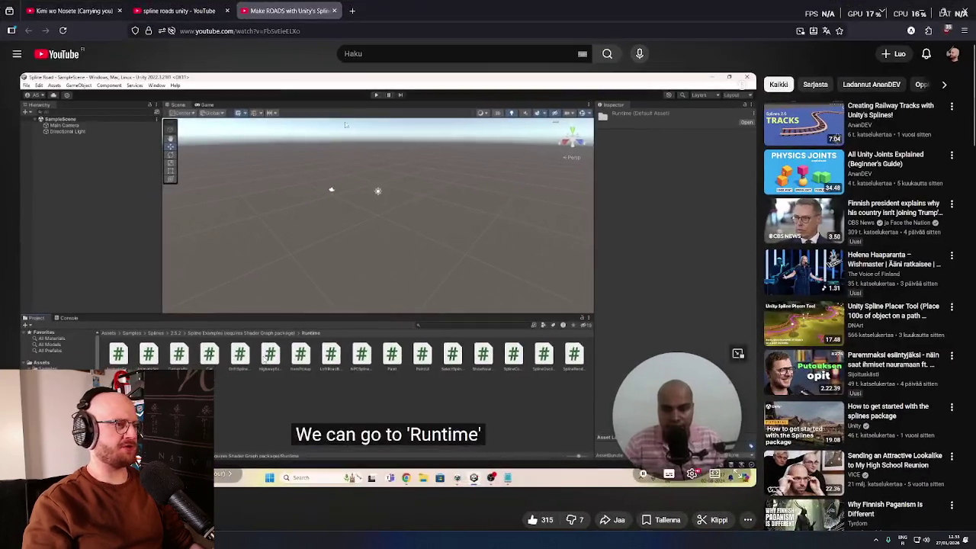
pyautogui.click(84, 4)
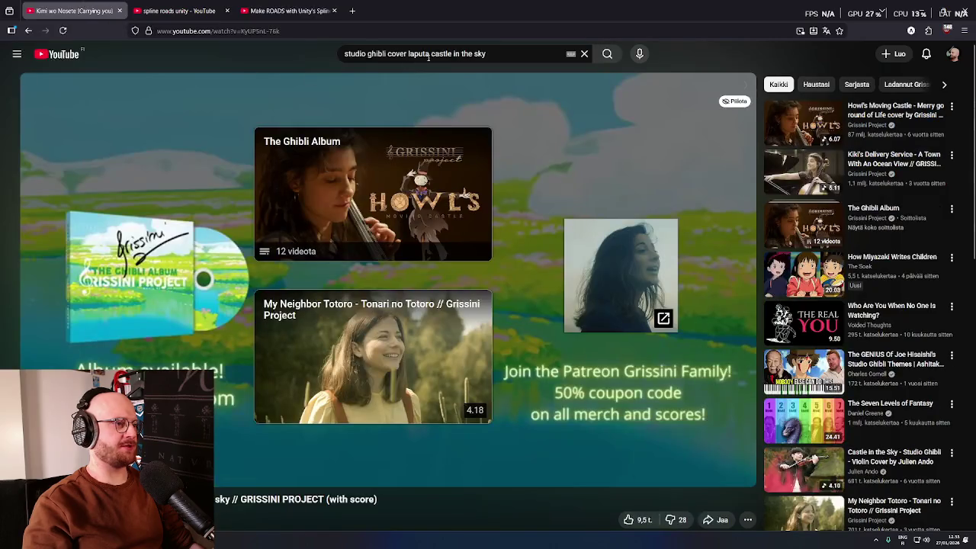
pyautogui.tripleClick(511, 54)
pyautogui.press('BackSpace')
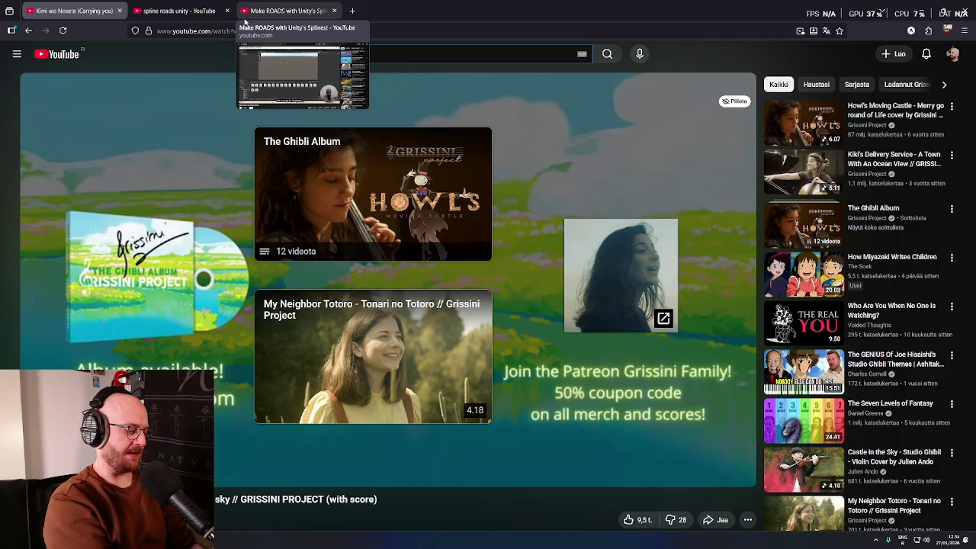
pyautogui.write('doom')
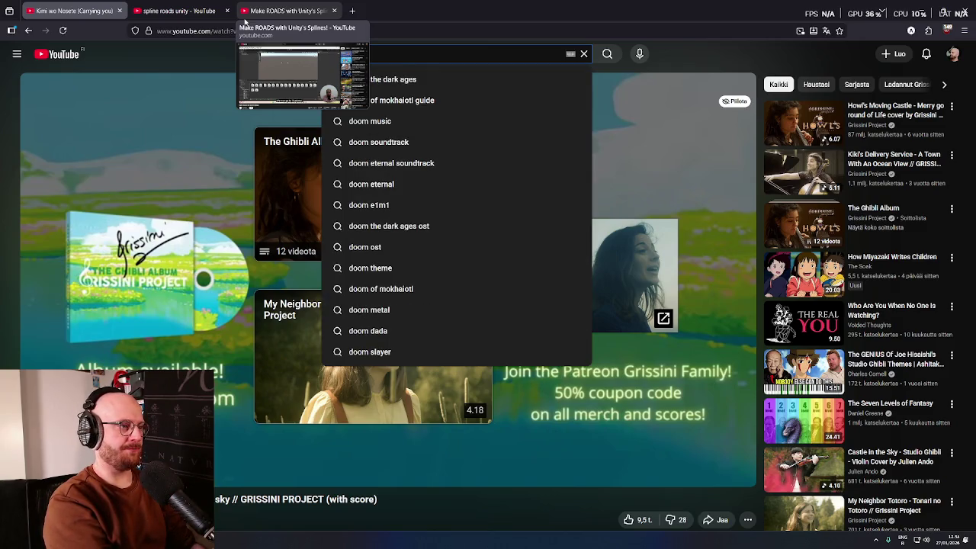
pyautogui.write(' eternal')
pyautogui.press('Down')
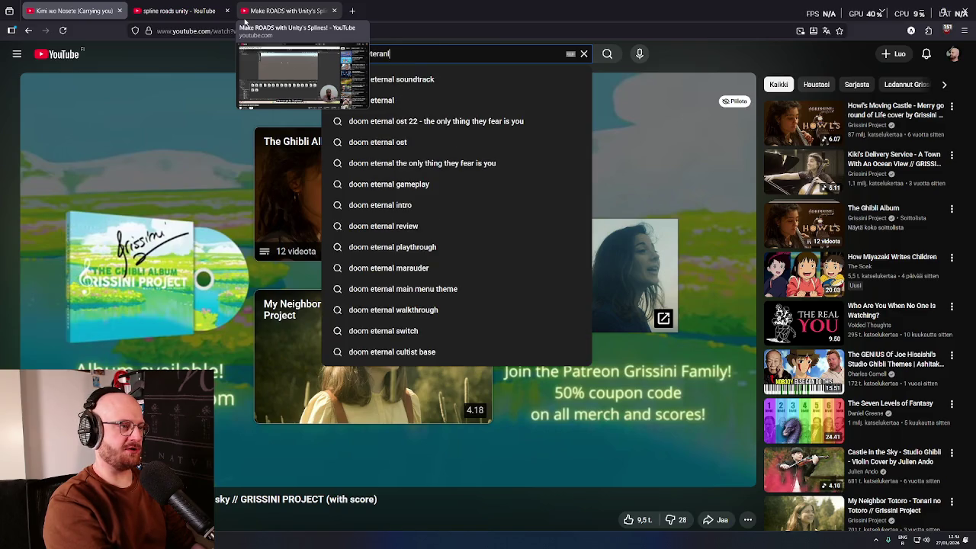
pyautogui.press('Return')
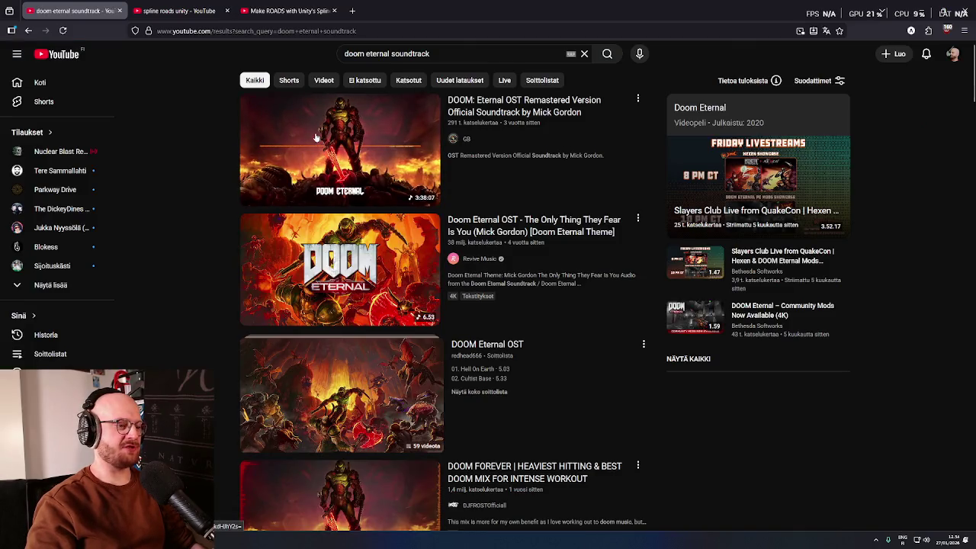
pyautogui.click(333, 388)
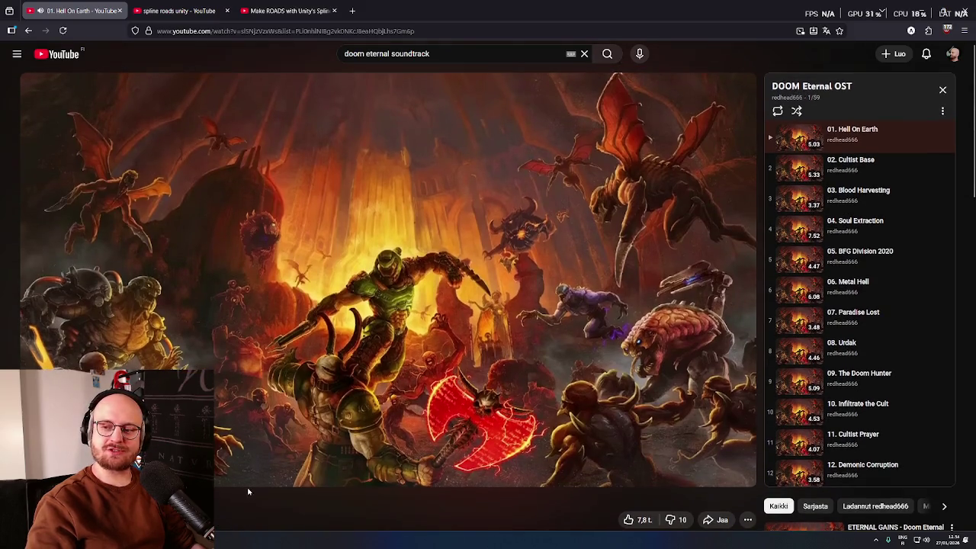
# Step: Search 'expedition 33 ost', play the Expedition 33 soundtrack playlist, and return to Unity
pyautogui.press('/')
pyautogui.write('e')
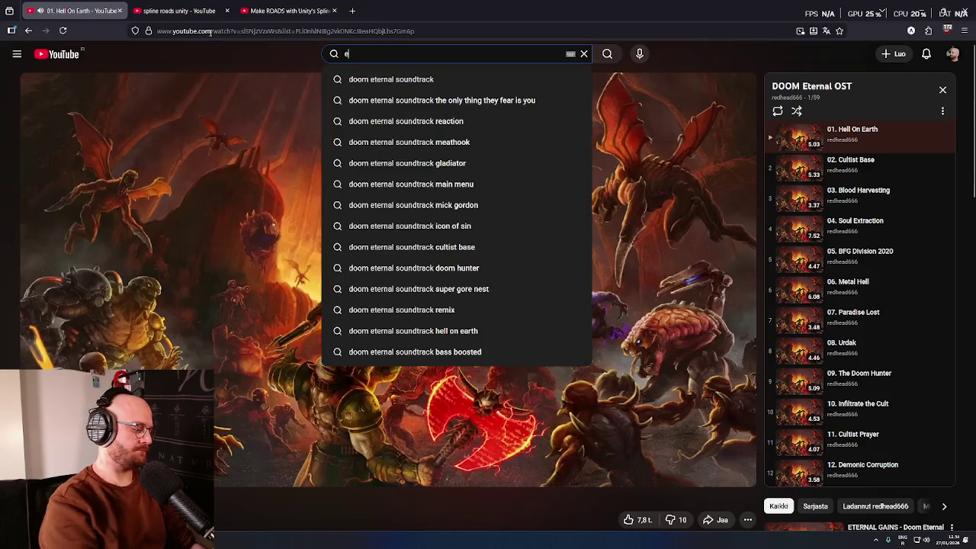
pyautogui.write('xpedition 33 ost')
pyautogui.press('Return')
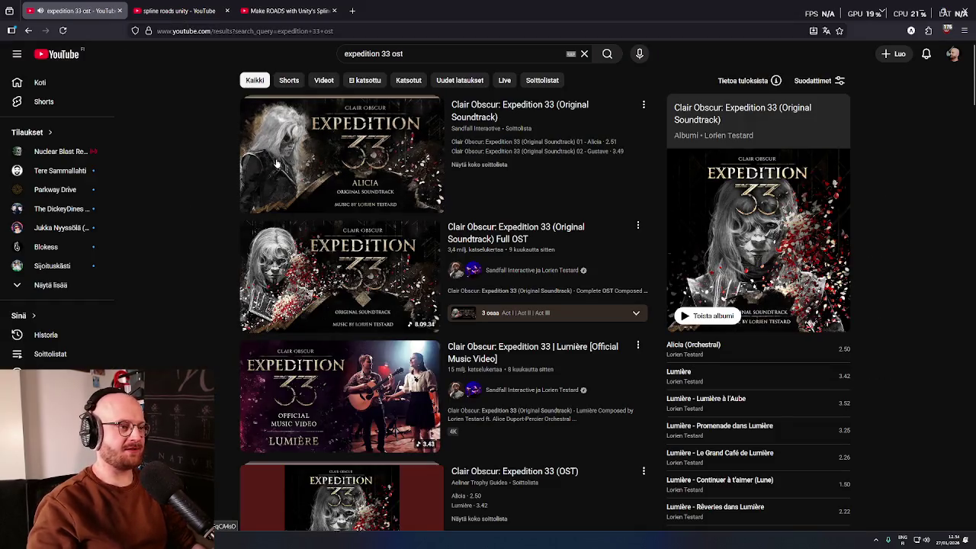
pyautogui.moveTo(277, 163)
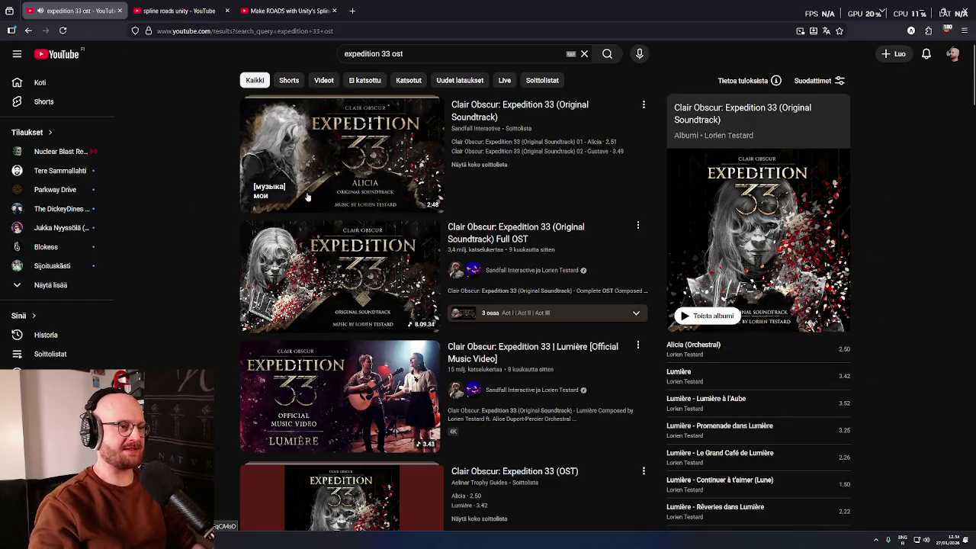
pyautogui.click(328, 145)
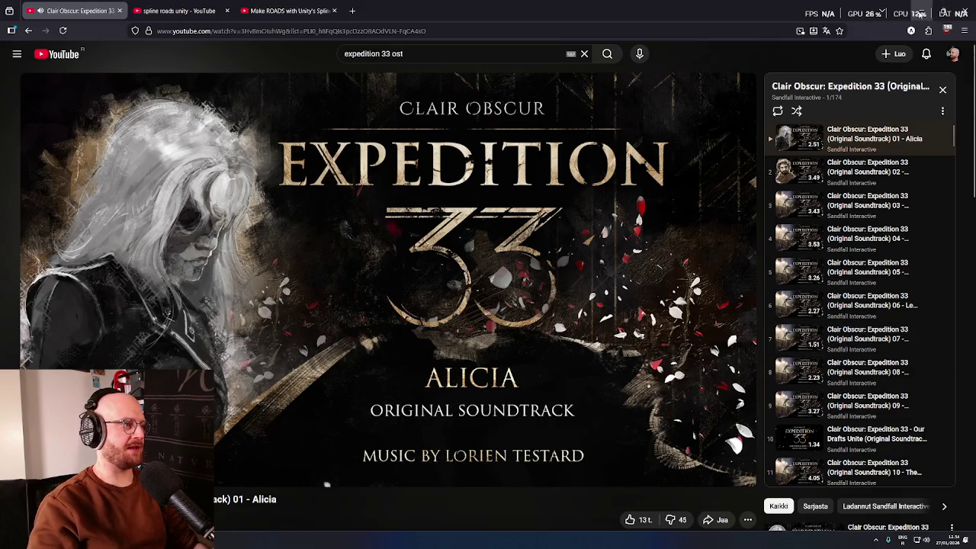
pyautogui.hotkey('alt', 'Tab')
pyautogui.scroll(-5, 400, 235)
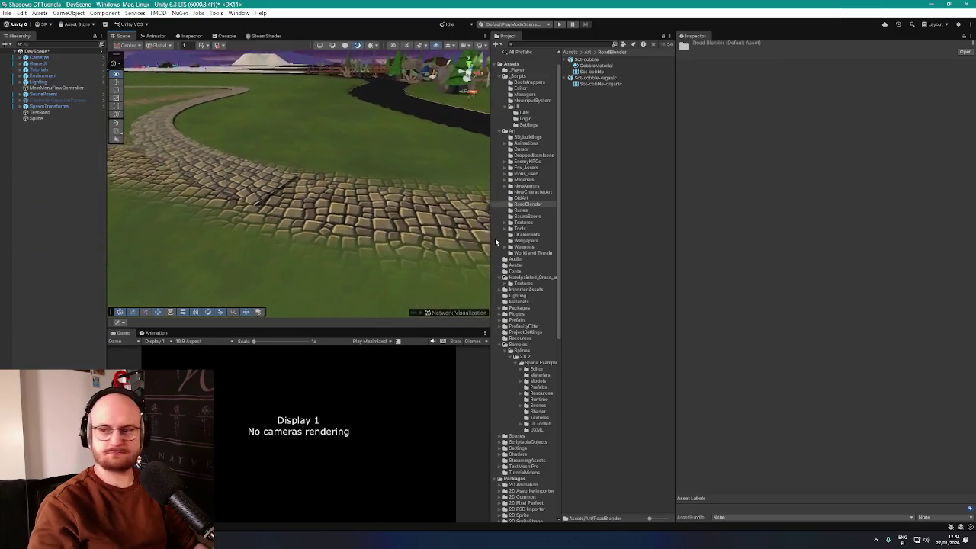
# Step: Delete the old Spline and TestRoad objects, then bring up the Hierarchy's object creation menu
pyautogui.moveTo(496, 242)
pyautogui.mouseDown()
pyautogui.moveTo(473, 257)
pyautogui.moveTo(315, 210)
pyautogui.mouseUp()
pyautogui.click(36, 119)
pyautogui.moveTo(251, 160)
pyautogui.mouseDown()
pyautogui.moveTo(213, 159)
pyautogui.moveTo(305, 178)
pyautogui.moveTo(192, 168)
pyautogui.mouseUp()
pyautogui.click(59, 113)
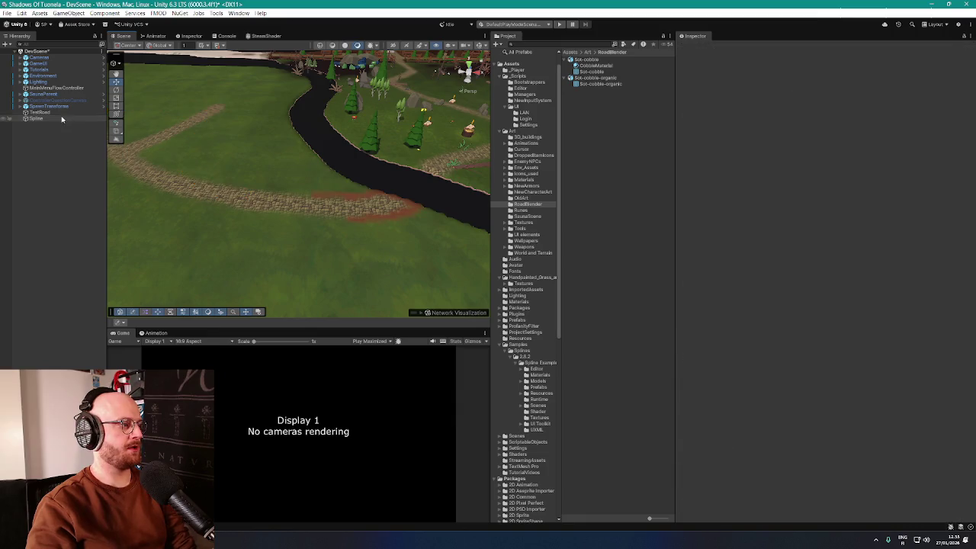
pyautogui.press('Delete')
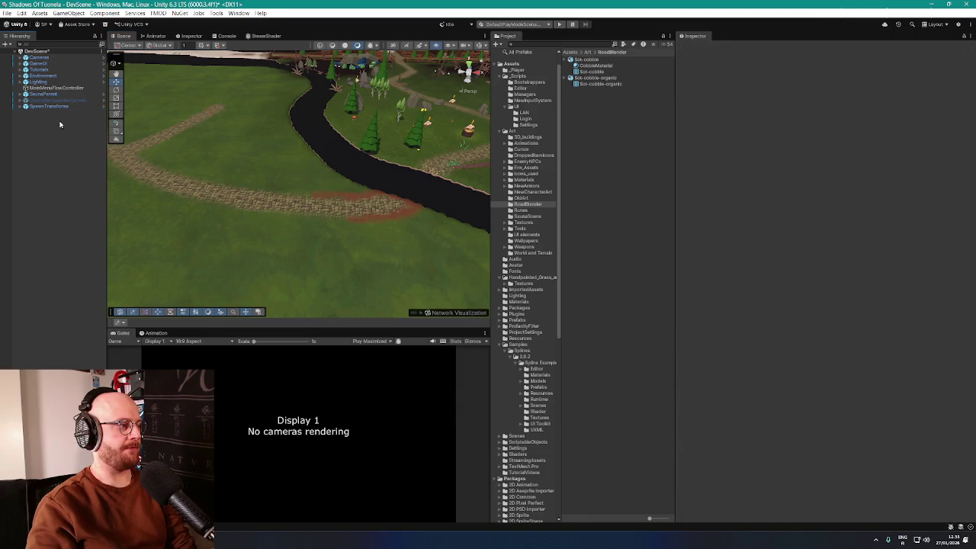
pyautogui.rightClick(310, 219)
pyautogui.rightClick(70, 156)
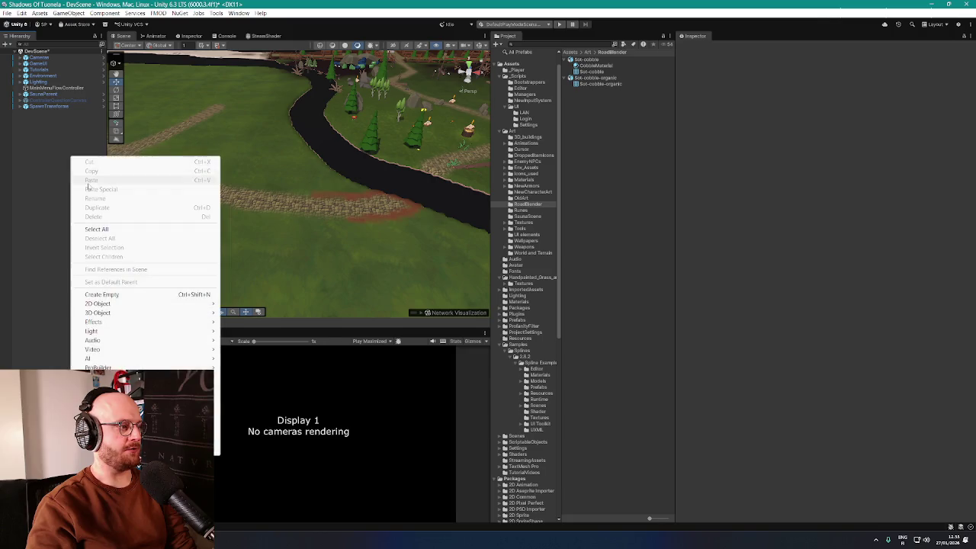
# Step: Start a new spline and place its first knots along the dirt track
pyautogui.moveTo(153, 377)
pyautogui.moveTo(153, 395)
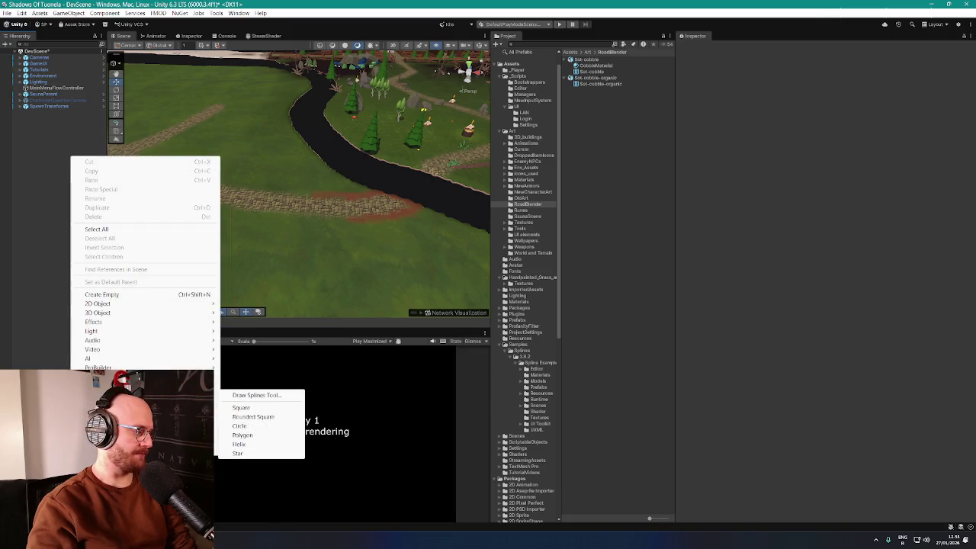
pyautogui.click(256, 395)
pyautogui.moveTo(381, 185)
pyautogui.mouseDown()
pyautogui.moveTo(459, 179)
pyautogui.moveTo(344, 218)
pyautogui.moveTo(404, 207)
pyautogui.mouseUp()
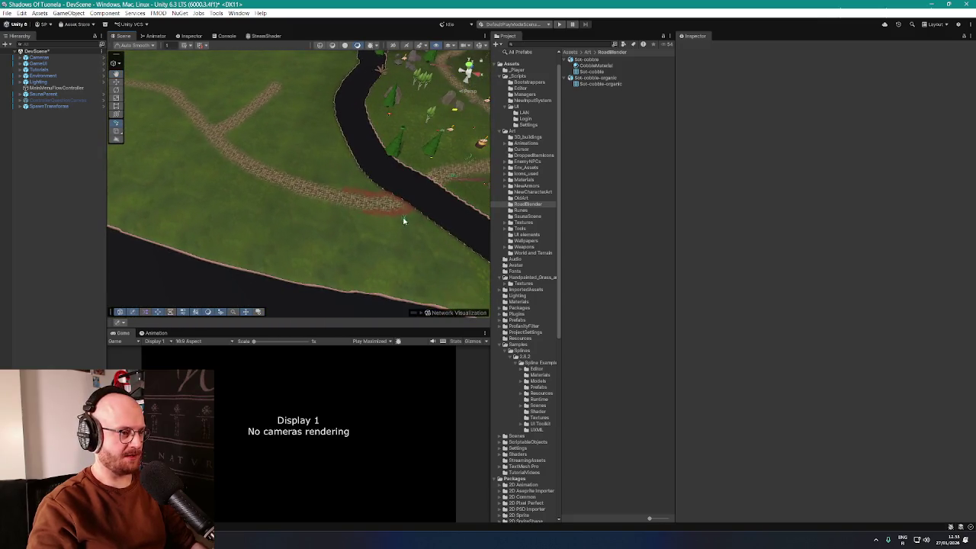
pyautogui.click(404, 203)
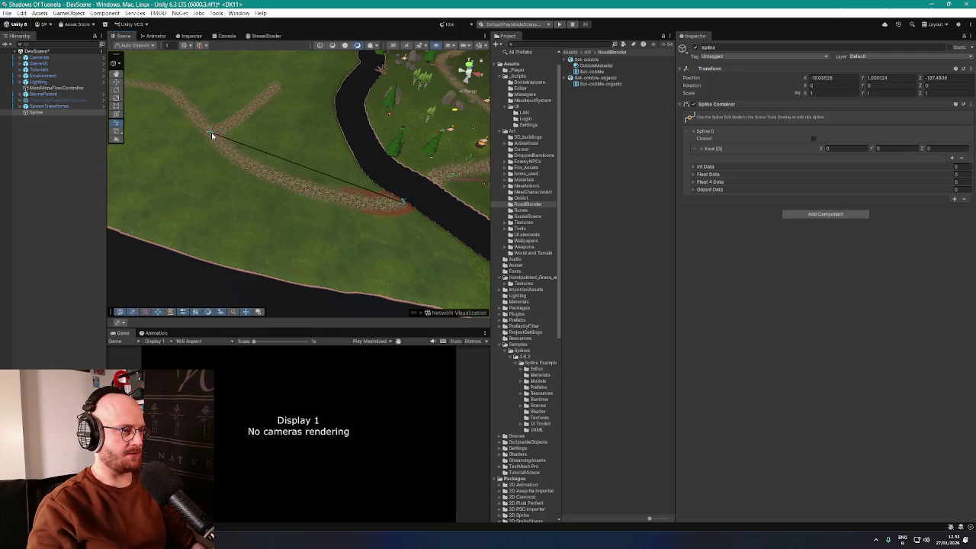
pyautogui.click(212, 134)
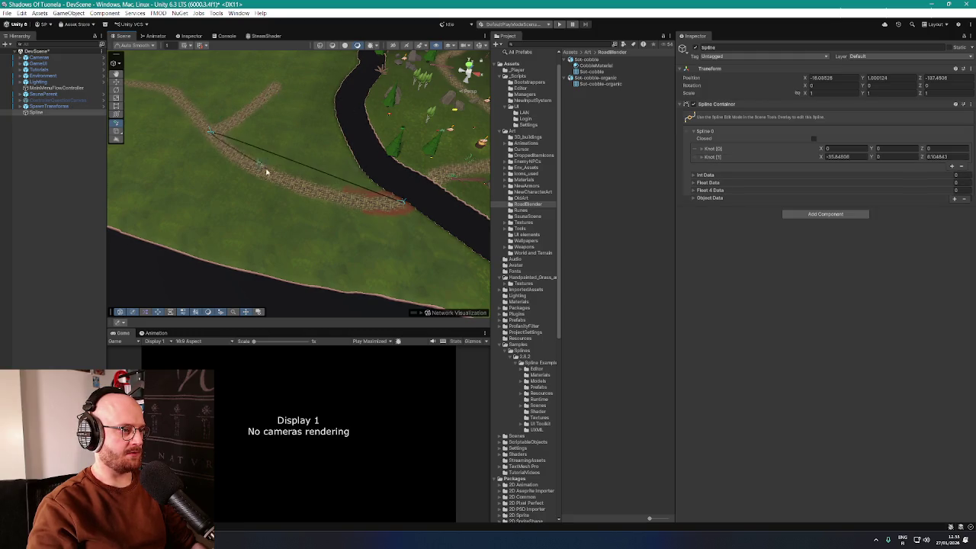
pyautogui.click(276, 89)
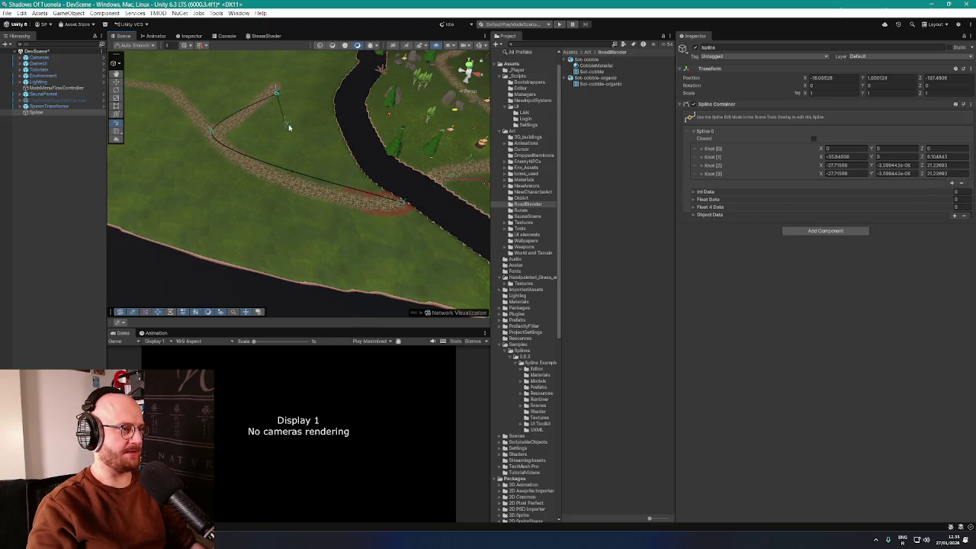
# Step: Undo the misplaced knots, re-place them at the track's end, and finish drawing
pyautogui.hotkey('ctrl', 'z')
pyautogui.hotkey('ctrl', 'z')
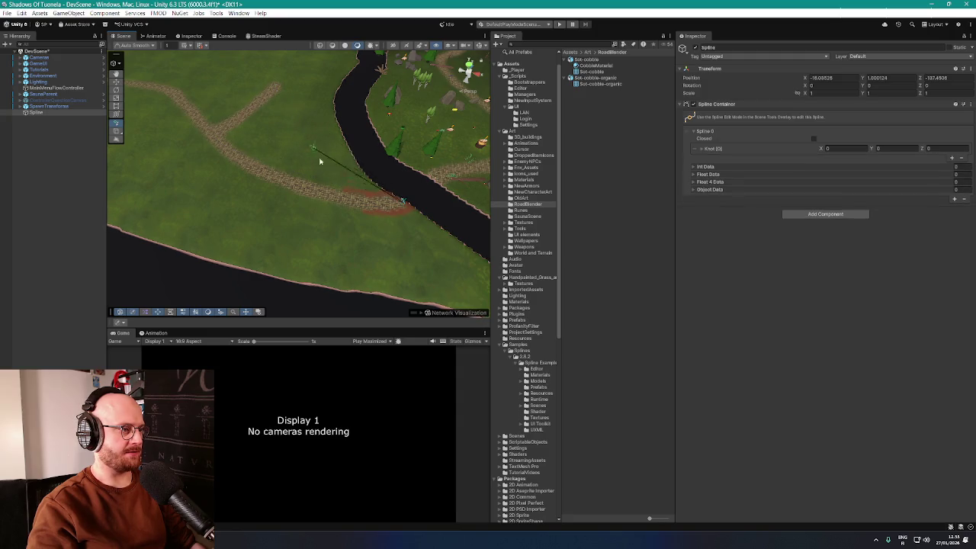
pyautogui.click(286, 194)
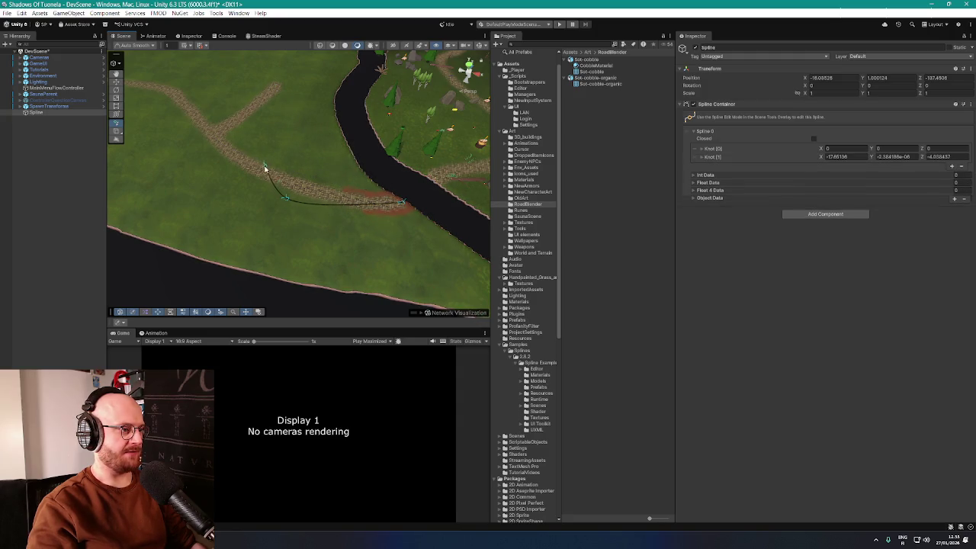
pyautogui.hotkey('ctrl', 'z')
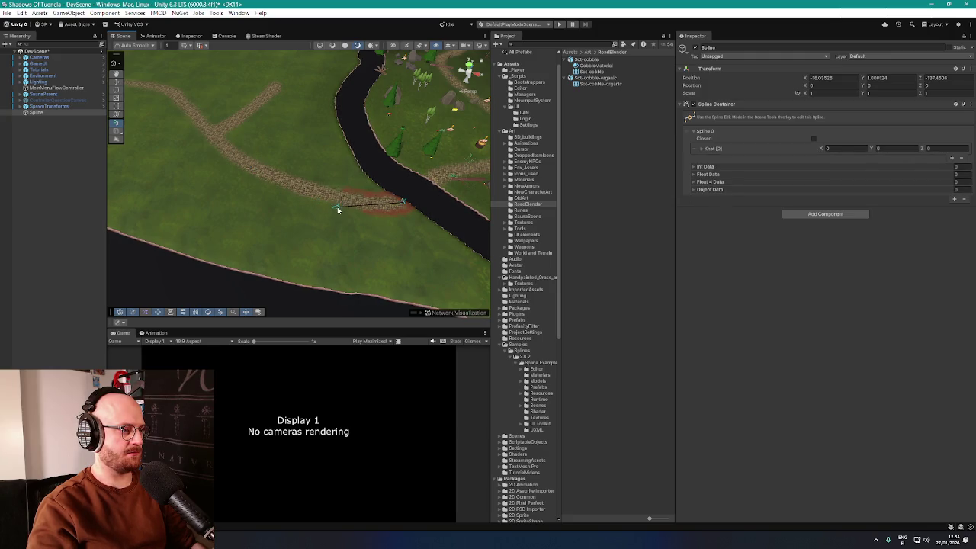
pyautogui.click(337, 207)
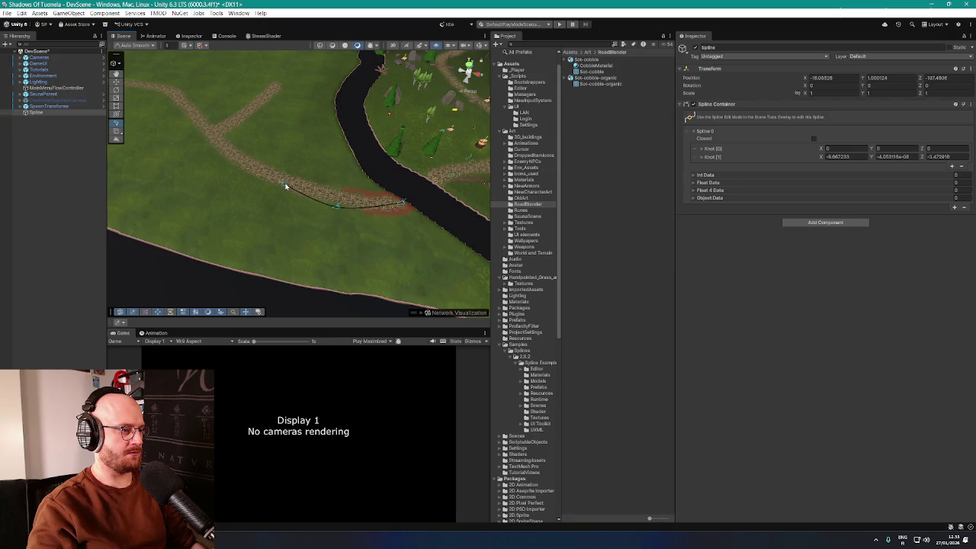
pyautogui.hotkey('ctrl', 'z')
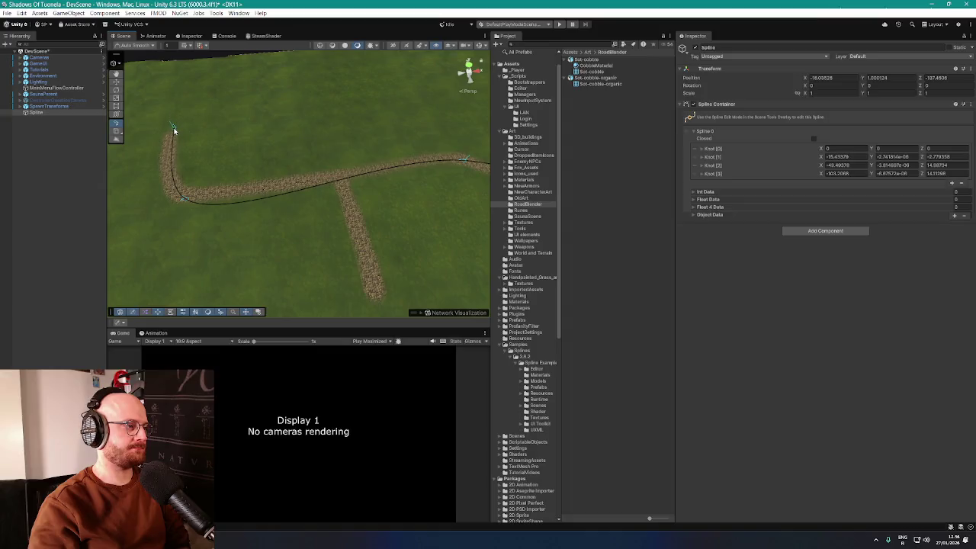
pyautogui.click(171, 134)
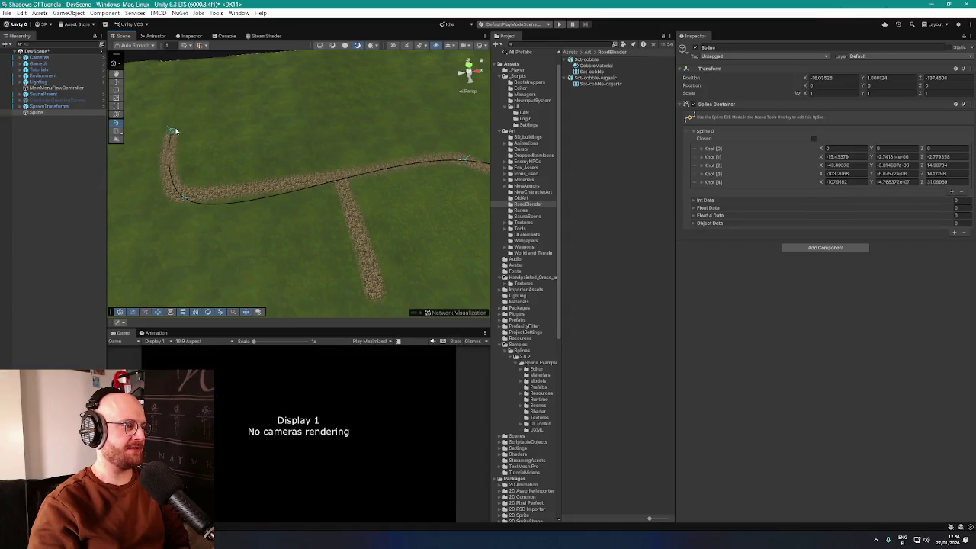
pyautogui.click(172, 130)
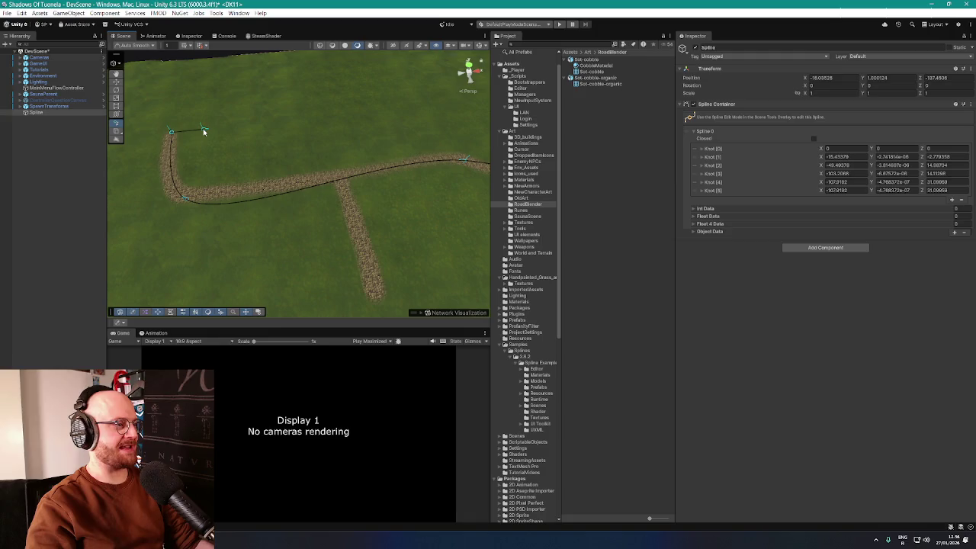
pyautogui.press('Escape')
# Step: Delete the extra Knot [5] so the spline ends at Knot [4]
pyautogui.doubleClick(59, 111)
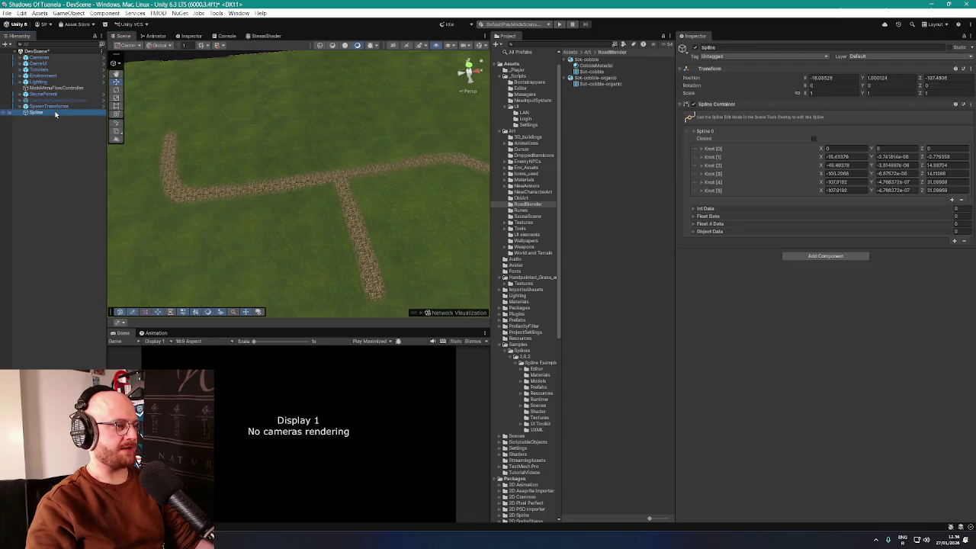
pyautogui.moveTo(229, 175)
pyautogui.mouseDown()
pyautogui.moveTo(356, 157)
pyautogui.moveTo(234, 153)
pyautogui.moveTo(325, 175)
pyautogui.mouseUp()
pyautogui.click(695, 190)
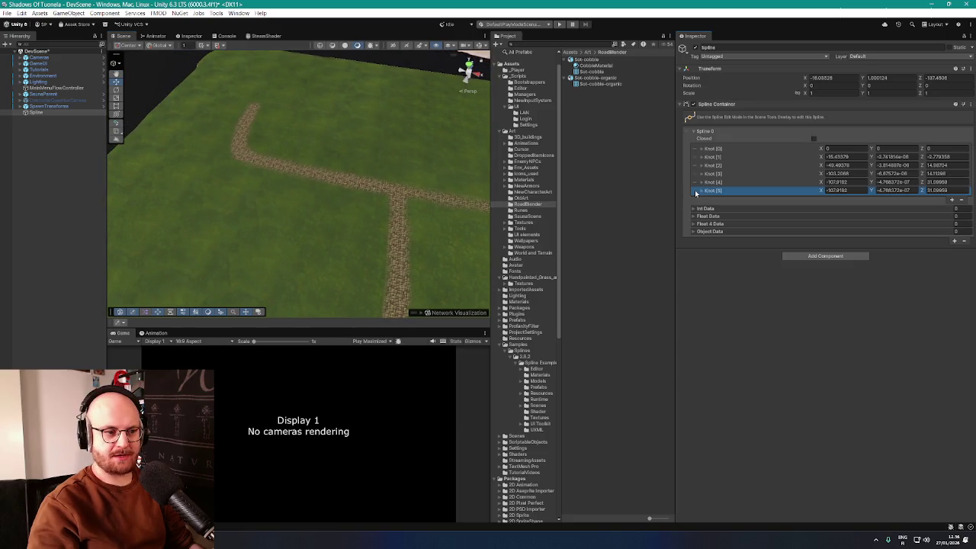
pyautogui.click(961, 199)
pyautogui.moveTo(330, 197)
pyautogui.mouseDown()
pyautogui.moveTo(377, 187)
pyautogui.moveTo(338, 186)
pyautogui.mouseUp()
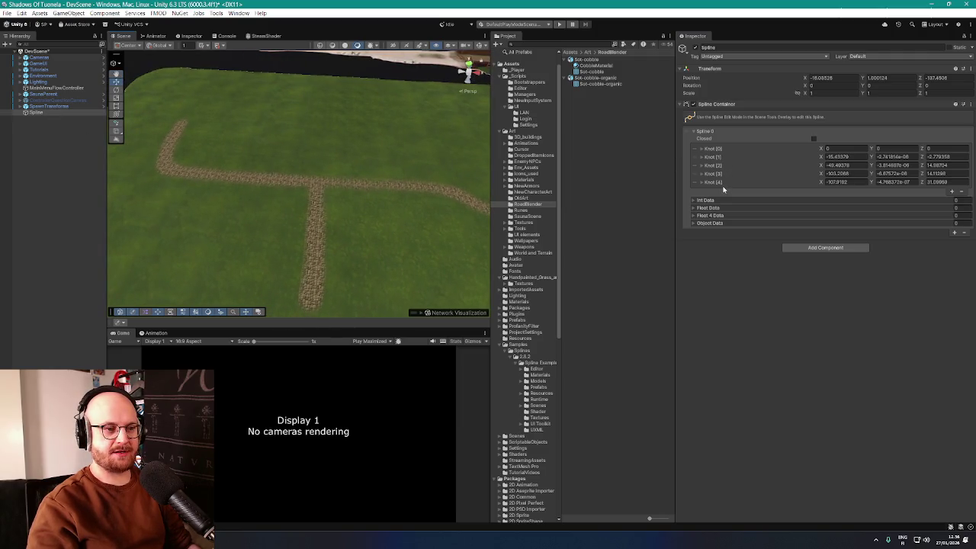
pyautogui.click(822, 248)
# Step: Add a Loft Road Behaviour to the spline and set its Position Y to 1.1
pyautogui.click(828, 265)
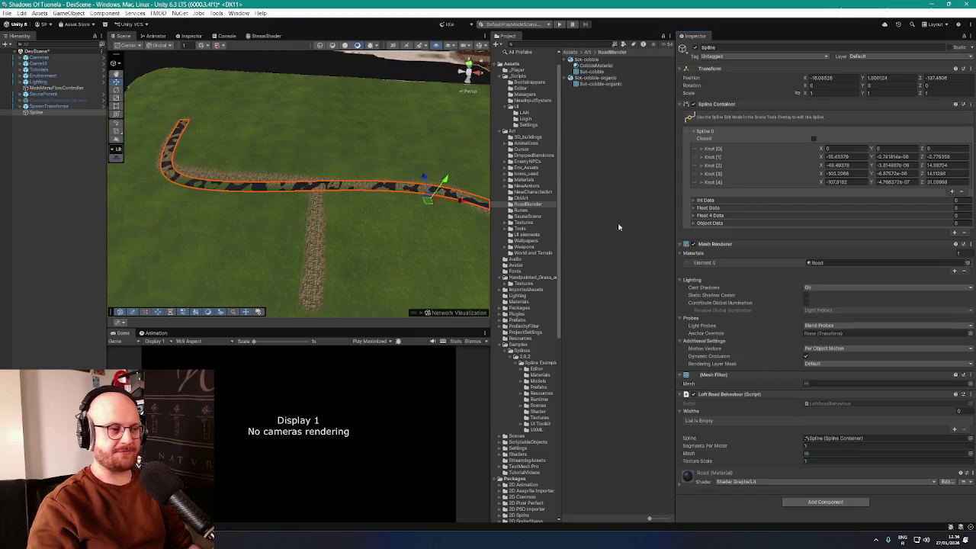
pyautogui.moveTo(397, 233)
pyautogui.mouseDown()
pyautogui.moveTo(401, 220)
pyautogui.moveTo(327, 190)
pyautogui.mouseUp()
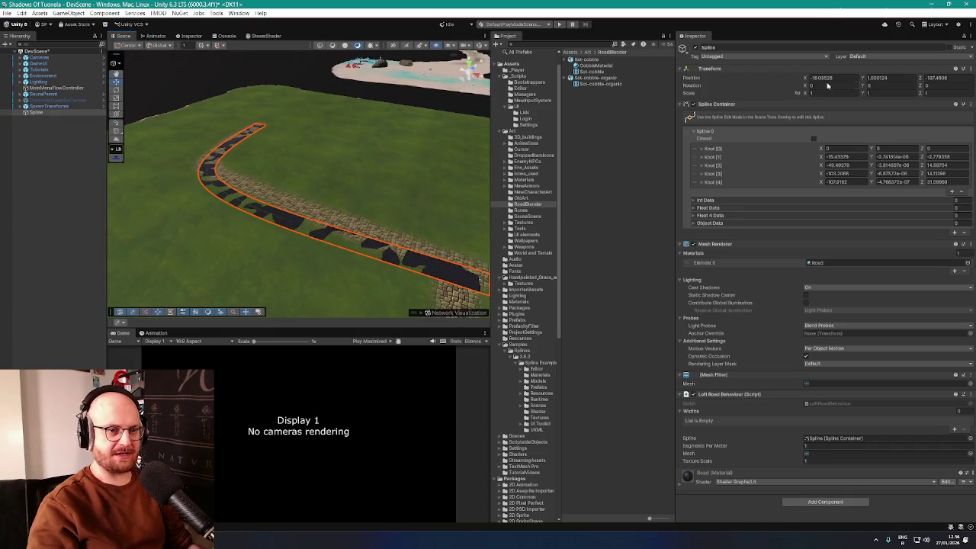
pyautogui.click(900, 78)
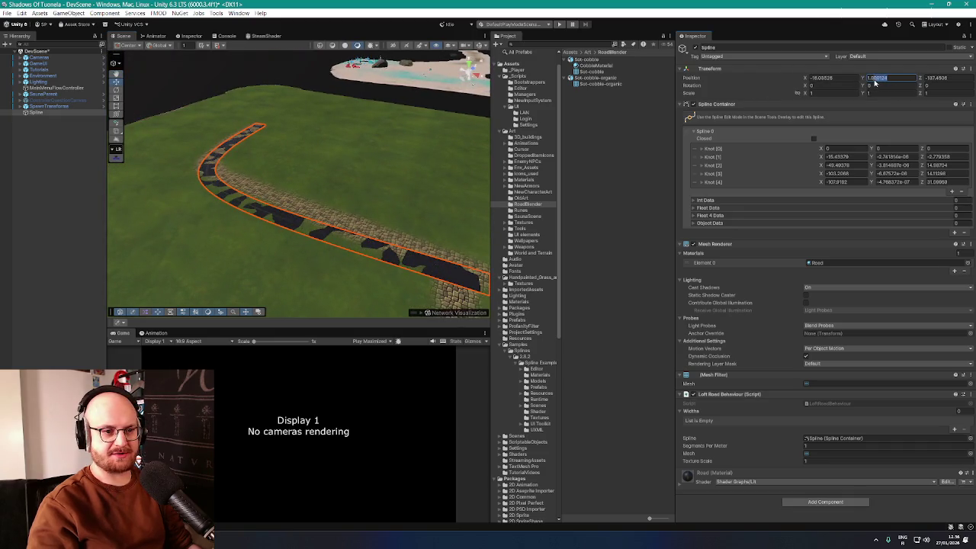
pyautogui.moveTo(397, 190)
pyautogui.mouseDown()
pyautogui.moveTo(459, 105)
pyautogui.moveTo(462, 193)
pyautogui.mouseUp()
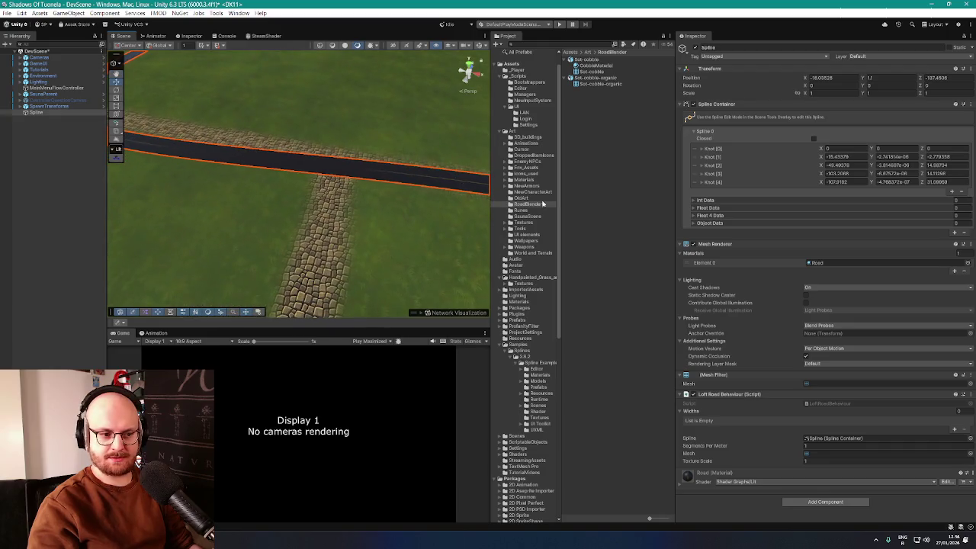
# Step: Set the road's Mesh Renderer Cast Shadows to Off
pyautogui.click(826, 287)
pyautogui.click(828, 297)
pyautogui.moveTo(379, 213)
pyautogui.mouseDown()
pyautogui.moveTo(414, 201)
pyautogui.moveTo(370, 187)
pyautogui.mouseUp()
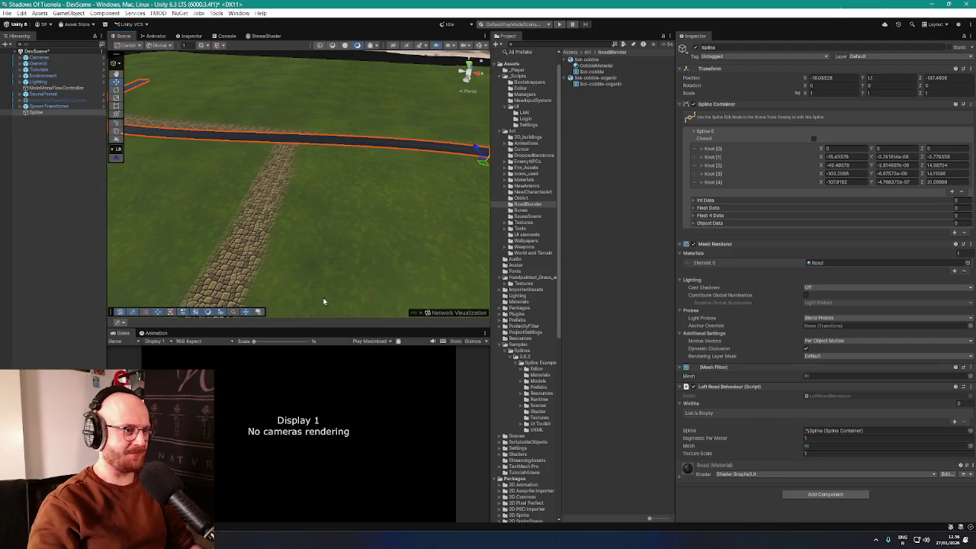
pyautogui.moveTo(366, 221)
pyautogui.mouseDown()
pyautogui.moveTo(405, 218)
pyautogui.moveTo(369, 208)
pyautogui.moveTo(338, 218)
pyautogui.moveTo(371, 257)
pyautogui.moveTo(334, 246)
pyautogui.moveTo(343, 243)
pyautogui.mouseUp()
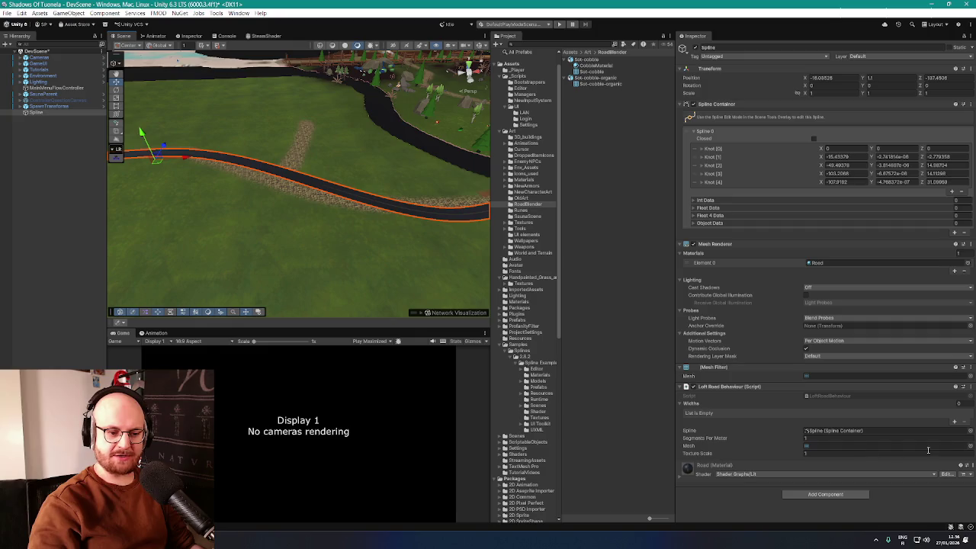
pyautogui.click(970, 447)
# Step: Loft the road from the Sot-cobble-organic mesh
pyautogui.click(700, 257)
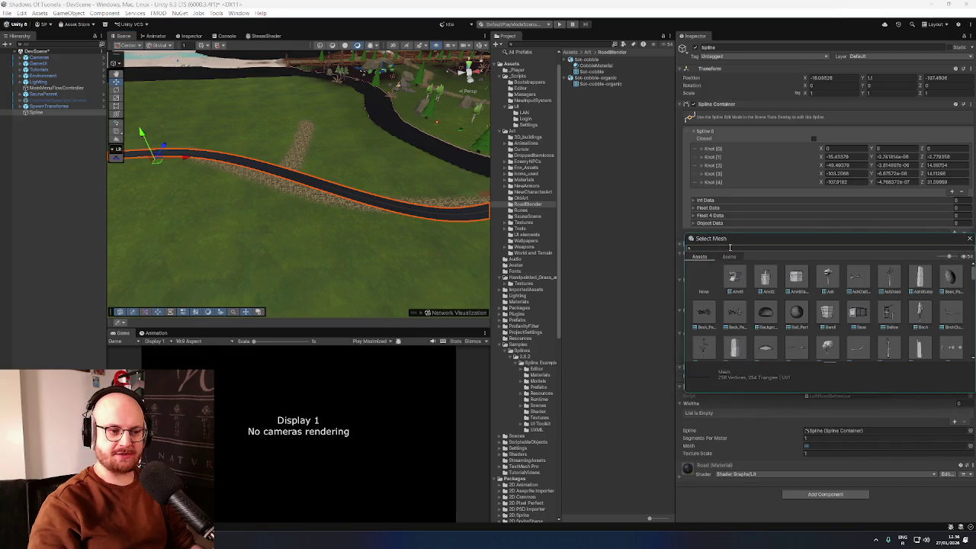
pyautogui.write('cobble')
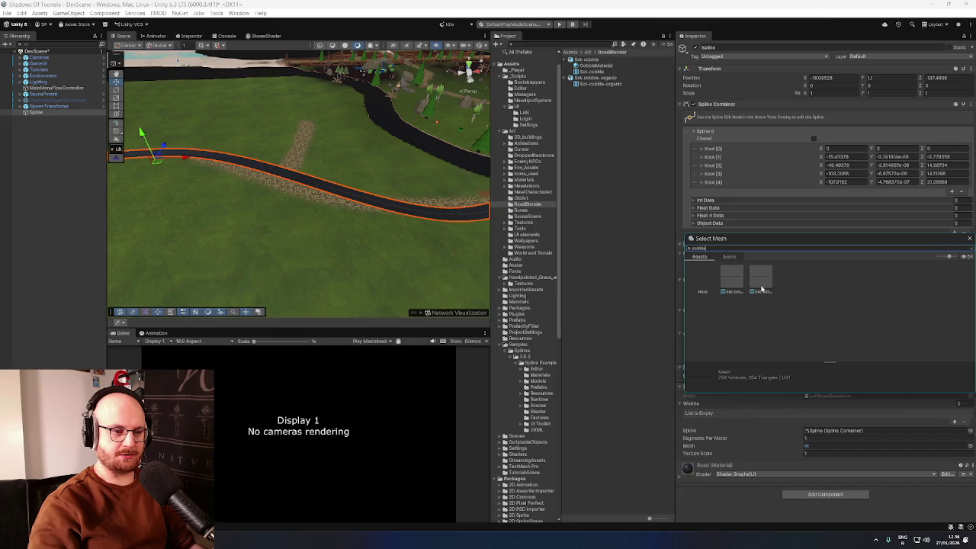
pyautogui.click(761, 284)
pyautogui.doubleClick(760, 281)
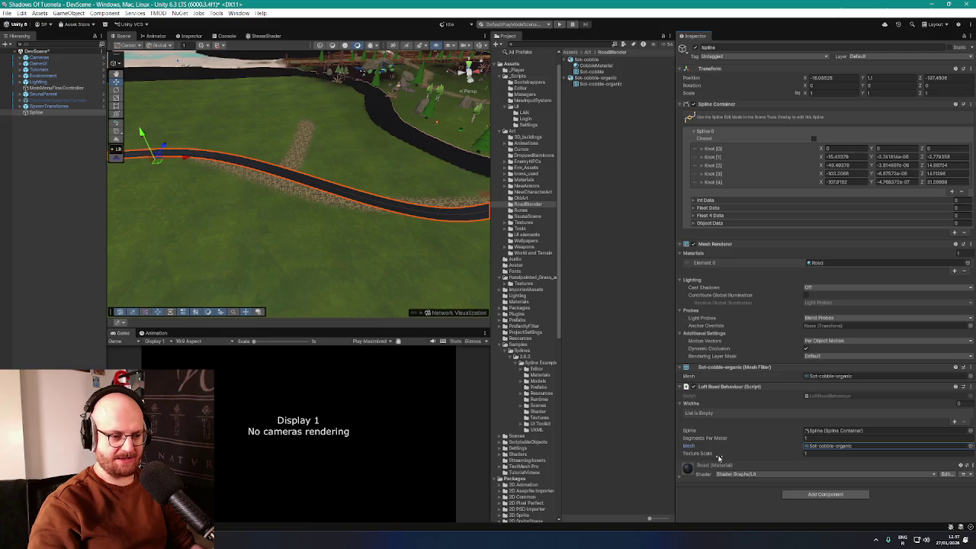
pyautogui.press('f')
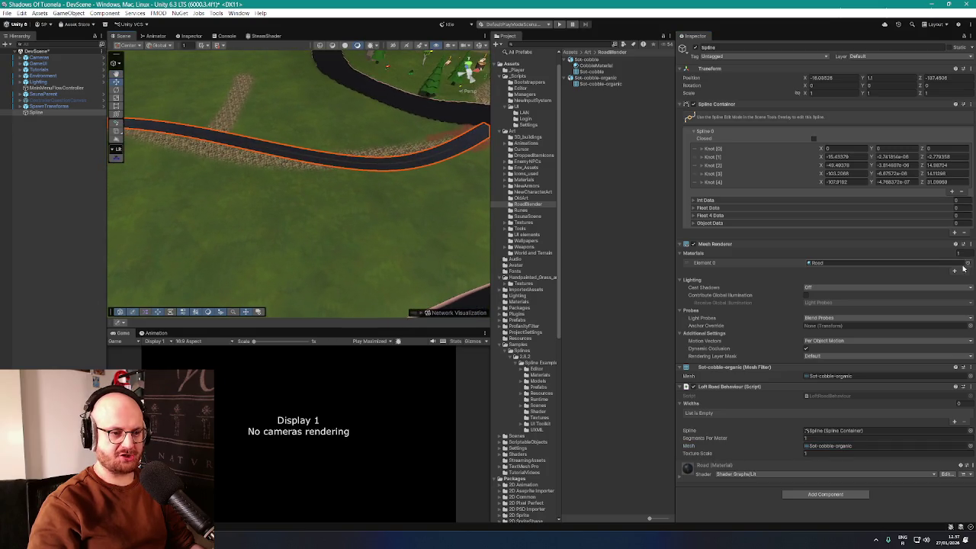
# Step: Set the road's Element 0 material to CobbleRoadMaterial
pyautogui.click(967, 263)
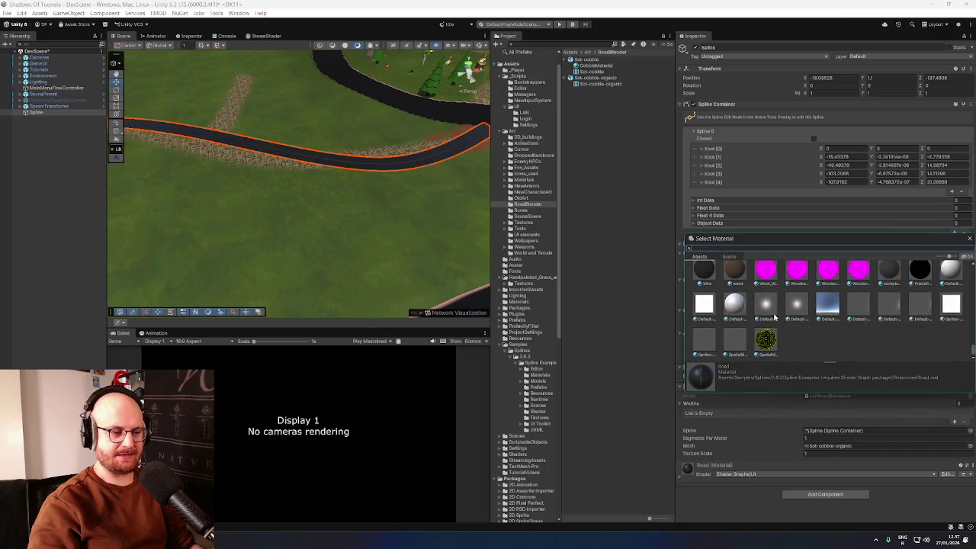
pyautogui.write('cobble')
pyautogui.click(763, 273)
pyautogui.press('Return')
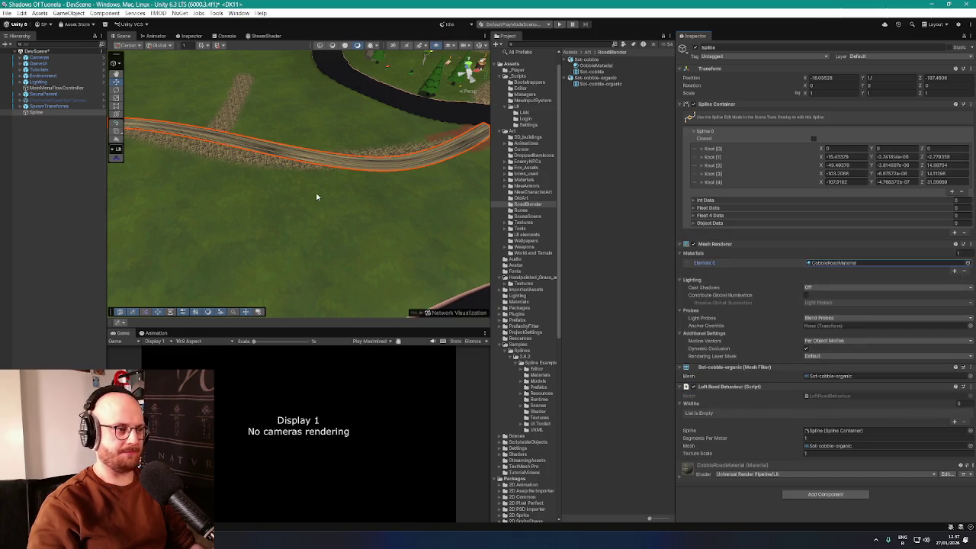
pyautogui.moveTo(317, 197)
pyautogui.mouseDown()
pyautogui.moveTo(373, 242)
pyautogui.moveTo(298, 255)
pyautogui.mouseUp()
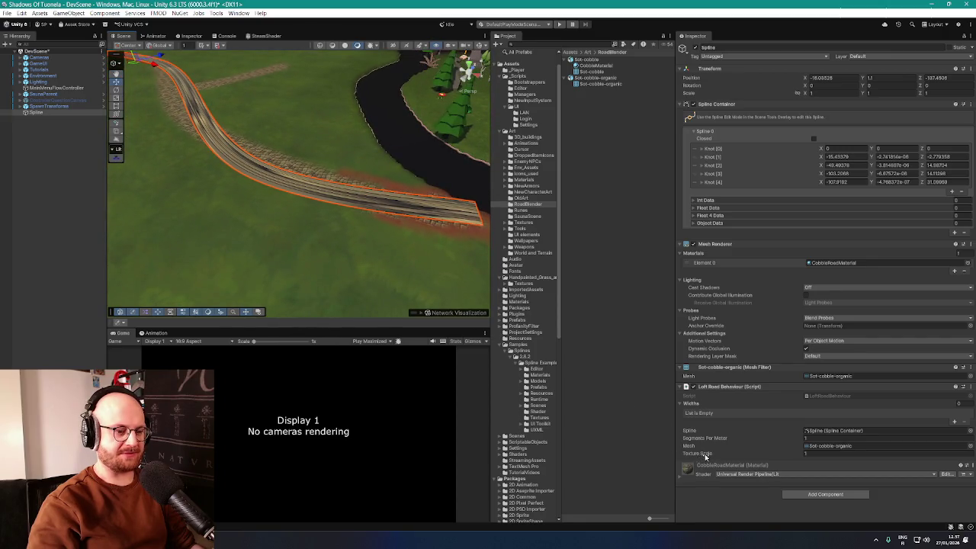
# Step: Set the road's Texture Scale to 100 and show Sot-cobble-organic's import settings
pyautogui.moveTo(706, 456); pyautogui.dragTo(715, 456)
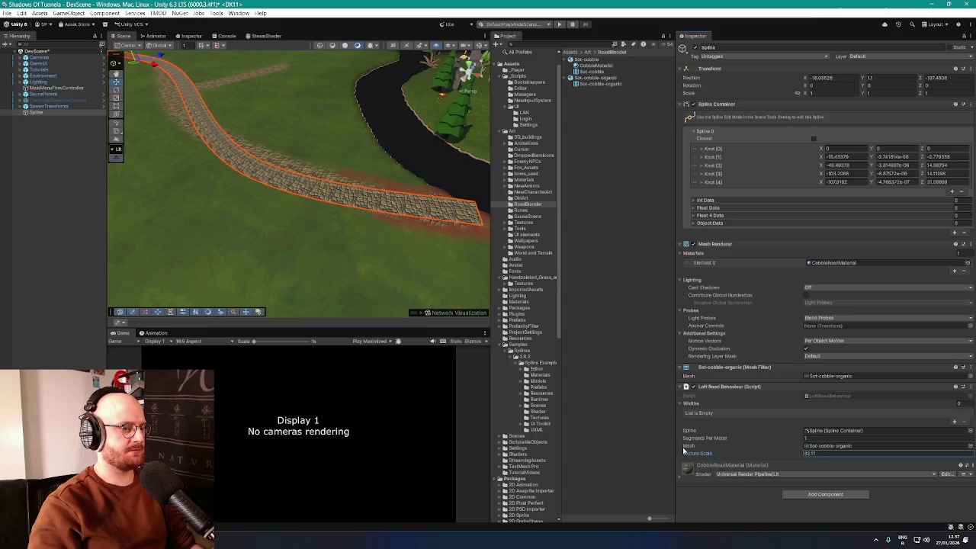
pyautogui.moveTo(689, 451); pyautogui.dragTo(824, 451)
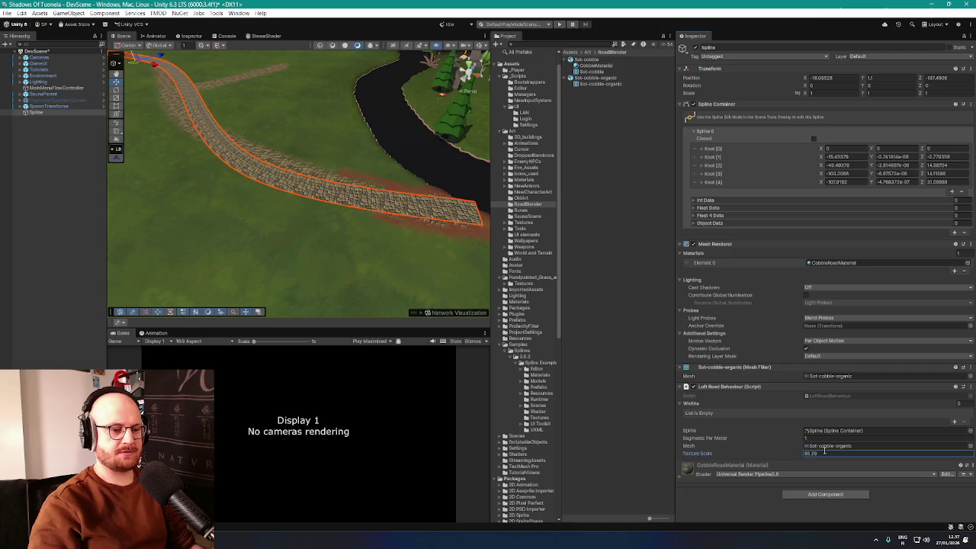
pyautogui.write('100')
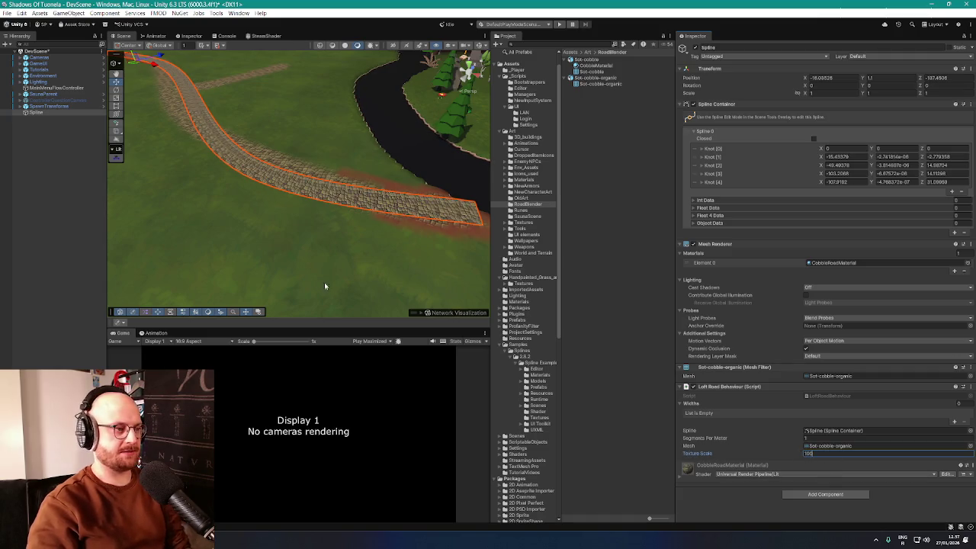
pyautogui.moveTo(324, 282)
pyautogui.mouseDown()
pyautogui.moveTo(372, 268)
pyautogui.moveTo(359, 250)
pyautogui.moveTo(215, 230)
pyautogui.moveTo(209, 244)
pyautogui.moveTo(232, 251)
pyautogui.mouseUp()
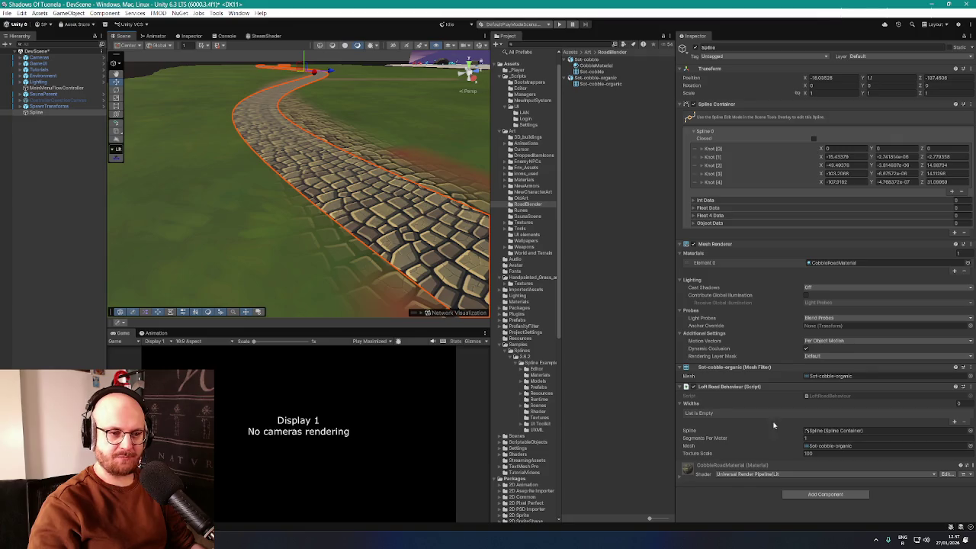
pyautogui.click(602, 79)
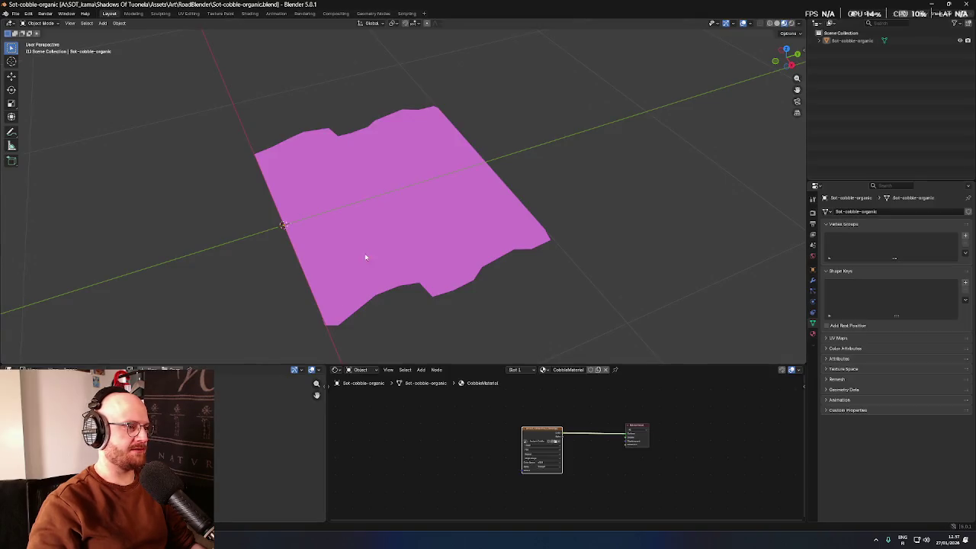
pyautogui.rightClick(366, 257)
pyautogui.rightClick(468, 86)
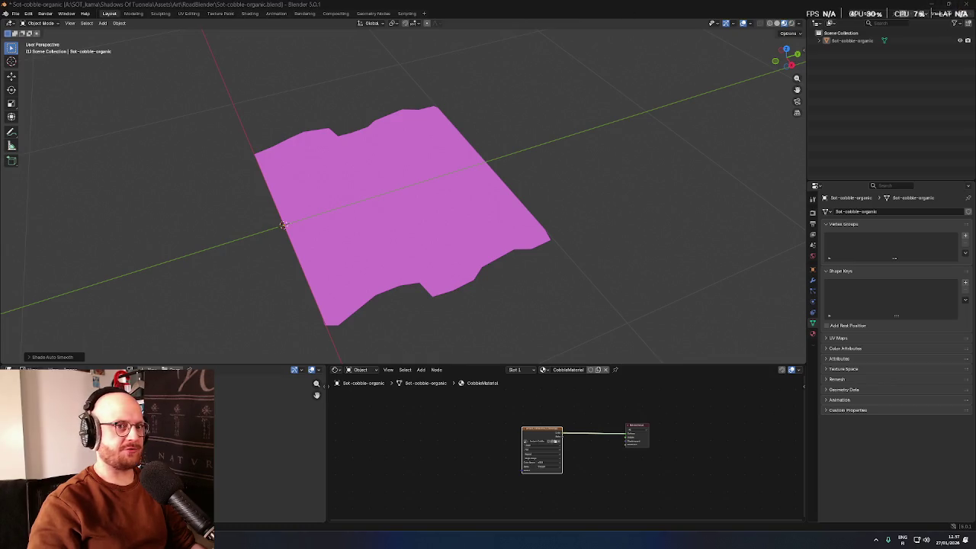
pyautogui.click(966, 4)
pyautogui.click(508, 282)
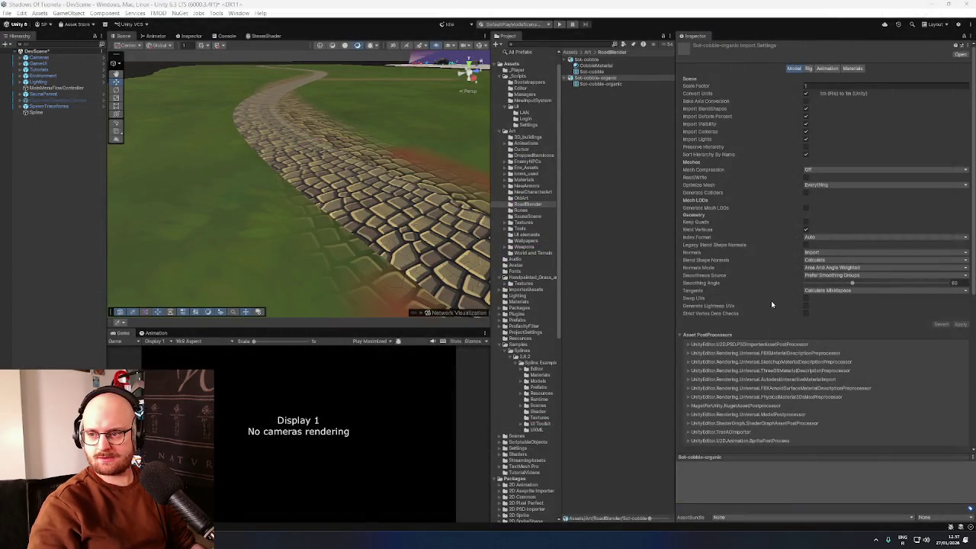
pyautogui.scroll(-1, 770, 300)
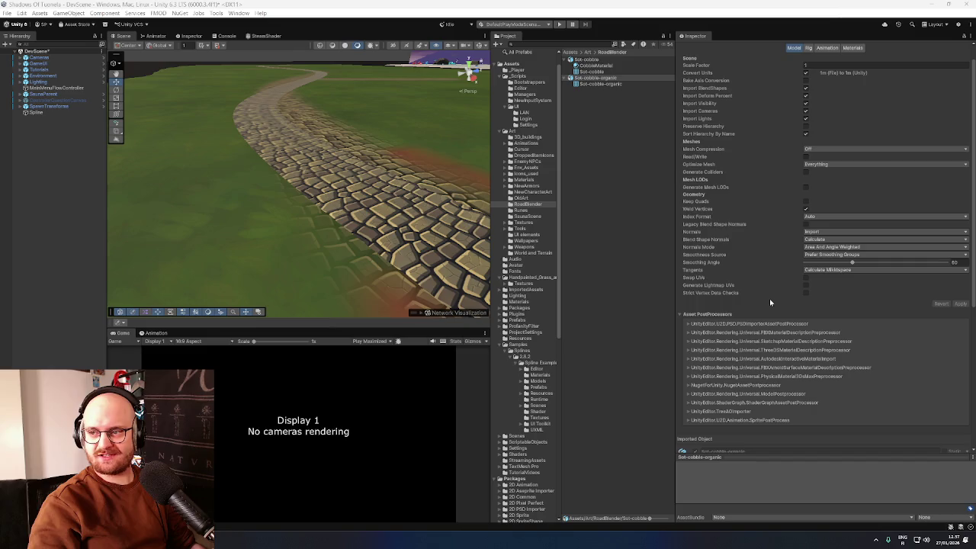
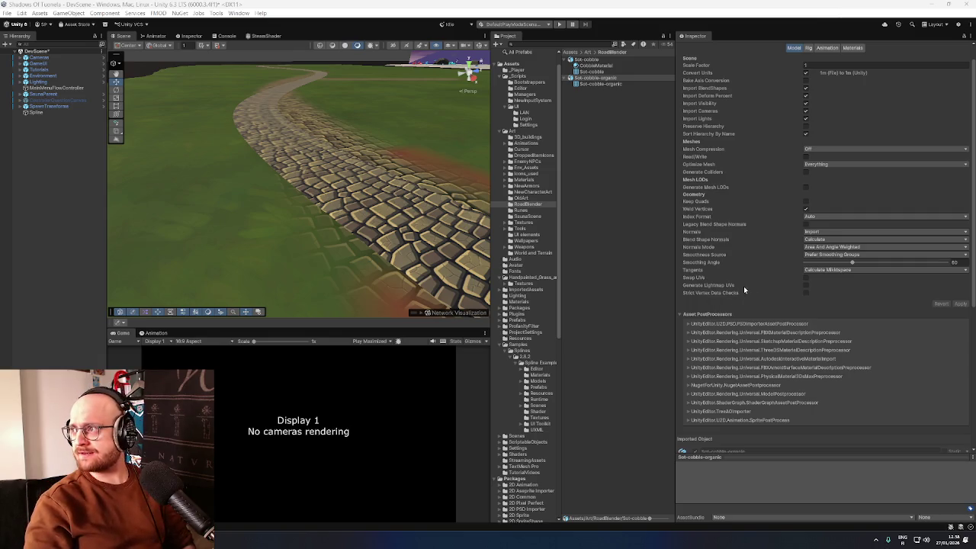
# Step: Launch Logi Tune from the Start search to show the webcam's image adjustments over Unity
pyautogui.click(878, 540)
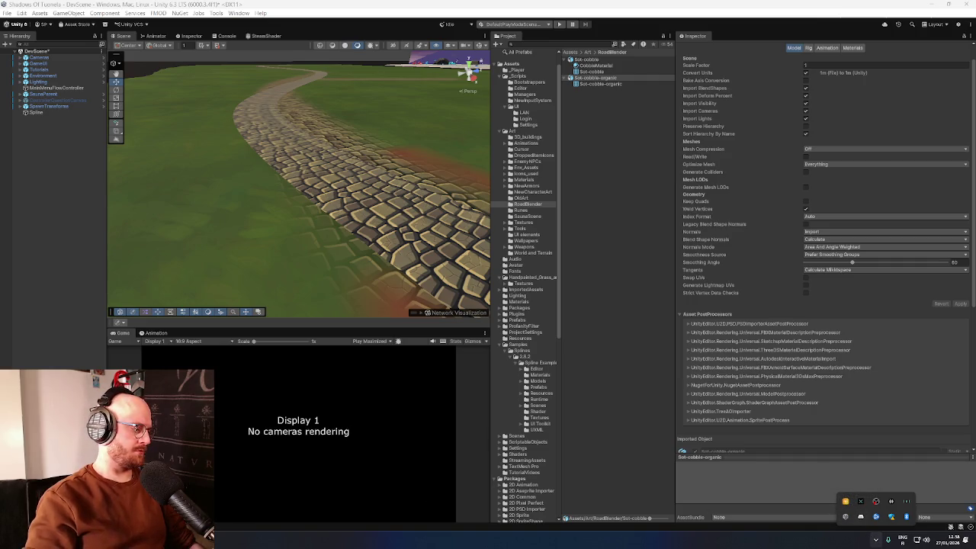
pyautogui.press('super')
pyautogui.write('logi')
pyautogui.click(54, 328)
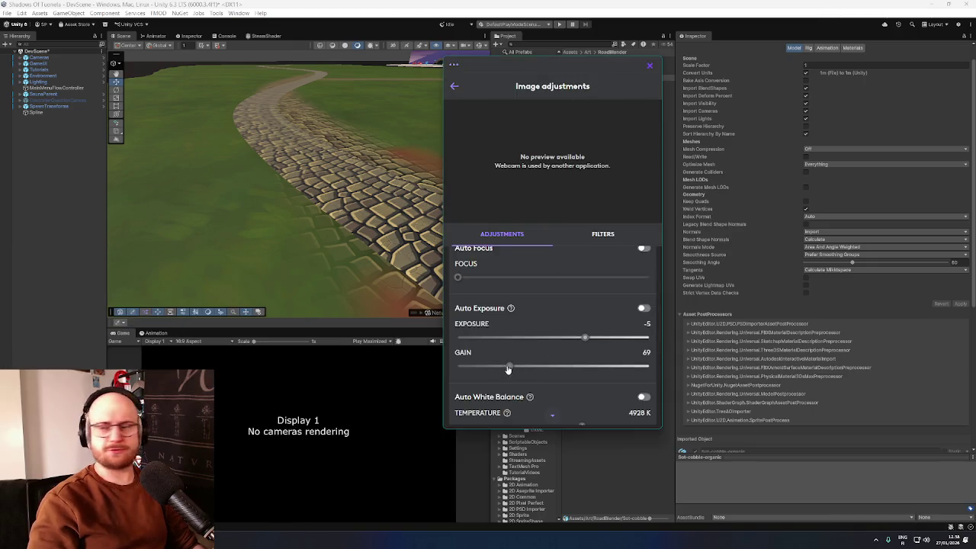
# Step: Drop the webcam gain from 69 to about 27, then close Logi Tune's Image adjustments window
pyautogui.moveTo(509, 366); pyautogui.dragTo(404, 369)
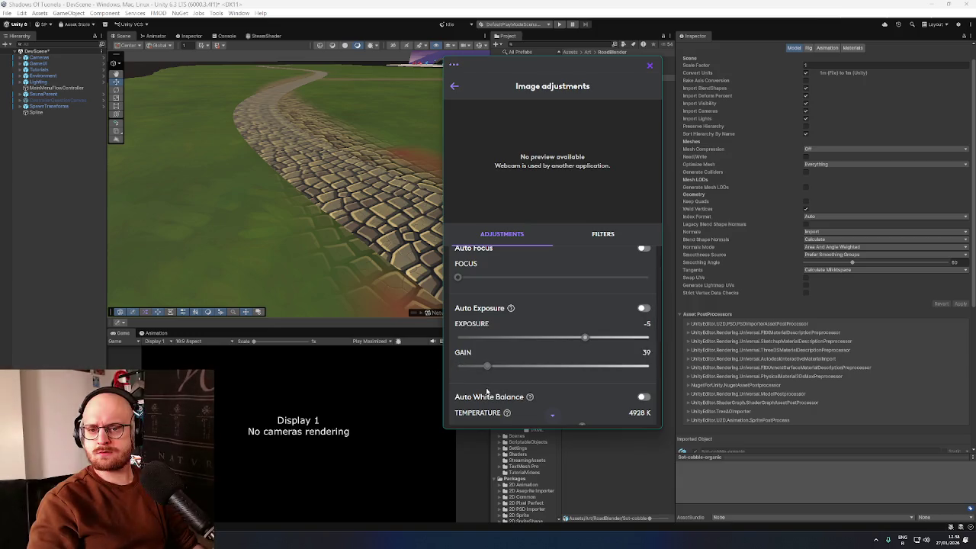
pyautogui.moveTo(487, 366); pyautogui.dragTo(477, 394)
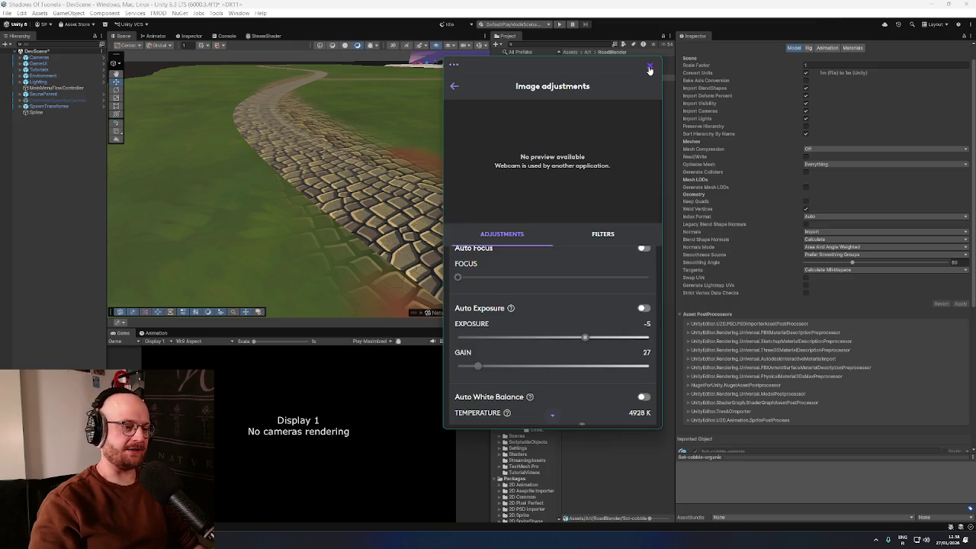
pyautogui.click(649, 68)
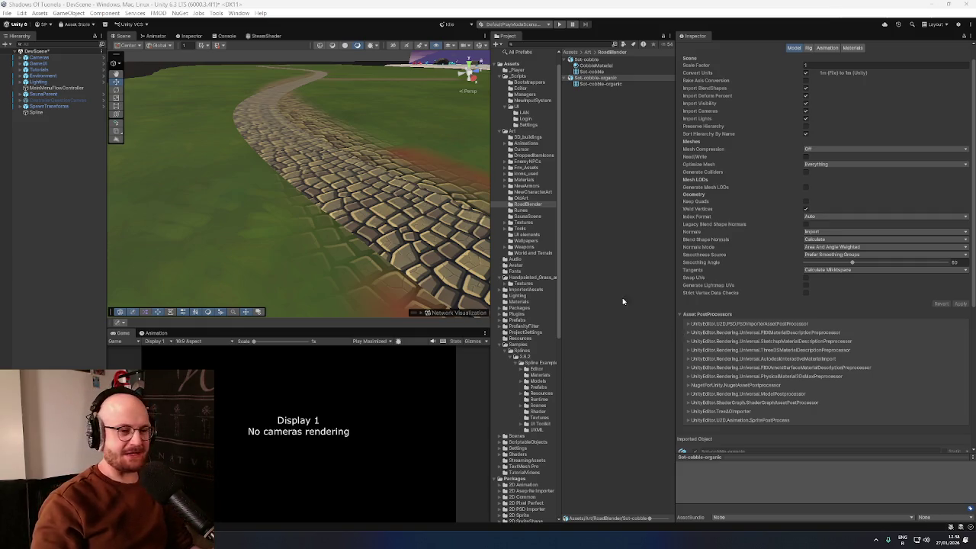
# Step: Select the road Spline and scrub its Segments Per Meter from 1 up to 93
pyautogui.scroll(-6, 762, 305)
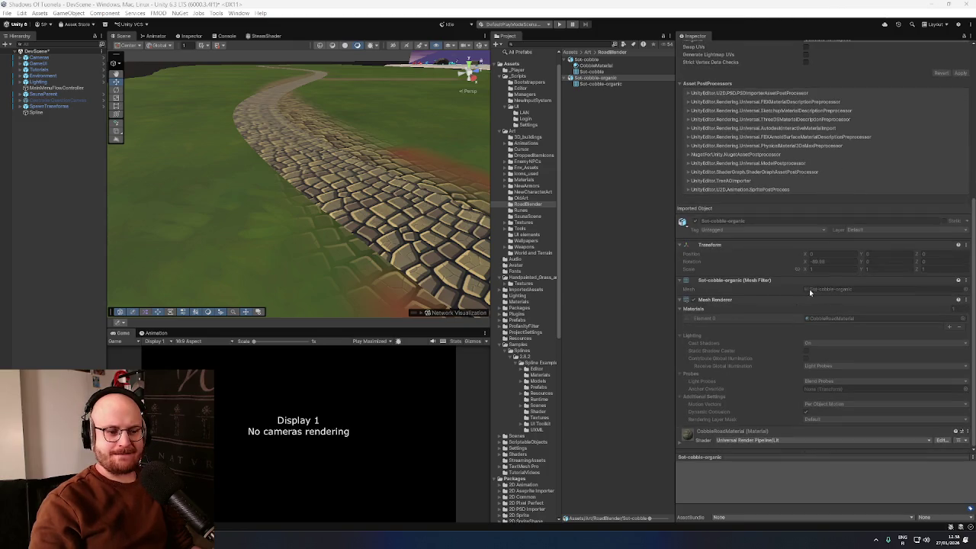
pyautogui.click(64, 113)
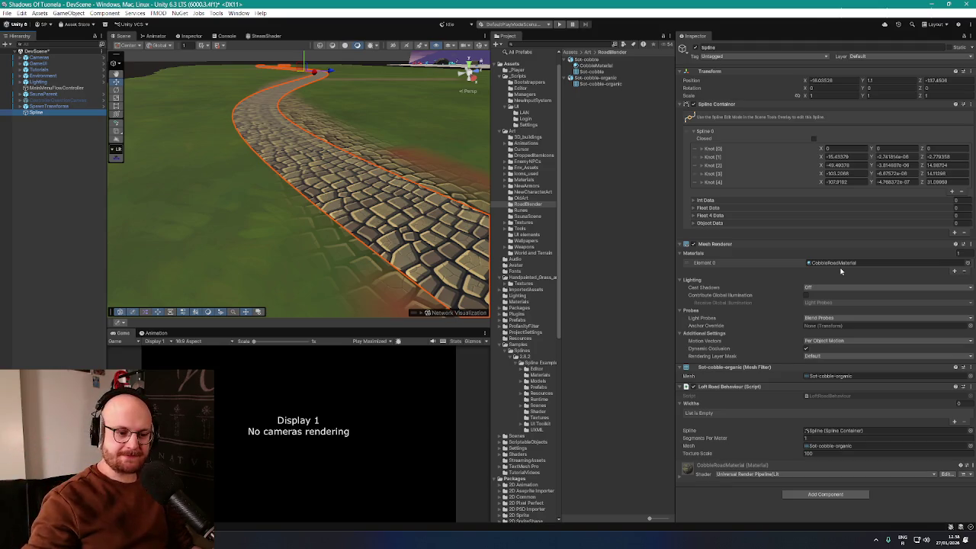
pyautogui.moveTo(716, 441); pyautogui.dragTo(770, 448)
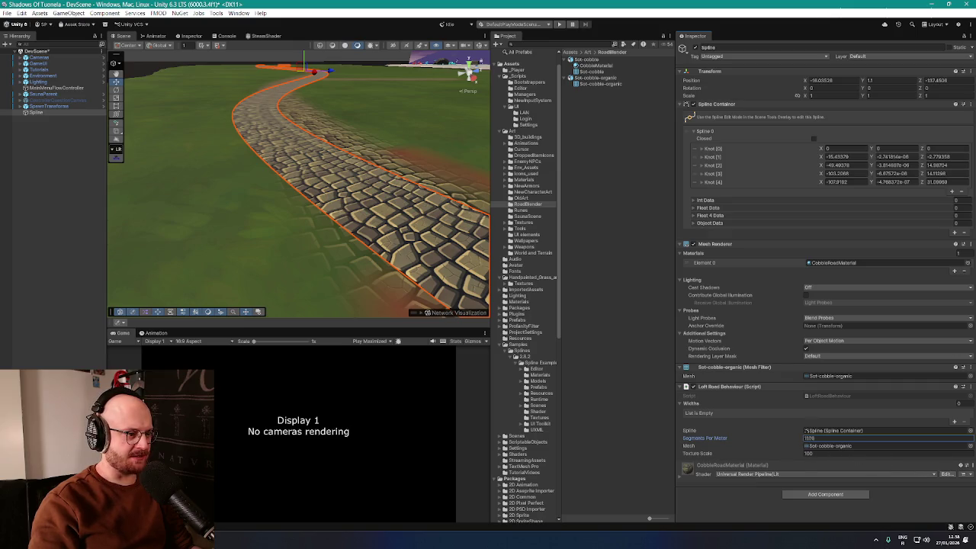
pyautogui.press('w')
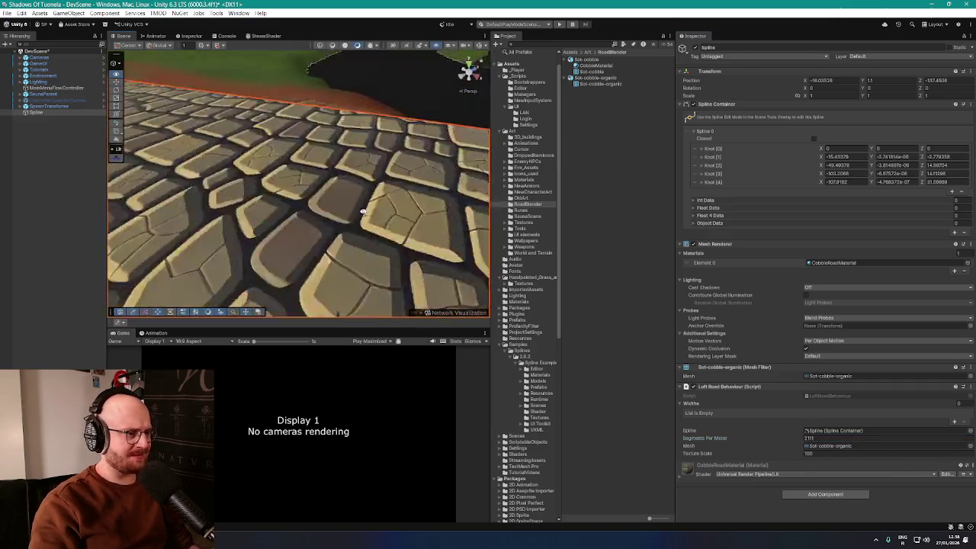
pyautogui.press('s')
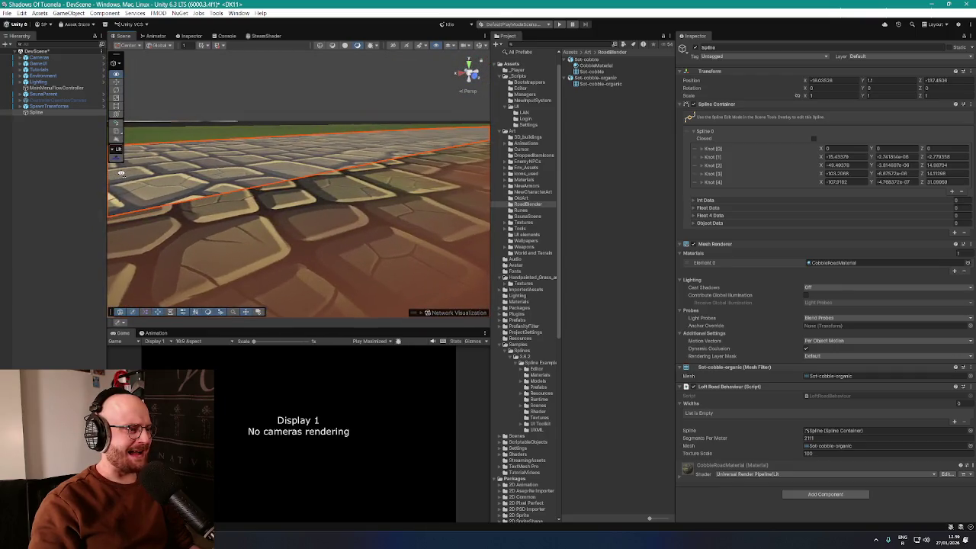
pyautogui.press('w')
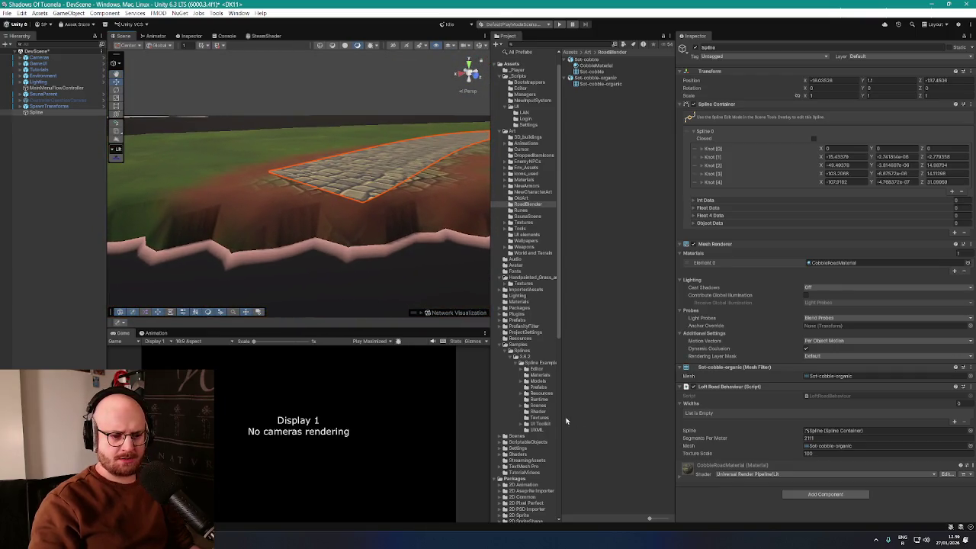
pyautogui.moveTo(726, 440)
pyautogui.mouseDown()
pyautogui.moveTo(820, 420)
pyautogui.moveTo(898, 432)
pyautogui.moveTo(836, 438)
pyautogui.moveTo(898, 442)
pyautogui.moveTo(816, 437)
pyautogui.moveTo(826, 440)
pyautogui.moveTo(922, 439)
pyautogui.mouseUp()
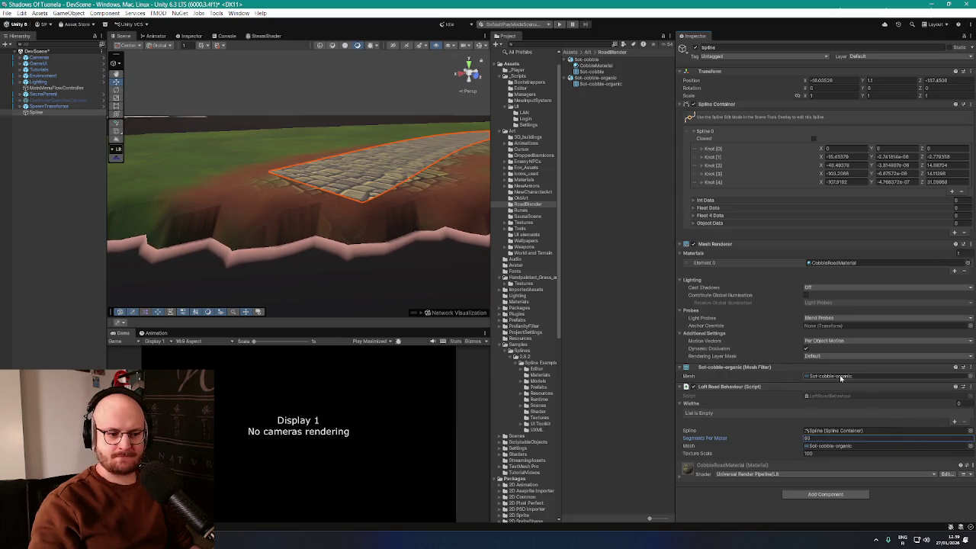
# Step: Frame the winding road and add a Widths entry, Element 0, in Loft Road Behaviour
pyautogui.click(829, 376)
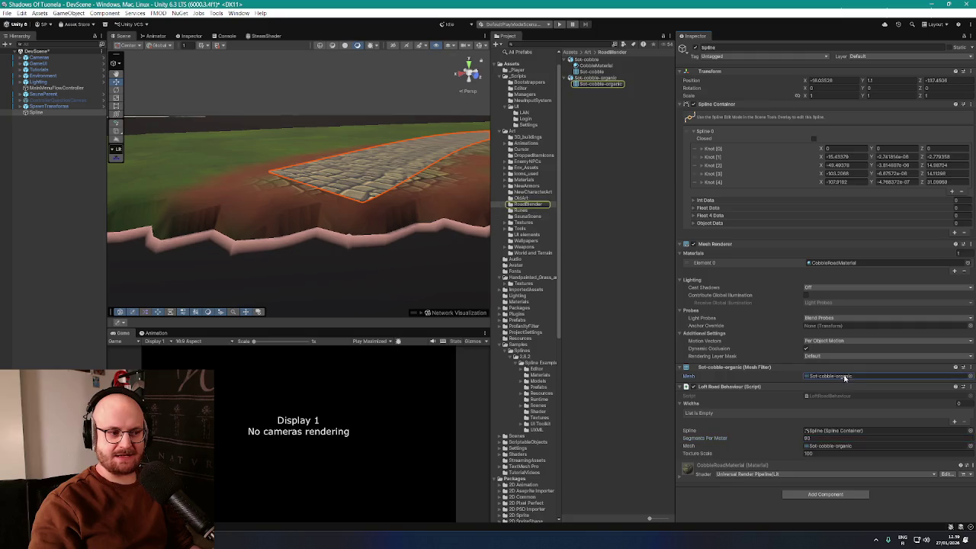
pyautogui.press('f')
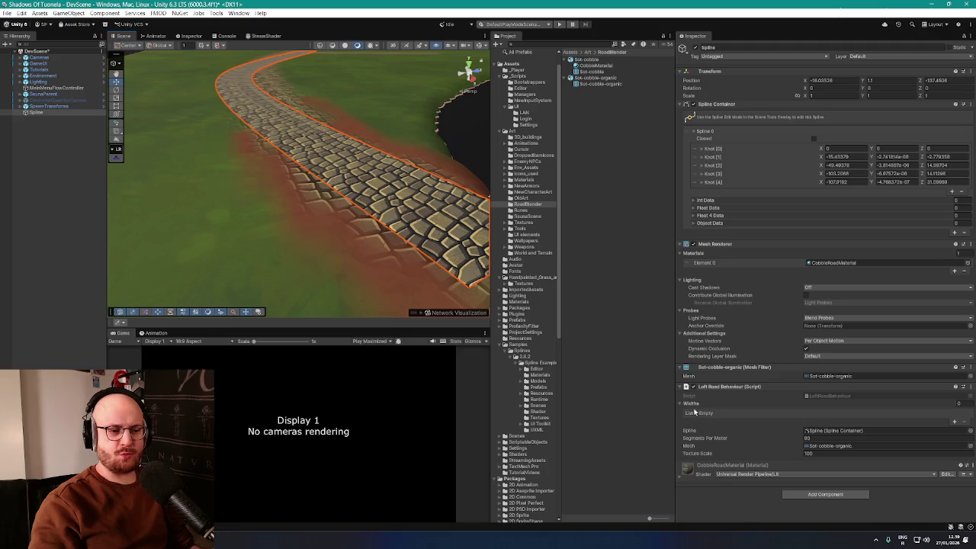
pyautogui.click(953, 421)
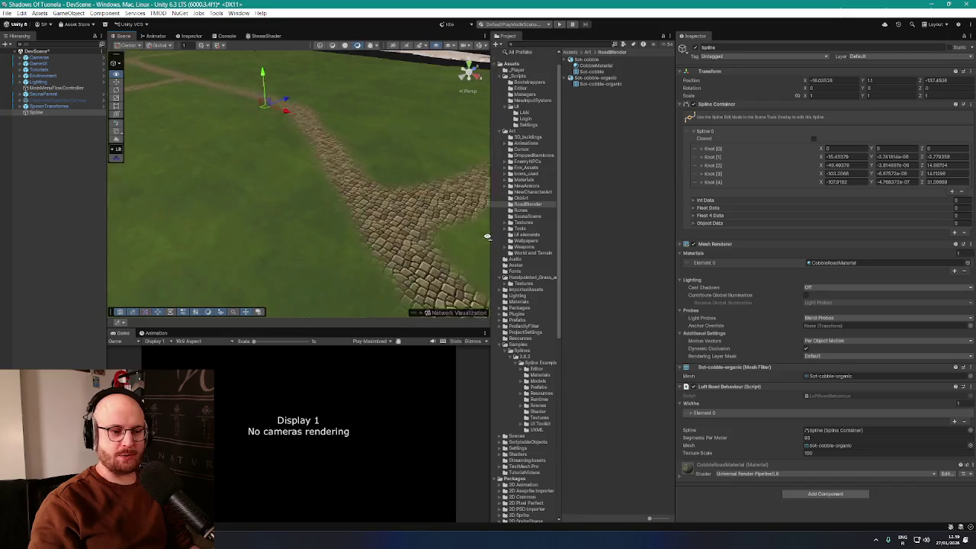
# Step: Set the width entry's Data Index Unit to Knot Index and expand its Data Points
pyautogui.click(693, 414)
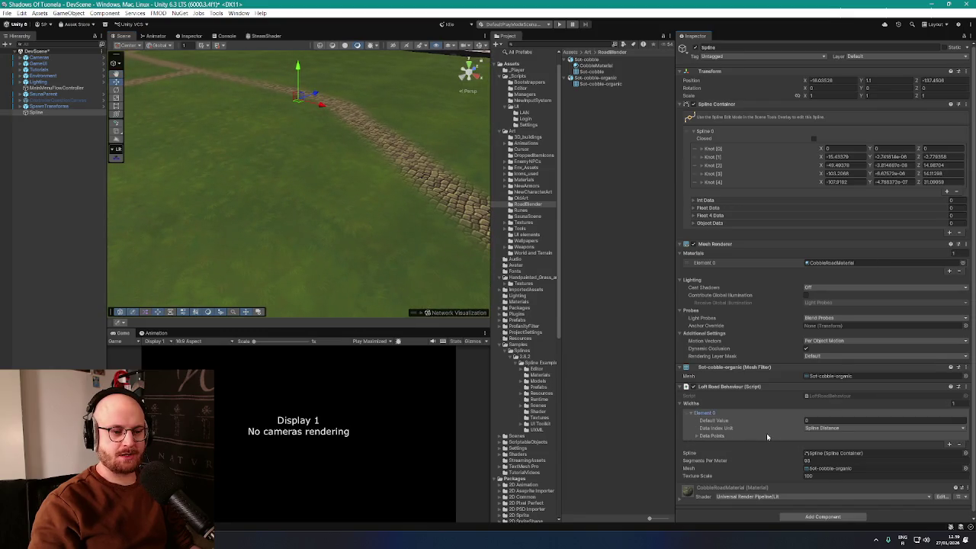
pyautogui.click(822, 429)
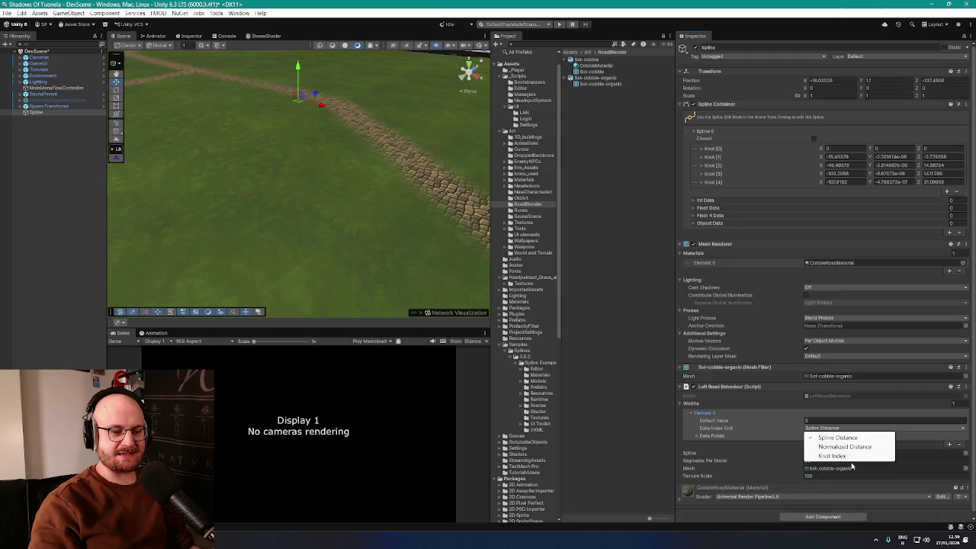
pyautogui.click(832, 456)
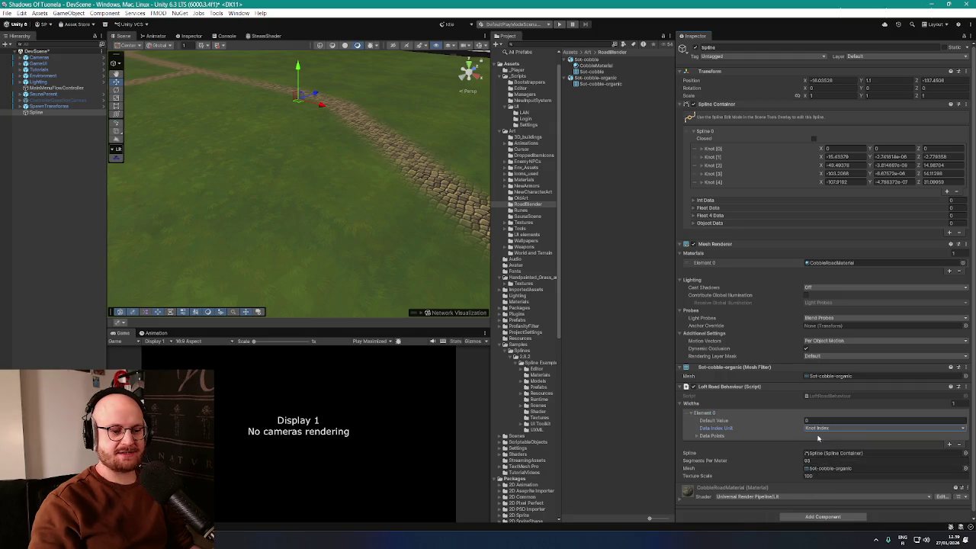
pyautogui.click(694, 439)
# Step: Frame the road spline, switch to width editing, and add Data Point [0] at knot 0
pyautogui.doubleClick(36, 112)
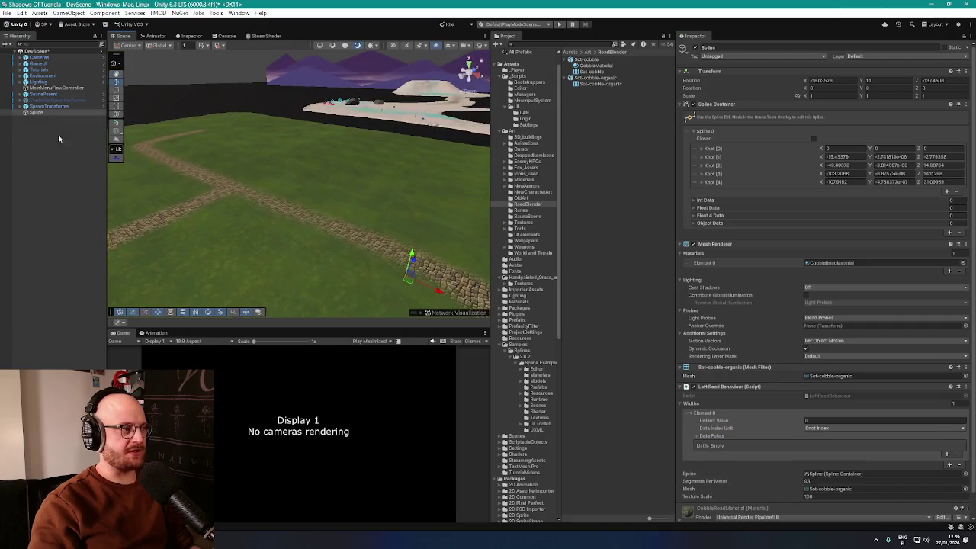
pyautogui.click(117, 159)
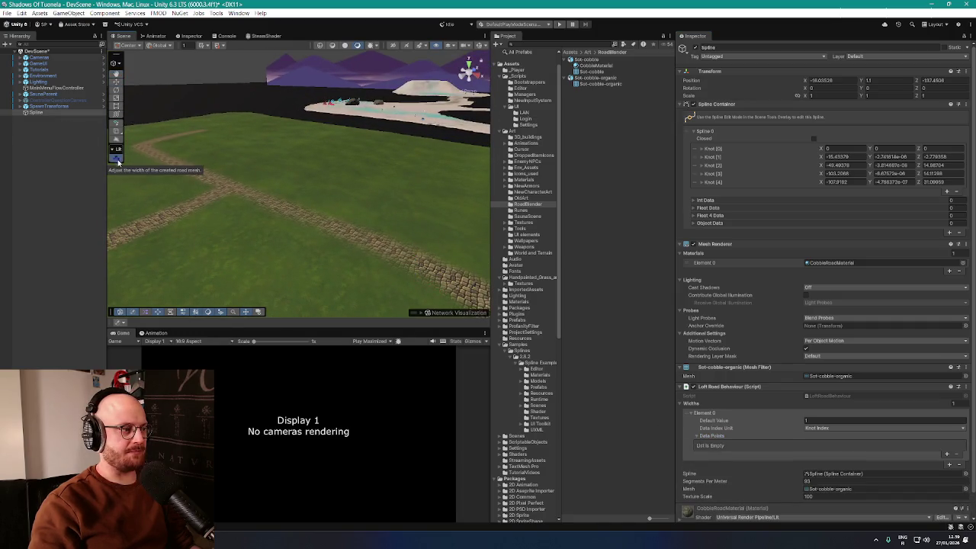
pyautogui.moveTo(228, 191)
pyautogui.mouseDown()
pyautogui.moveTo(424, 272)
pyautogui.moveTo(357, 237)
pyautogui.moveTo(331, 239)
pyautogui.moveTo(473, 240)
pyautogui.mouseUp()
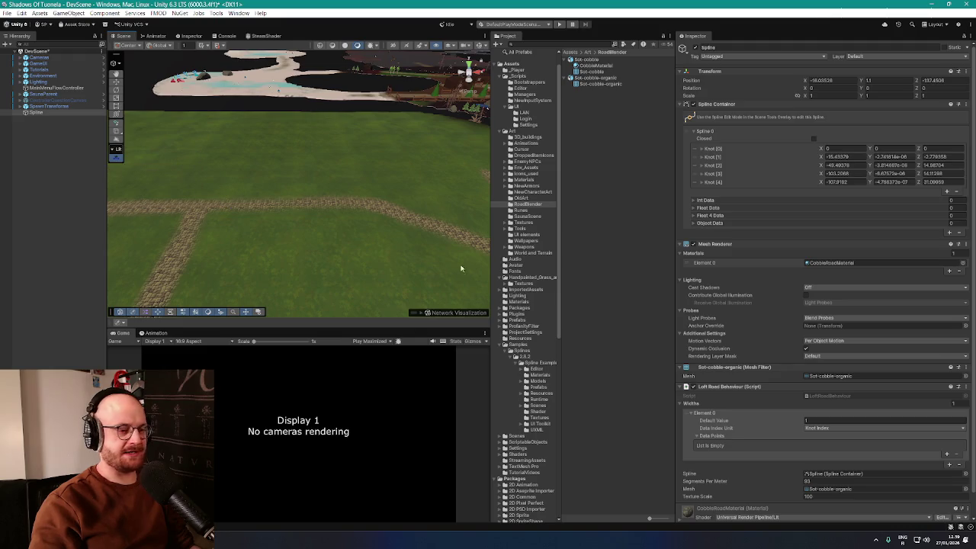
pyautogui.scroll(-2, 824, 415)
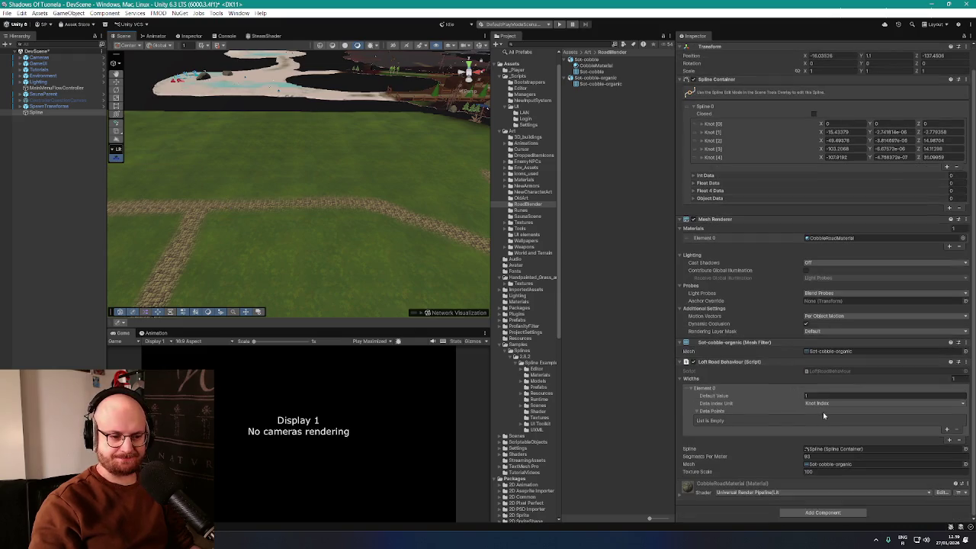
pyautogui.click(946, 430)
pyautogui.click(699, 421)
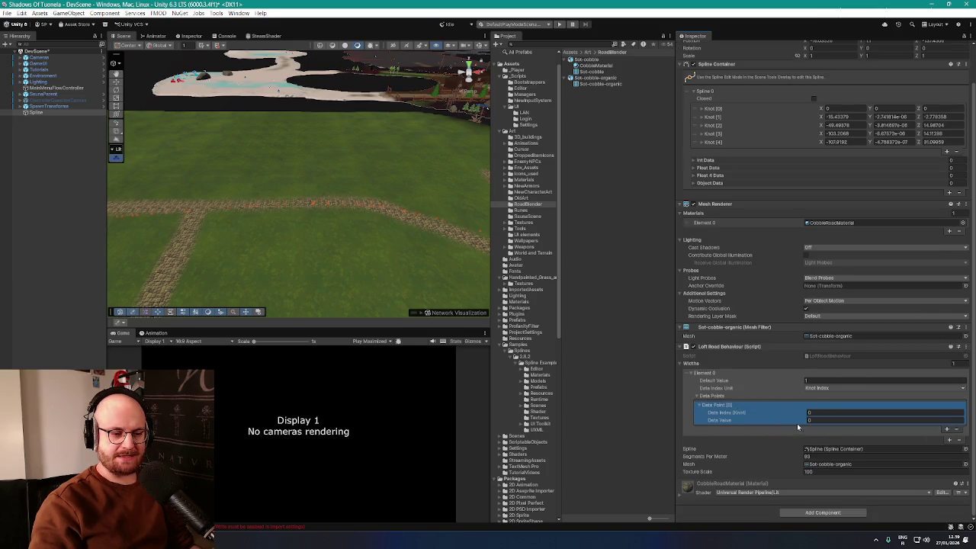
# Step: Widen the road at the first knot by scrubbing Data Point [0]'s width
pyautogui.moveTo(773, 423); pyautogui.dragTo(836, 433)
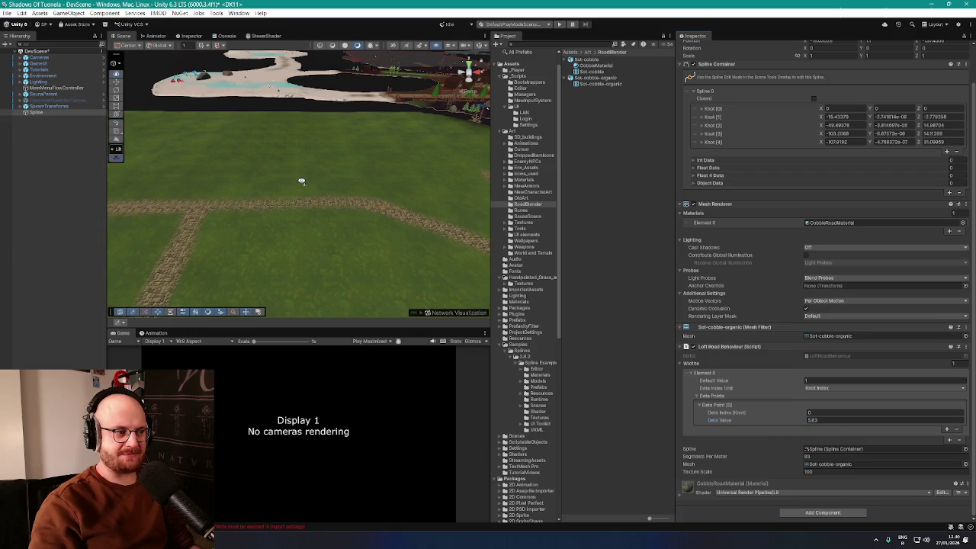
pyautogui.moveTo(301, 179)
pyautogui.mouseDown()
pyautogui.moveTo(345, 206)
pyautogui.moveTo(410, 185)
pyautogui.moveTo(374, 175)
pyautogui.moveTo(310, 207)
pyautogui.mouseUp()
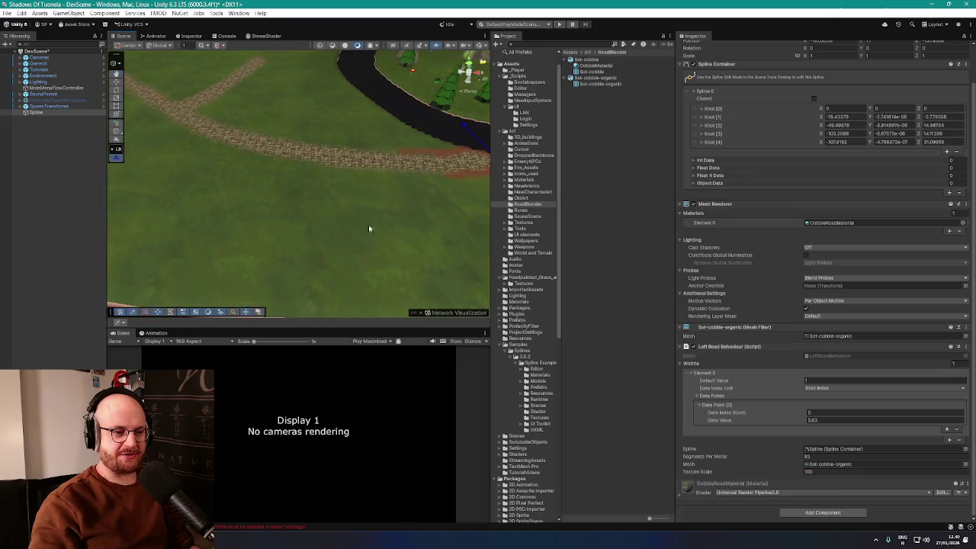
pyautogui.press('f')
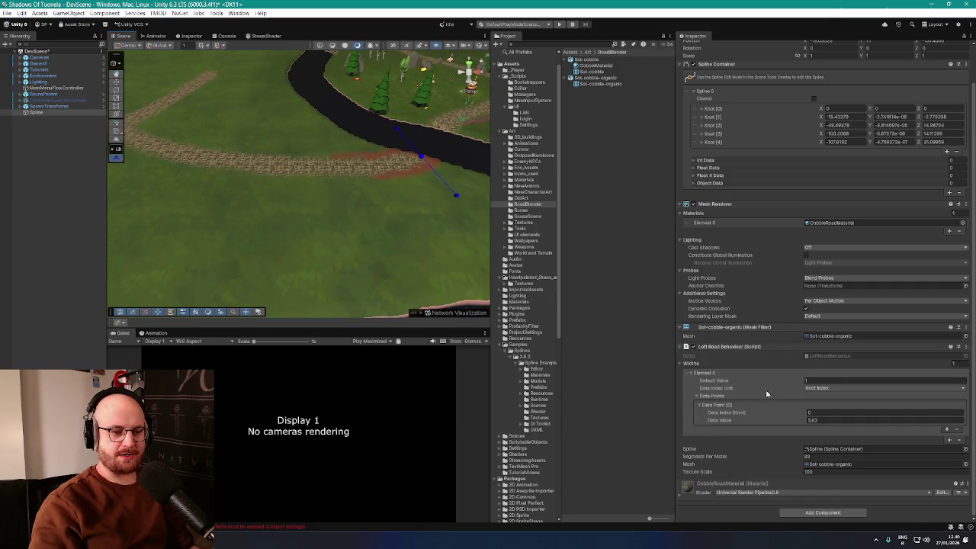
# Step: Add Data Point [1] at knot index 1 with a width of 6.29
pyautogui.click(947, 429)
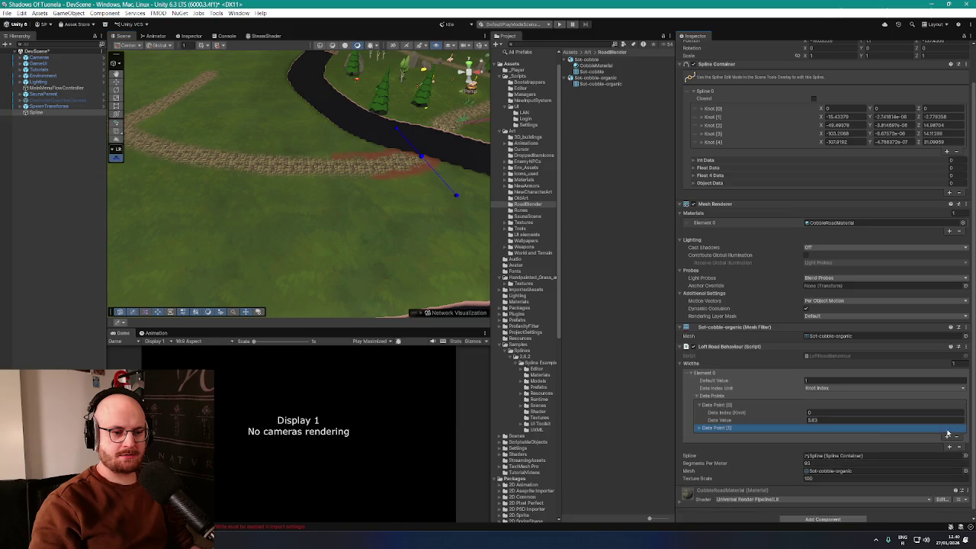
pyautogui.click(702, 428)
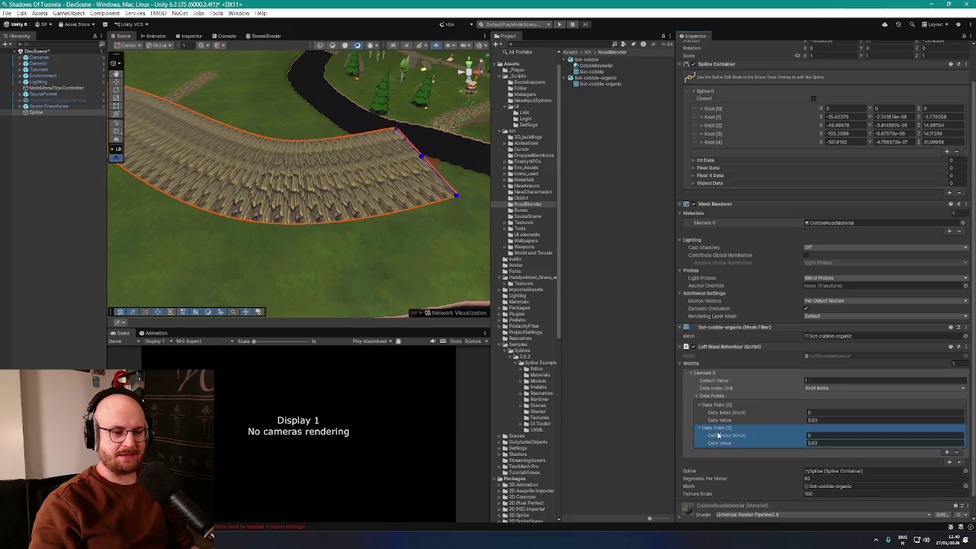
pyautogui.click(809, 435)
pyautogui.write('1')
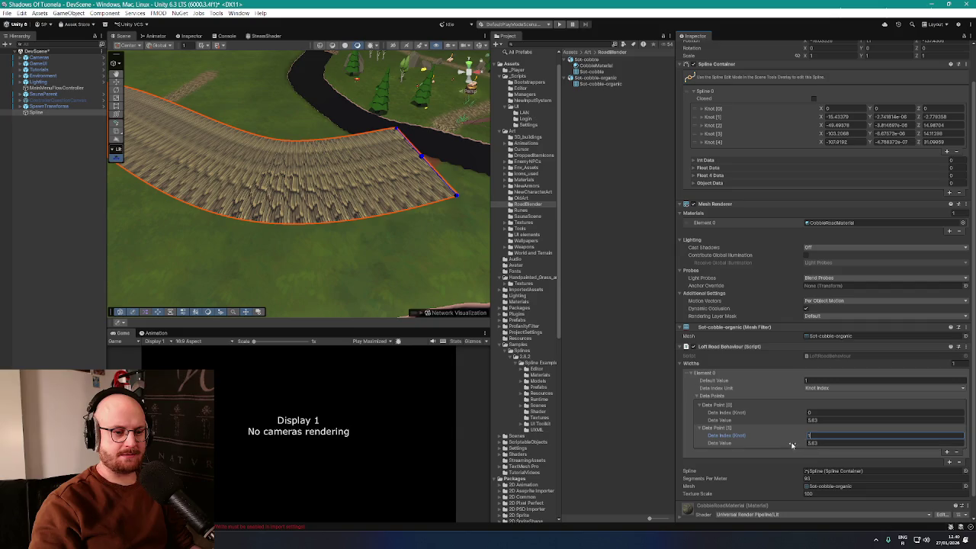
pyautogui.click(806, 443)
pyautogui.write('6.29')
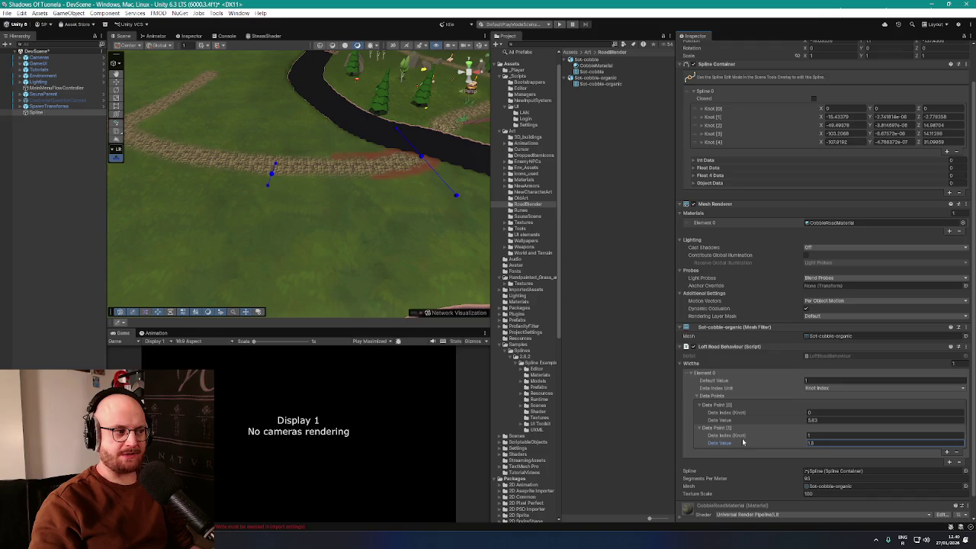
# Step: Narrow the first knot's width and add a third width data point
pyautogui.moveTo(799, 425); pyautogui.dragTo(774, 426)
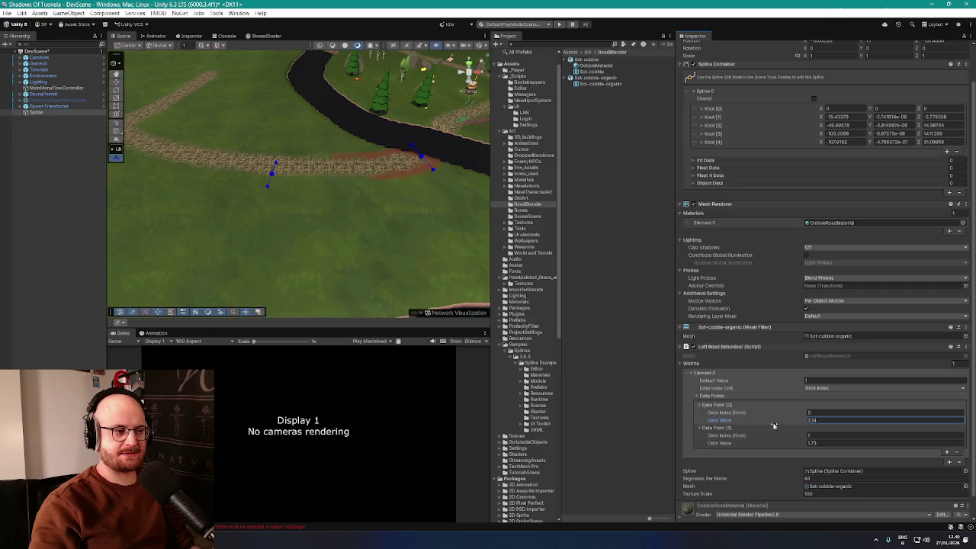
pyautogui.scroll(-1, 778, 442)
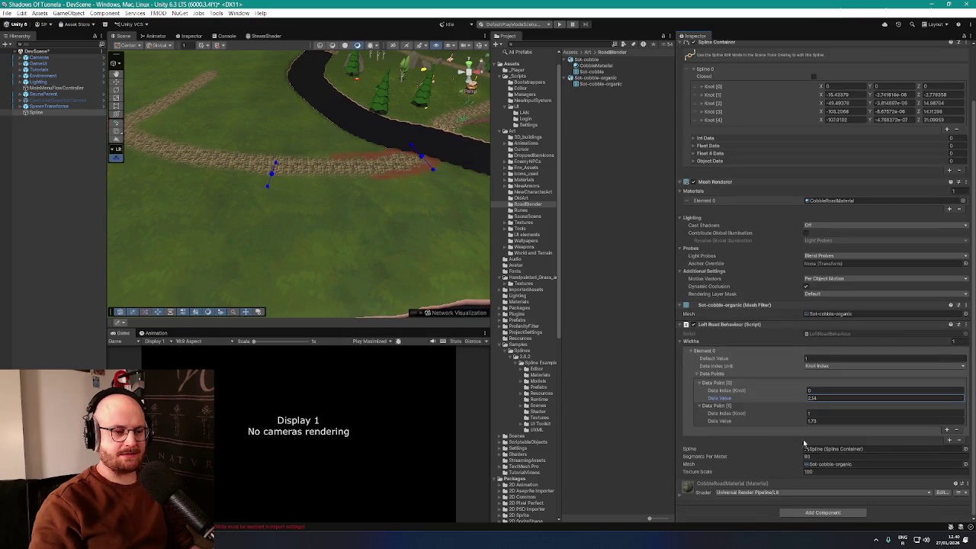
pyautogui.click(946, 431)
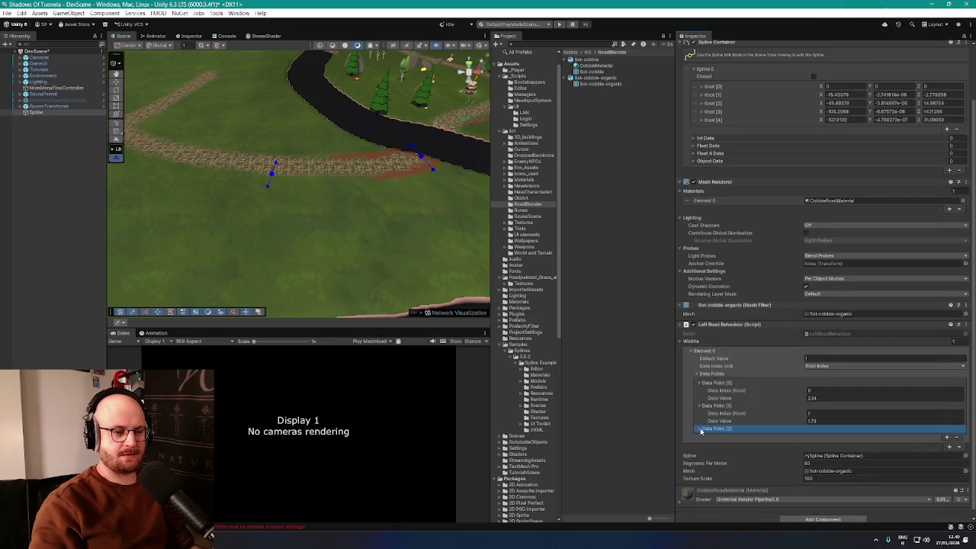
# Step: Widen the road at Data Point [2] and slide its handle along the spline
pyautogui.click(699, 429)
pyautogui.moveTo(321, 191)
pyautogui.mouseDown()
pyautogui.moveTo(362, 207)
pyautogui.moveTo(322, 174)
pyautogui.moveTo(283, 222)
pyautogui.moveTo(323, 214)
pyautogui.moveTo(292, 202)
pyautogui.moveTo(307, 209)
pyautogui.mouseUp()
pyautogui.click(752, 446)
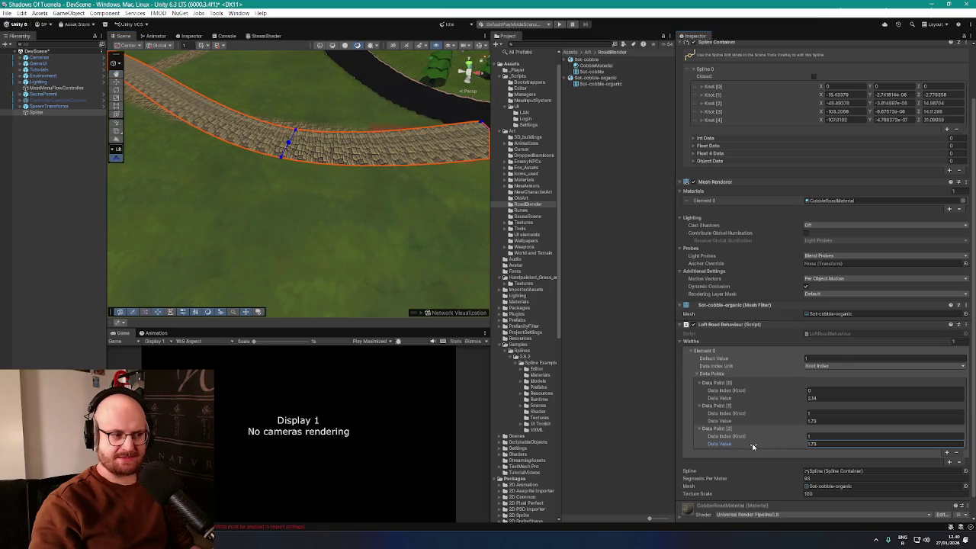
pyautogui.moveTo(753, 446); pyautogui.dragTo(747, 447)
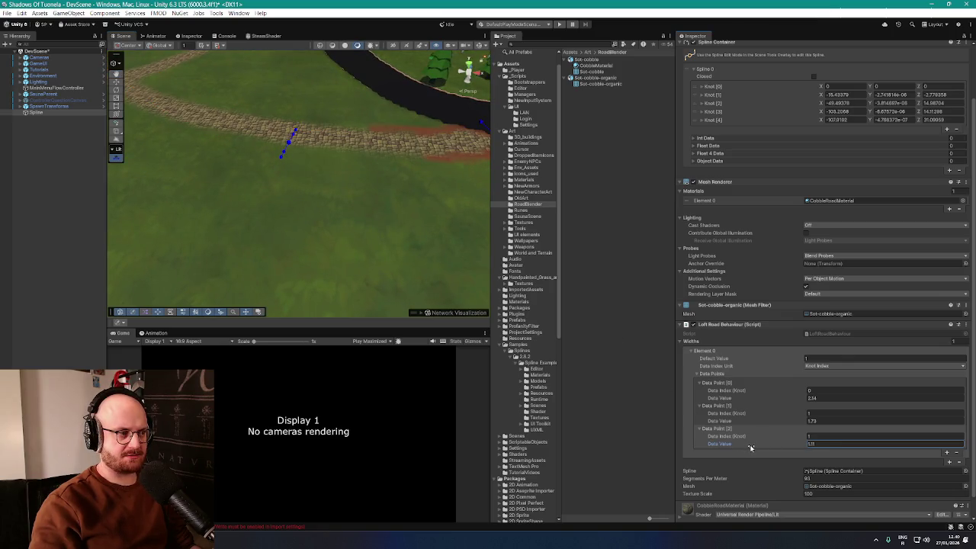
pyautogui.scroll(5, 408, 203)
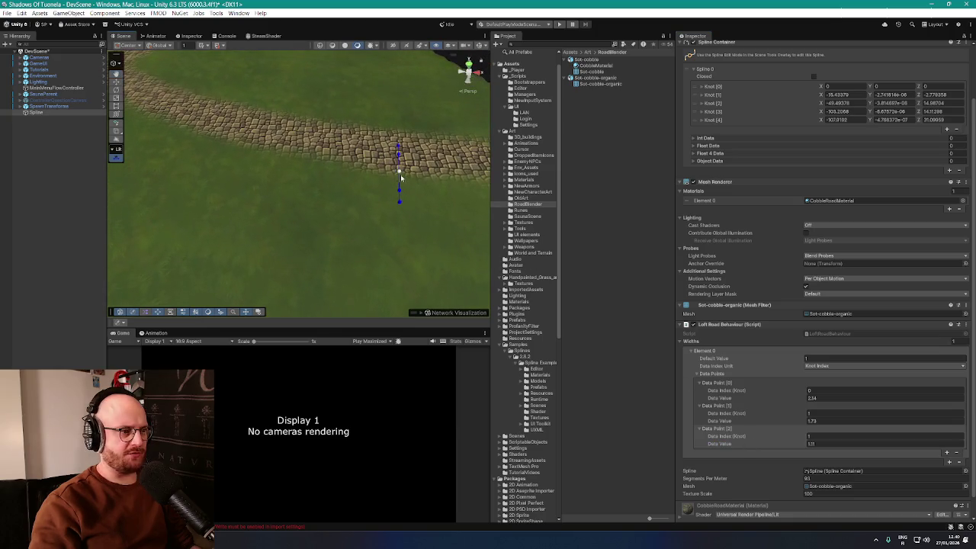
pyautogui.scroll(-5, 398, 176)
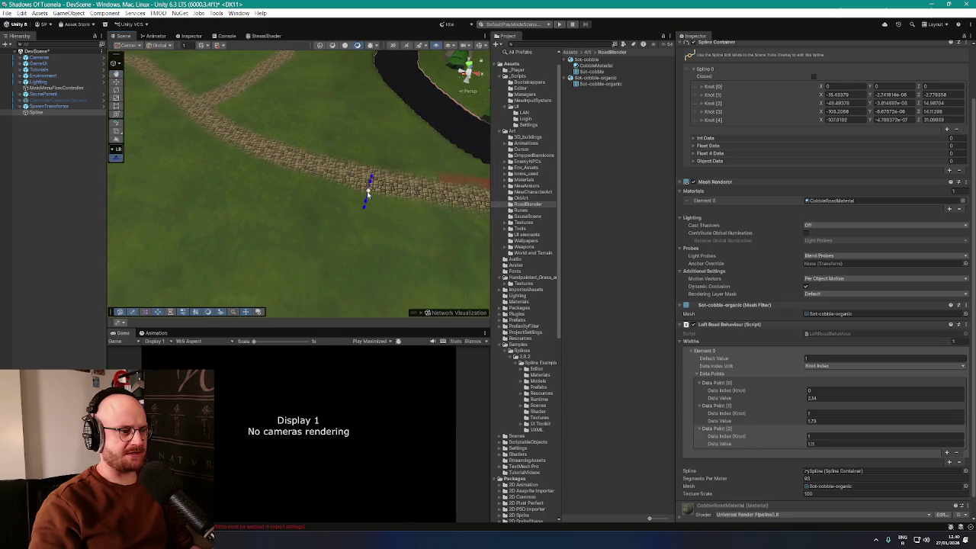
pyautogui.moveTo(367, 195)
pyautogui.mouseDown()
pyautogui.moveTo(224, 142)
pyautogui.moveTo(157, 76)
pyautogui.moveTo(217, 114)
pyautogui.moveTo(239, 145)
pyautogui.mouseUp()
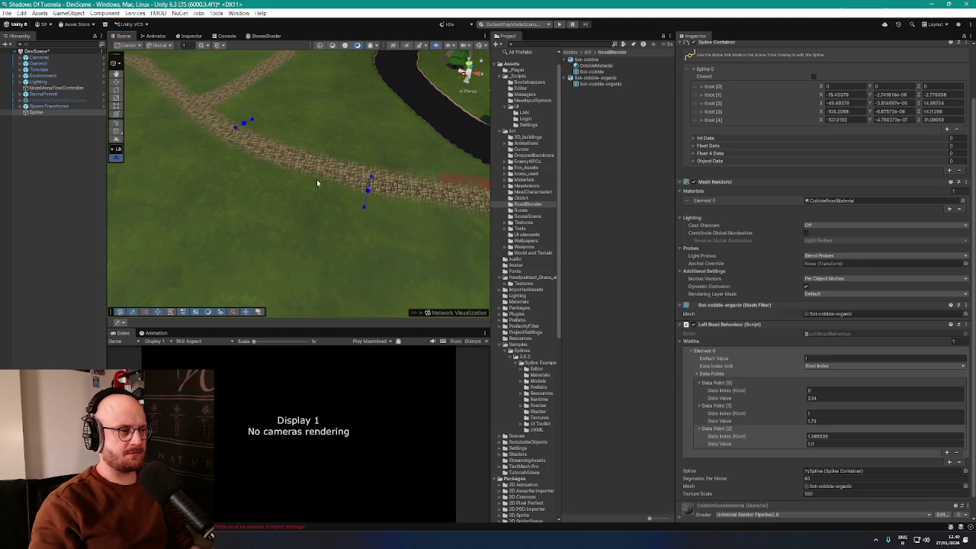
pyautogui.moveTo(794, 446); pyautogui.dragTo(800, 448)
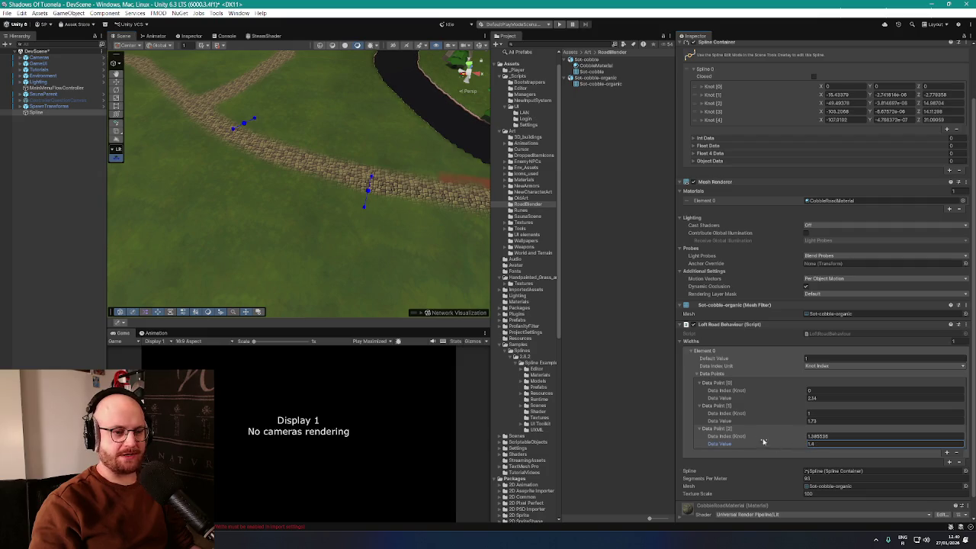
pyautogui.scroll(-1, 789, 427)
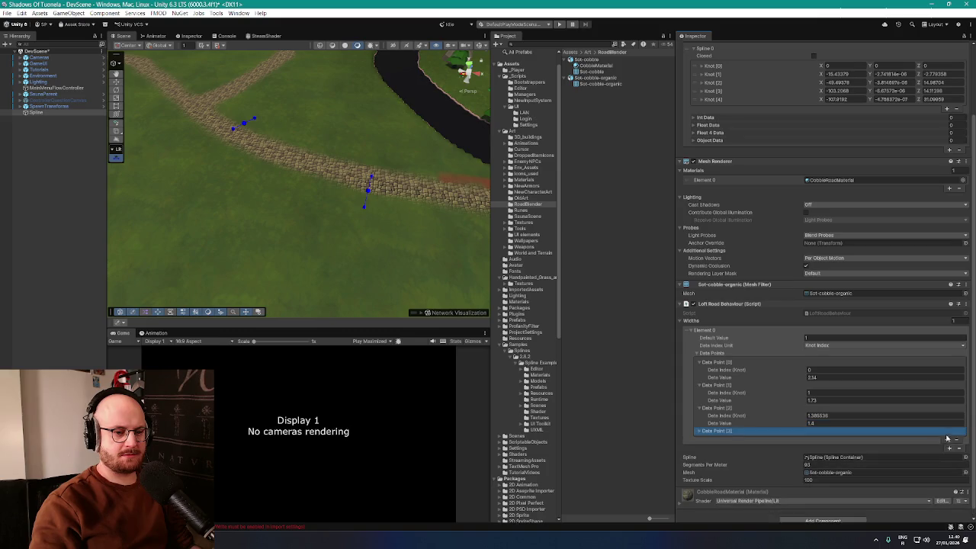
# Step: Add Data Point [3] with width 2.5, slide it further along the road, then narrow it
pyautogui.click(947, 433)
pyautogui.click(699, 423)
pyautogui.click(699, 423)
pyautogui.scroll(-1, 762, 433)
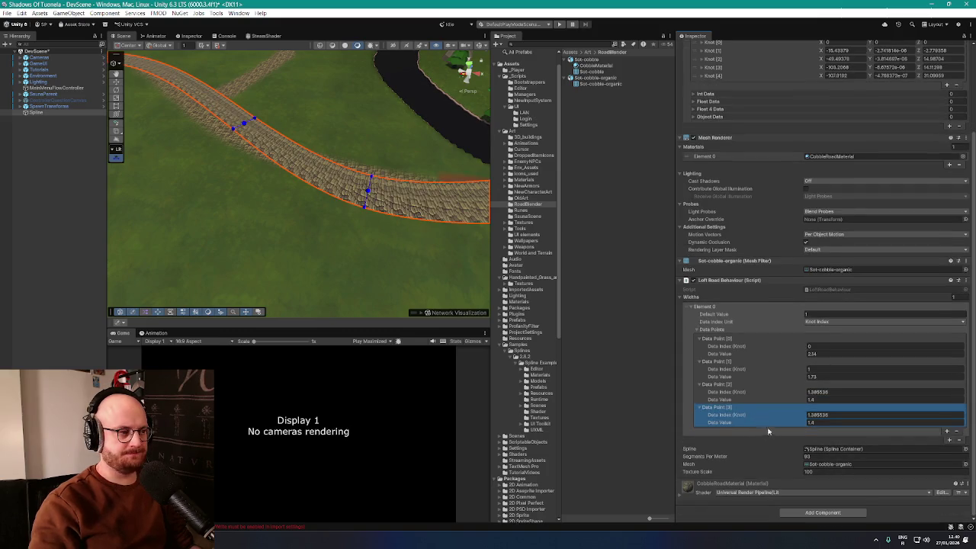
pyautogui.scroll(3, 336, 214)
pyautogui.scroll(-2, 336, 214)
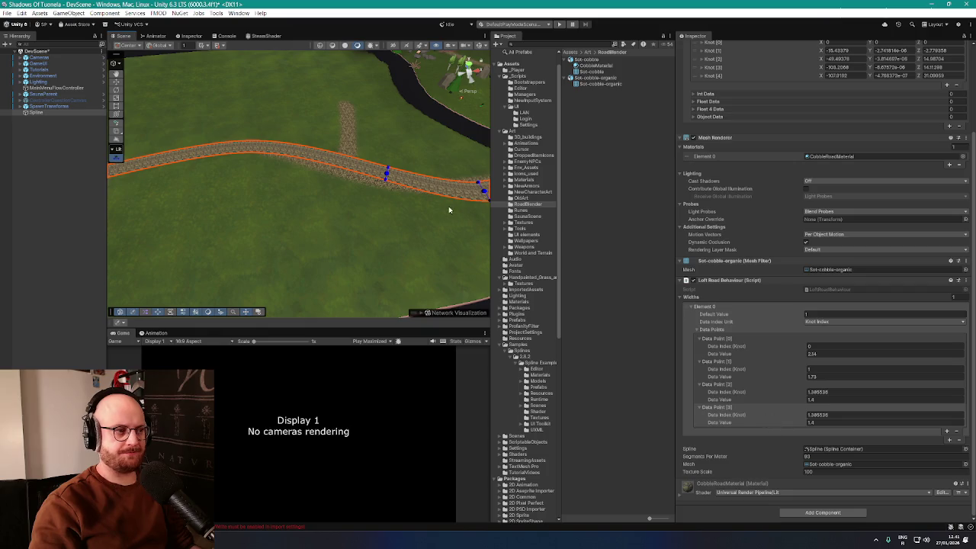
pyautogui.scroll(2, 449, 209)
pyautogui.click(810, 422)
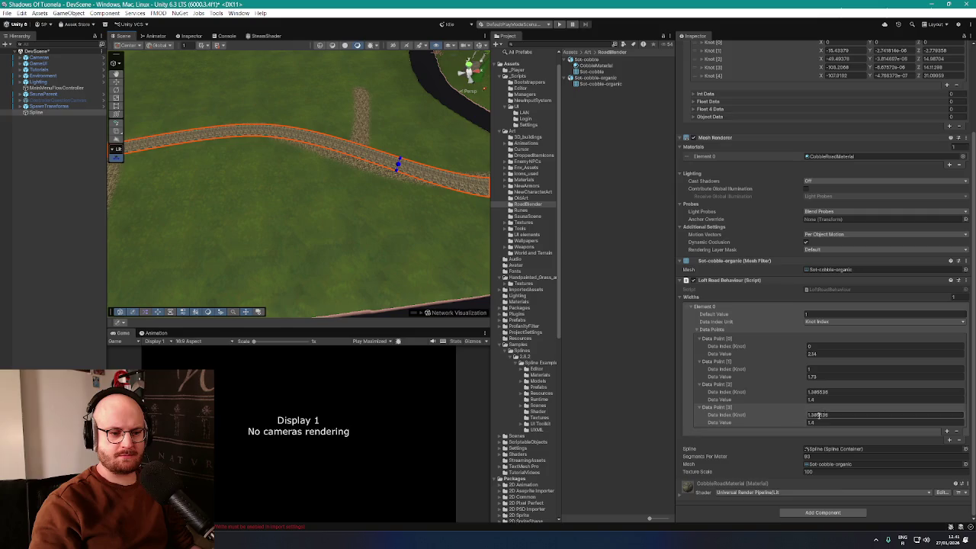
pyautogui.write('2.5')
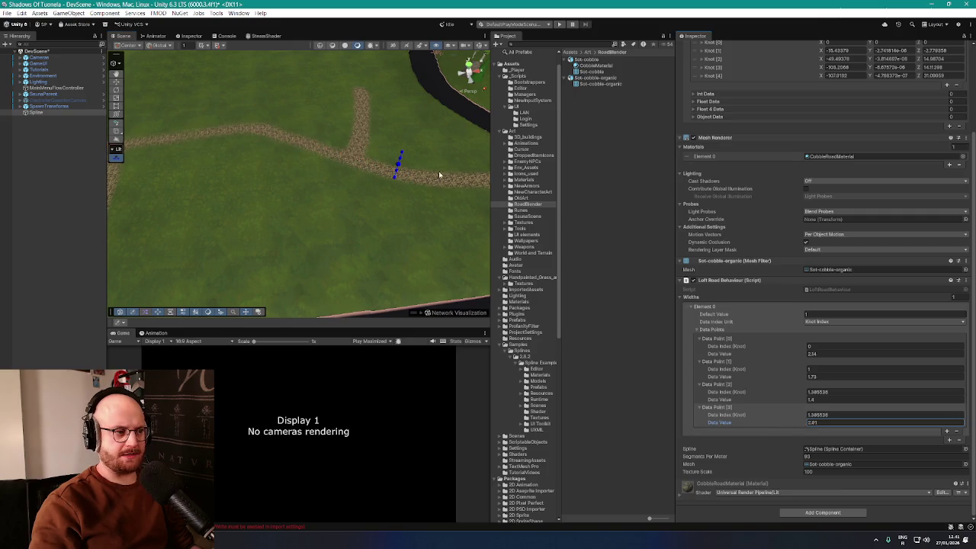
pyautogui.moveTo(398, 167)
pyautogui.mouseDown()
pyautogui.moveTo(283, 142)
pyautogui.moveTo(192, 139)
pyautogui.moveTo(260, 154)
pyautogui.mouseUp()
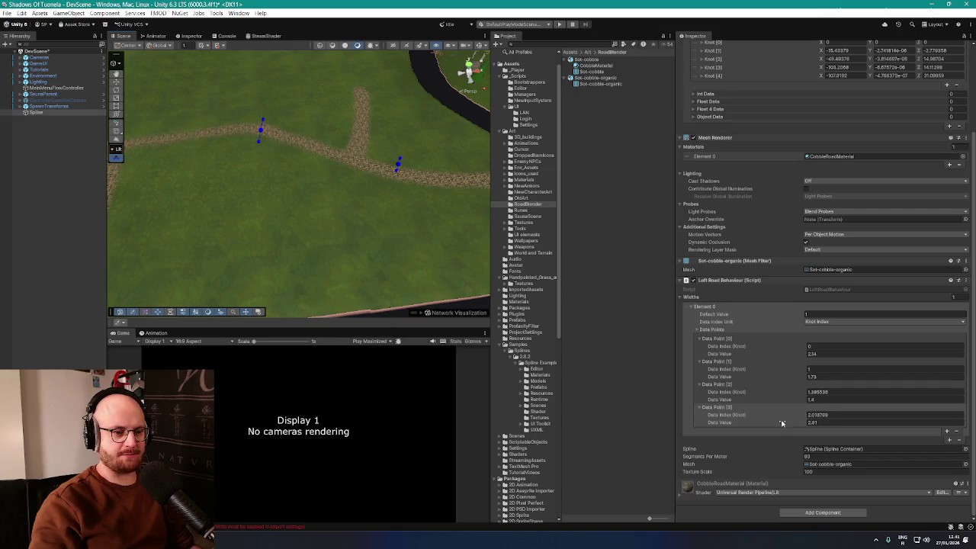
pyautogui.moveTo(780, 424); pyautogui.dragTo(773, 424)
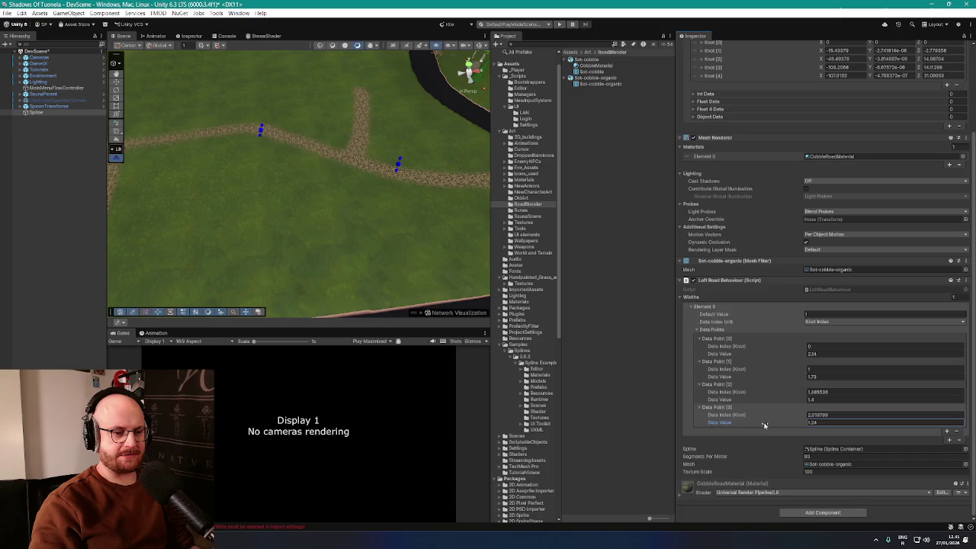
# Step: Add Data Point [4] and slide its handle along the road
pyautogui.click(947, 433)
pyautogui.click(716, 410)
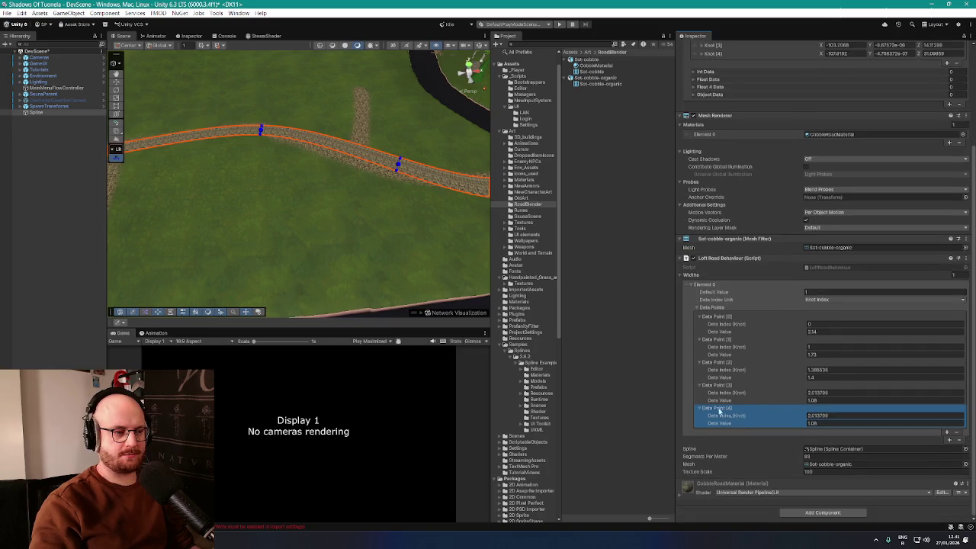
pyautogui.moveTo(259, 183)
pyautogui.mouseDown()
pyautogui.moveTo(285, 166)
pyautogui.moveTo(503, 242)
pyautogui.mouseUp()
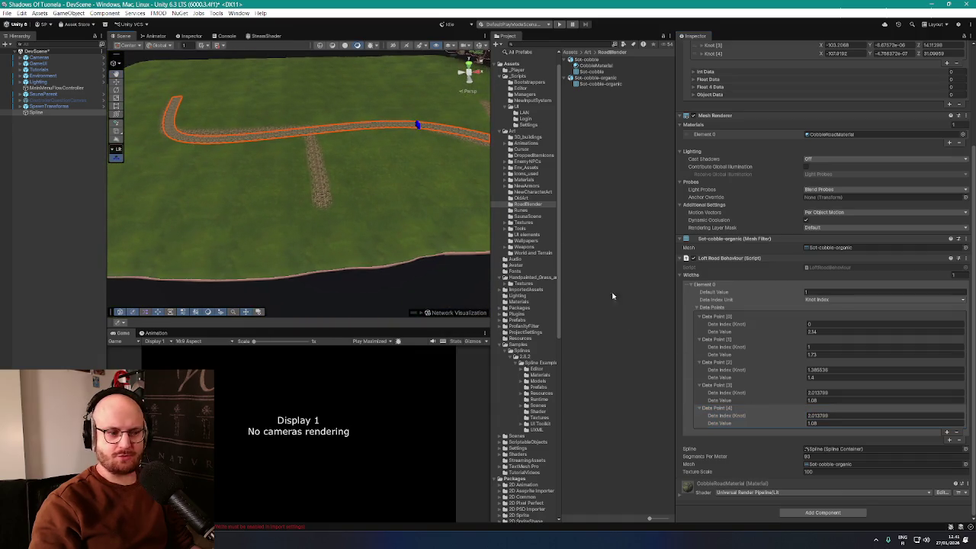
pyautogui.moveTo(420, 128); pyautogui.dragTo(369, 129)
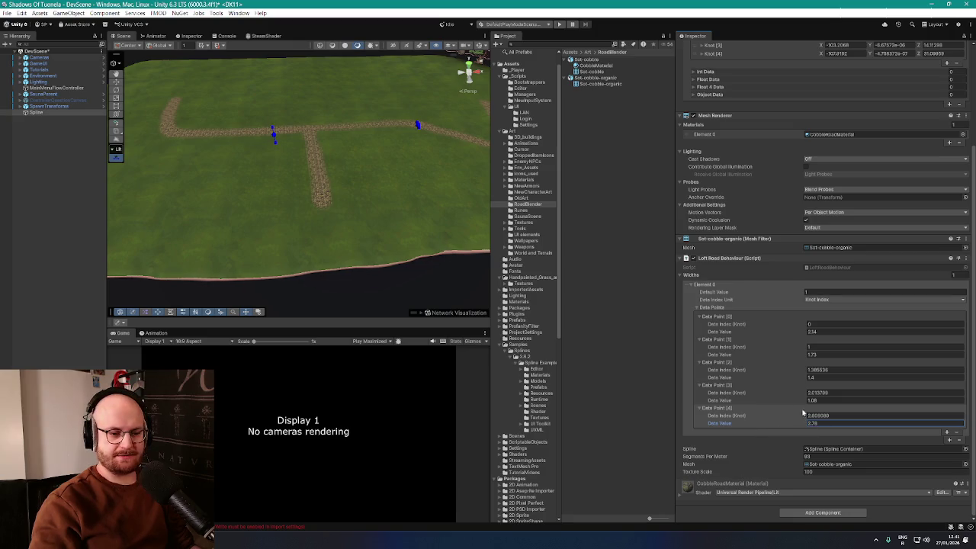
# Step: Add Data Point [5] near the road's end with width 2.3, and narrow the fifth point
pyautogui.click(947, 433)
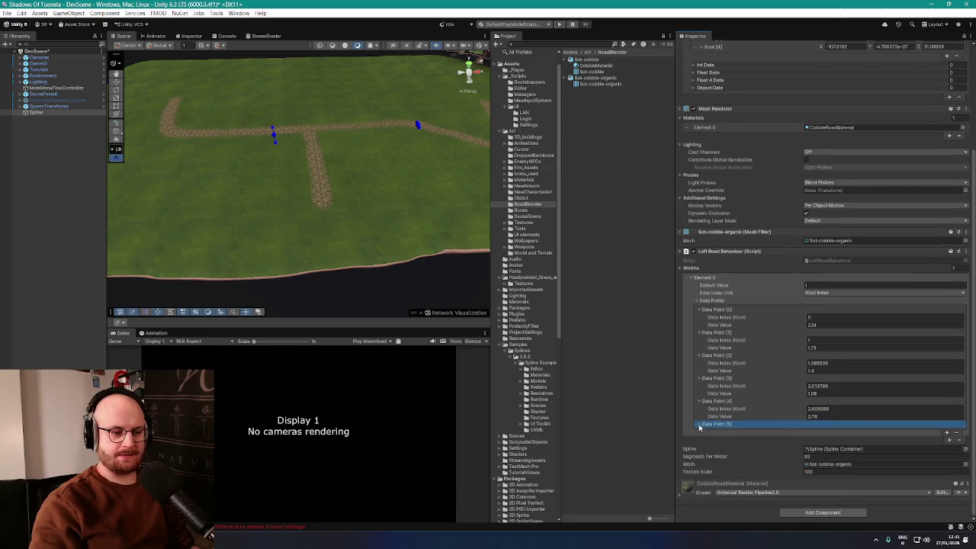
pyautogui.click(698, 425)
pyautogui.moveTo(347, 224)
pyautogui.mouseDown()
pyautogui.moveTo(276, 179)
pyautogui.moveTo(316, 146)
pyautogui.mouseUp()
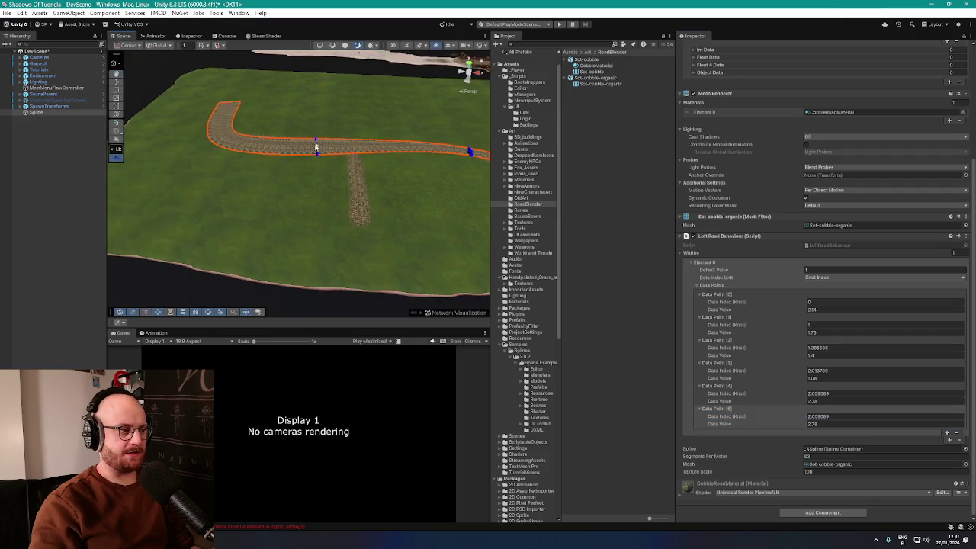
pyautogui.moveTo(256, 143); pyautogui.dragTo(222, 147)
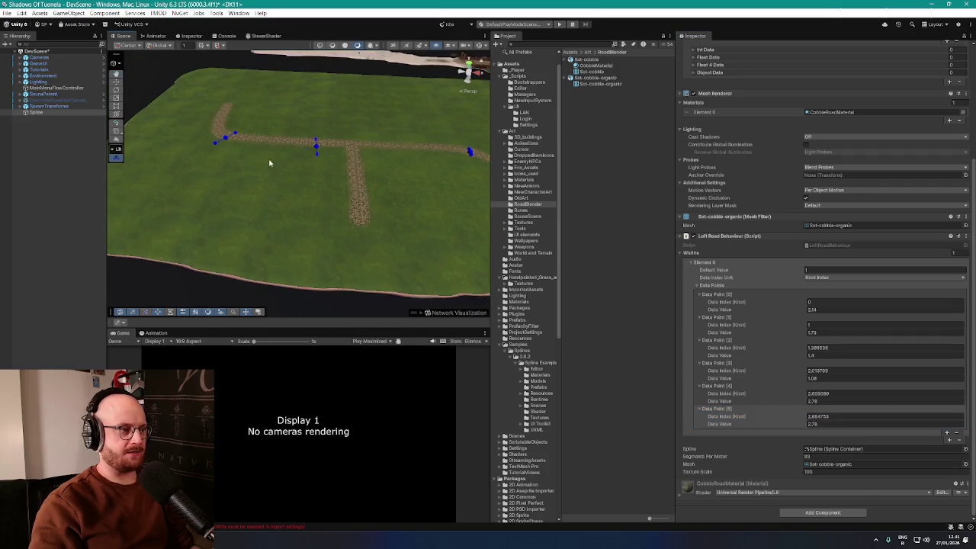
pyautogui.click(781, 426)
pyautogui.write('2.3')
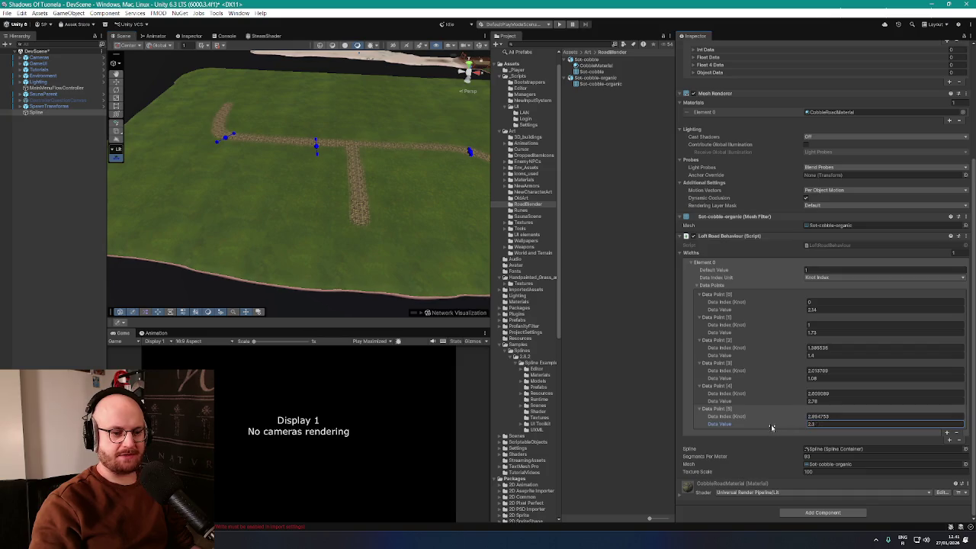
pyautogui.moveTo(799, 403); pyautogui.dragTo(791, 406)
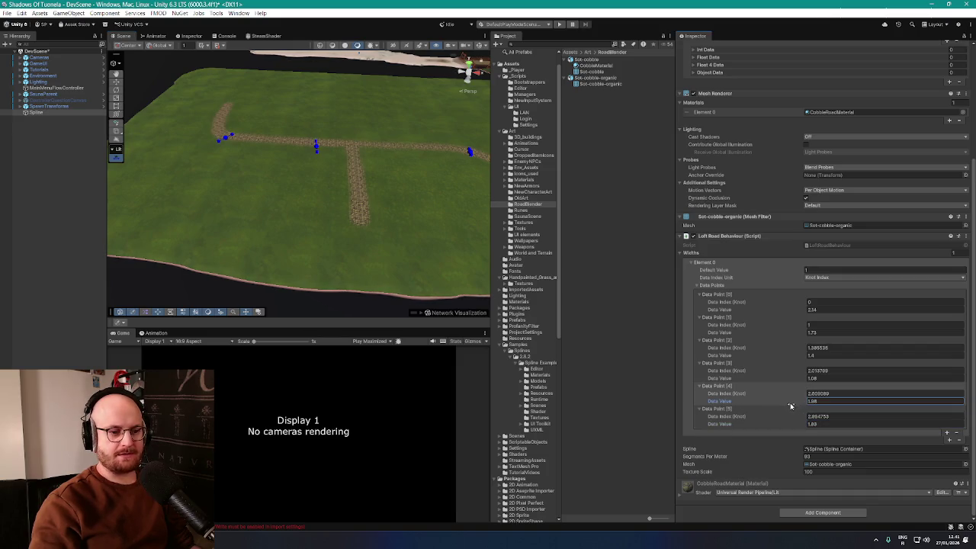
pyautogui.moveTo(458, 224)
pyautogui.mouseDown()
pyautogui.moveTo(447, 211)
pyautogui.moveTo(771, 384)
pyautogui.mouseUp()
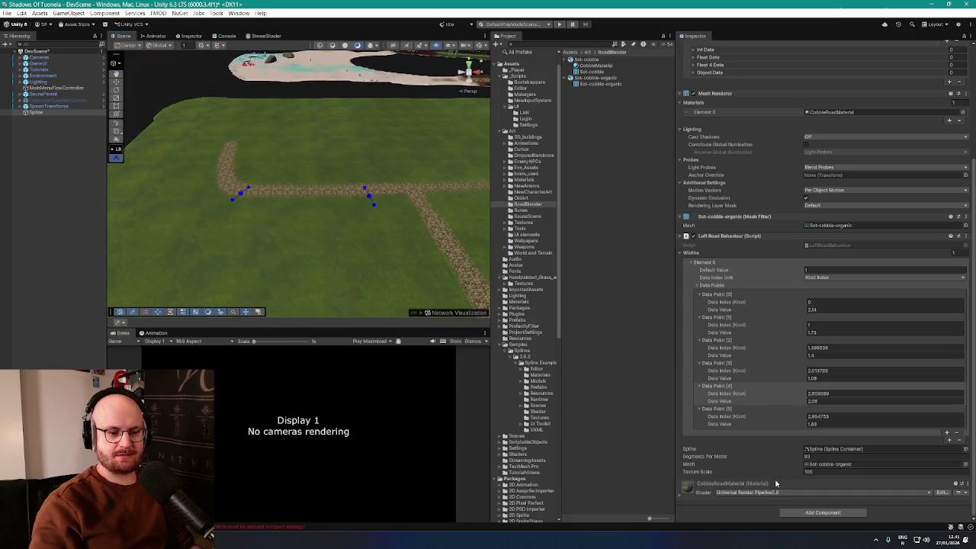
# Step: Reselect the Spline and add a seventh width point, Data Point [6]
pyautogui.click(397, 229)
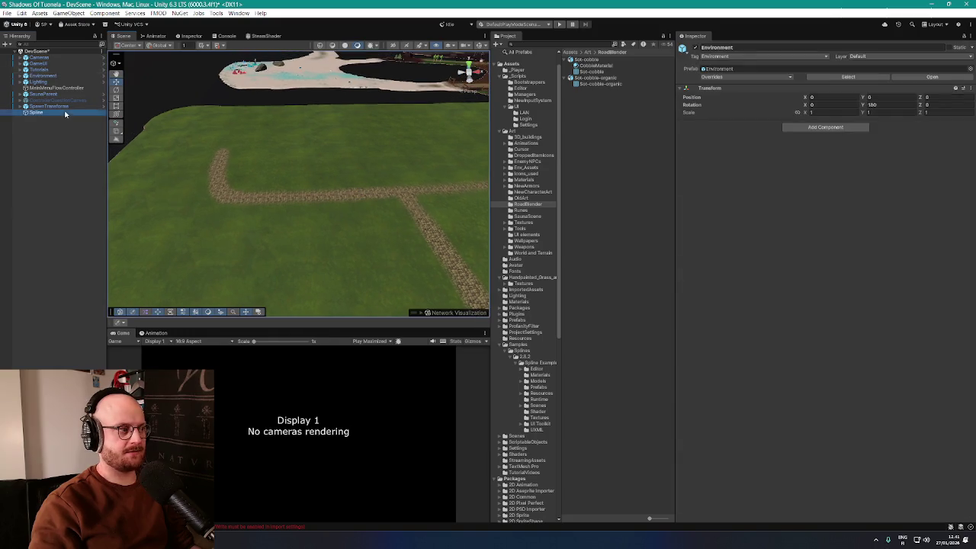
pyautogui.click(291, 178)
pyautogui.moveTo(292, 179); pyautogui.dragTo(232, 145)
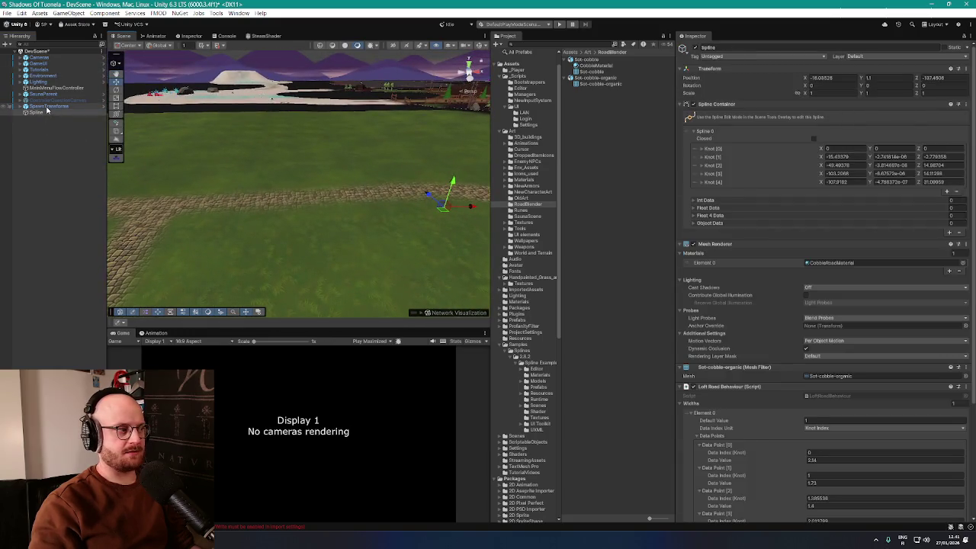
pyautogui.scroll(-5, 793, 385)
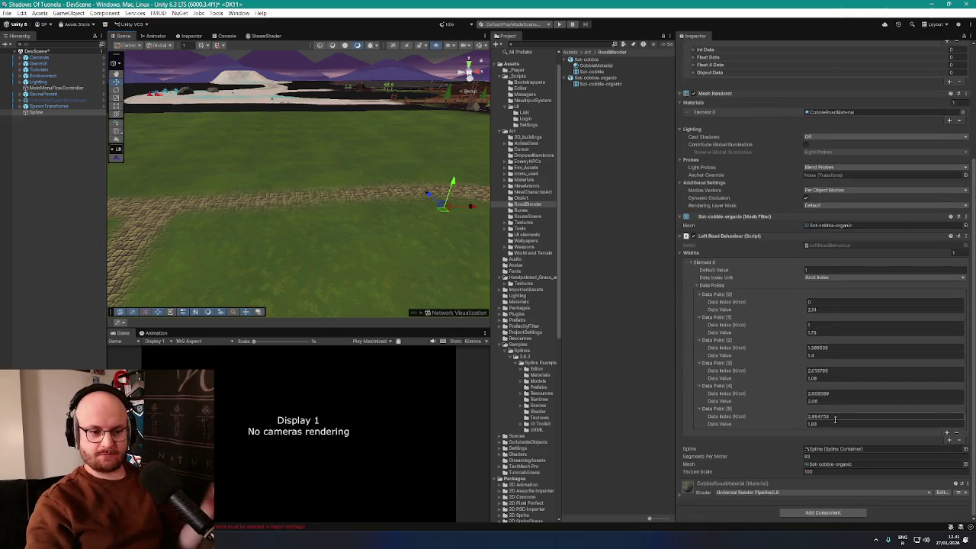
pyautogui.click(948, 435)
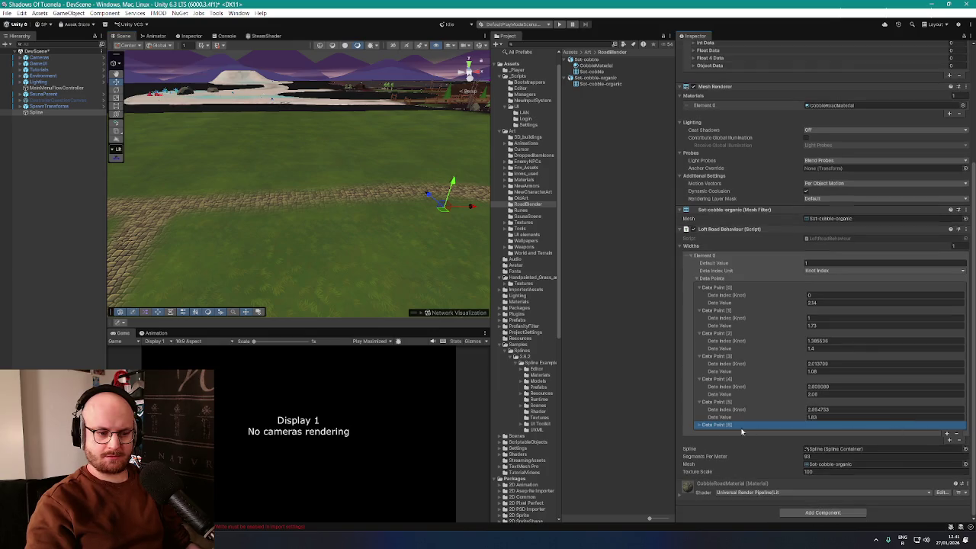
pyautogui.click(699, 426)
pyautogui.moveTo(351, 221)
pyautogui.mouseDown()
pyautogui.moveTo(266, 246)
pyautogui.moveTo(414, 248)
pyautogui.moveTo(392, 243)
pyautogui.moveTo(327, 275)
pyautogui.moveTo(251, 232)
pyautogui.moveTo(175, 237)
pyautogui.moveTo(159, 266)
pyautogui.moveTo(203, 243)
pyautogui.moveTo(262, 255)
pyautogui.moveTo(283, 165)
pyautogui.moveTo(327, 196)
pyautogui.moveTo(410, 196)
pyautogui.moveTo(404, 157)
pyautogui.moveTo(462, 135)
pyautogui.moveTo(405, 191)
pyautogui.moveTo(419, 197)
pyautogui.moveTo(349, 194)
pyautogui.moveTo(211, 163)
pyautogui.moveTo(252, 181)
pyautogui.moveTo(246, 159)
pyautogui.moveTo(279, 189)
pyautogui.moveTo(328, 191)
pyautogui.moveTo(392, 170)
pyautogui.moveTo(366, 187)
pyautogui.moveTo(457, 178)
pyautogui.moveTo(455, 168)
pyautogui.moveTo(447, 152)
pyautogui.moveTo(333, 190)
pyautogui.moveTo(264, 191)
pyautogui.moveTo(338, 211)
pyautogui.moveTo(173, 132)
pyautogui.moveTo(270, 202)
pyautogui.moveTo(202, 154)
pyautogui.moveTo(295, 167)
pyautogui.mouseUp()
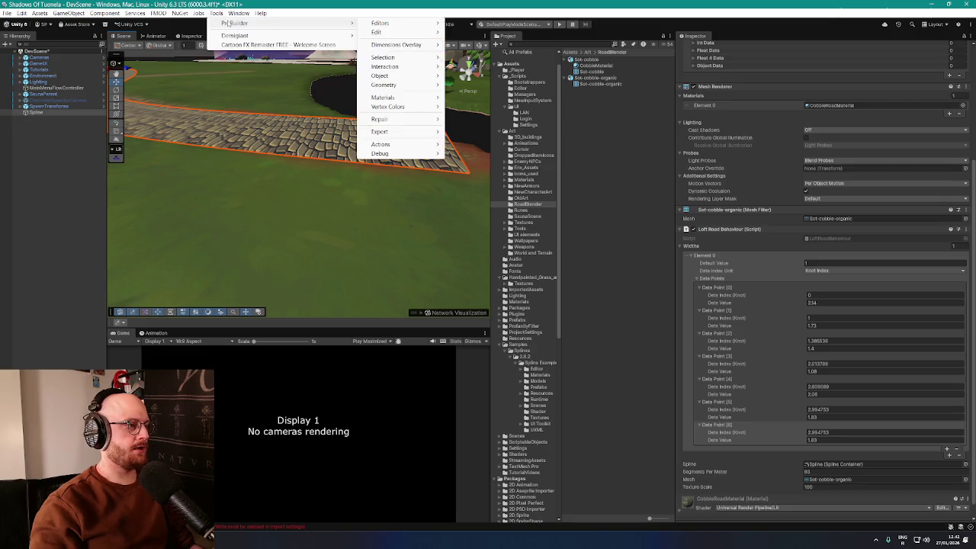
# Step: Locate the Splines package from Package Manager's Version History and open its Runtime scripts folder
pyautogui.moveTo(238, 15)
pyautogui.moveTo(159, 14)
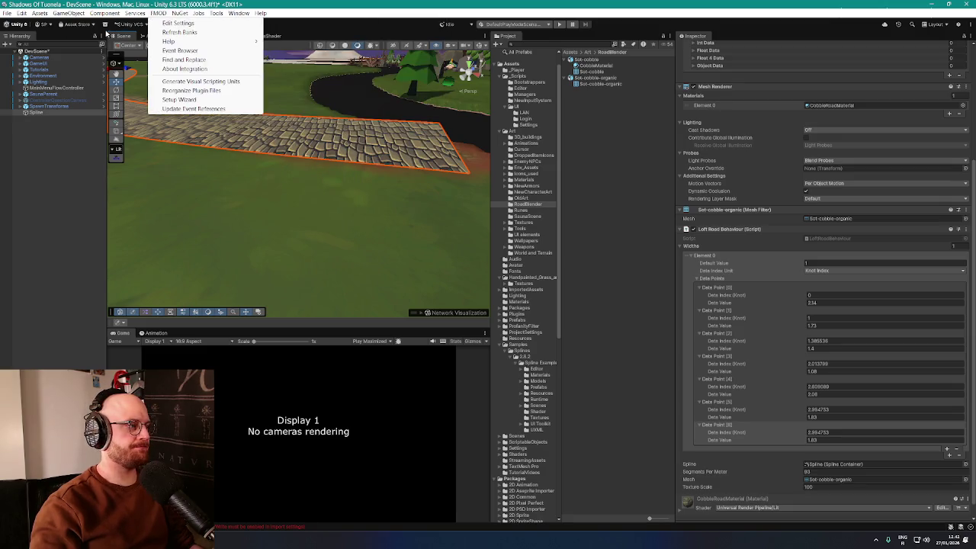
pyautogui.click(107, 34)
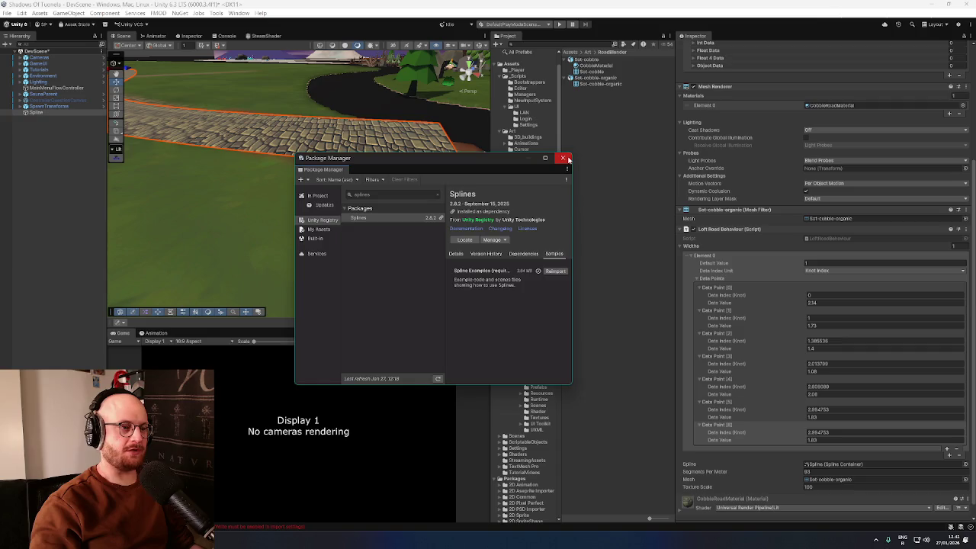
pyautogui.click(456, 256)
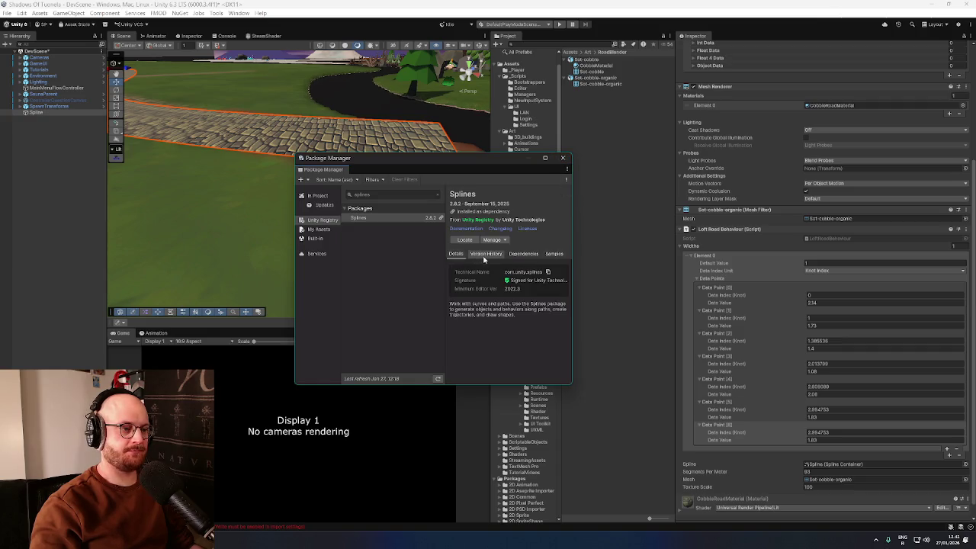
pyautogui.click(486, 255)
pyautogui.click(466, 241)
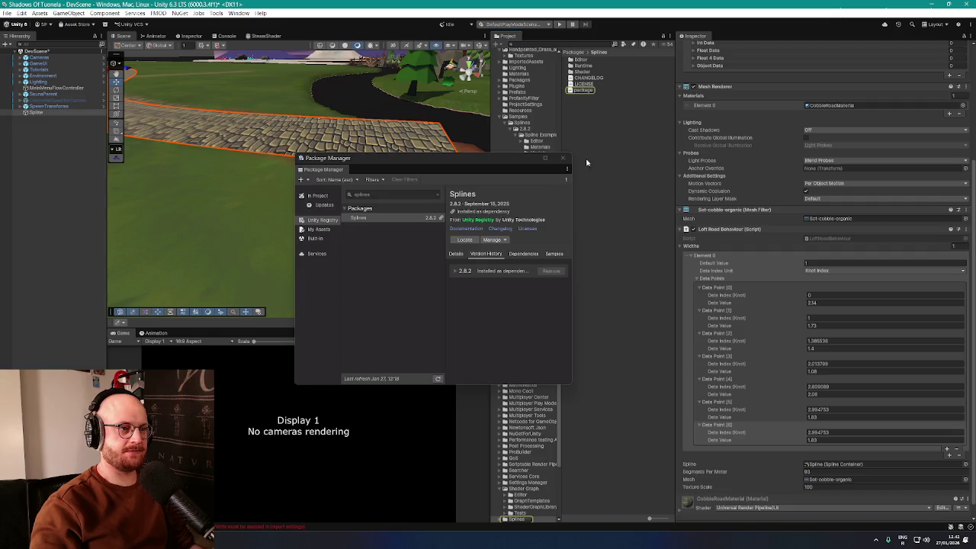
pyautogui.click(562, 158)
pyautogui.doubleClick(581, 67)
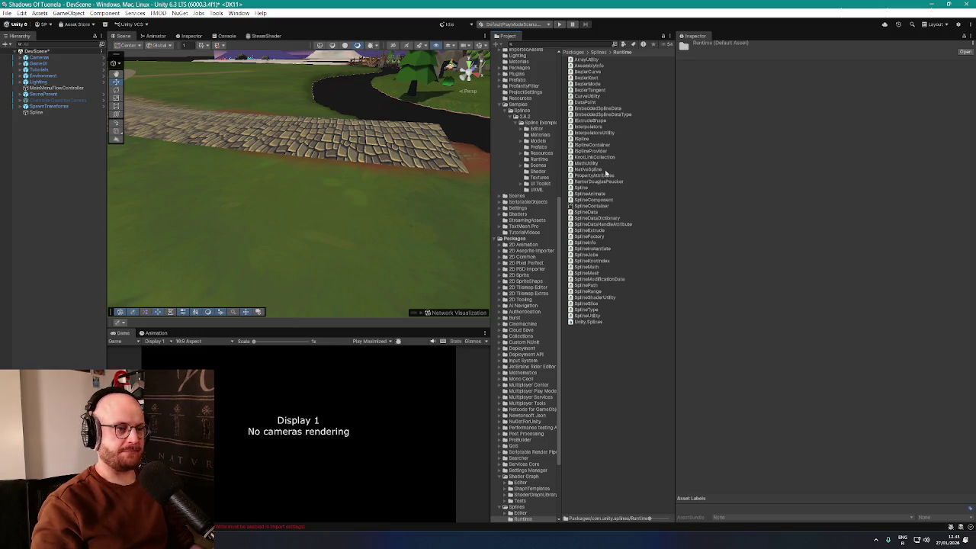
# Step: Set the Spline's Segments Per Meter to 148, adjust Texture Scale, and orbit to inspect the road
pyautogui.click(53, 113)
pyautogui.scroll(-5, 744, 404)
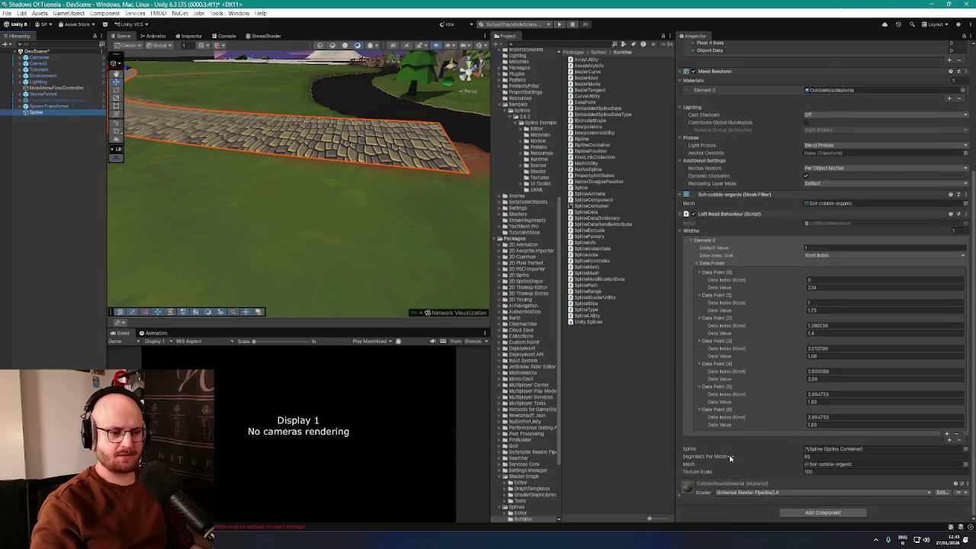
pyautogui.moveTo(730, 458)
pyautogui.mouseDown()
pyautogui.moveTo(778, 462)
pyautogui.moveTo(626, 464)
pyautogui.mouseUp()
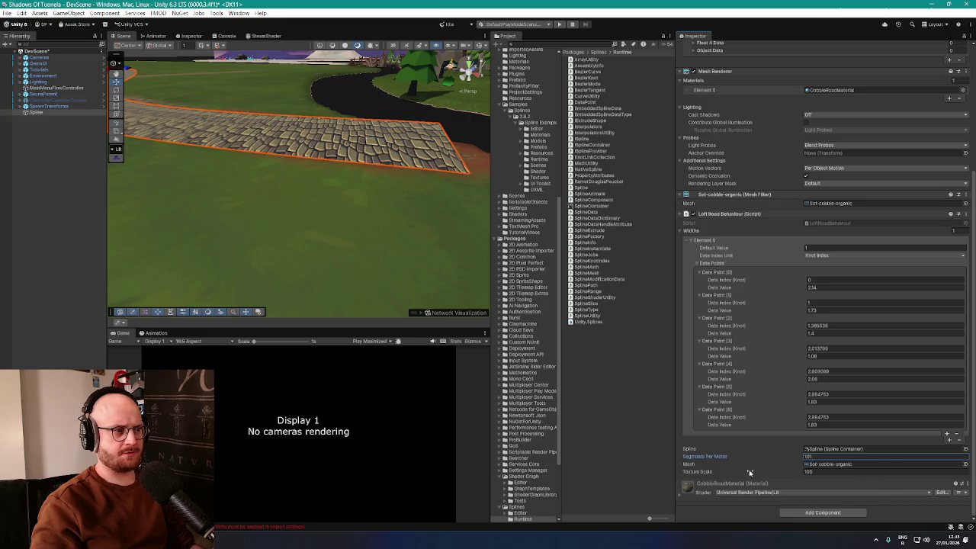
pyautogui.moveTo(748, 473); pyautogui.dragTo(896, 491)
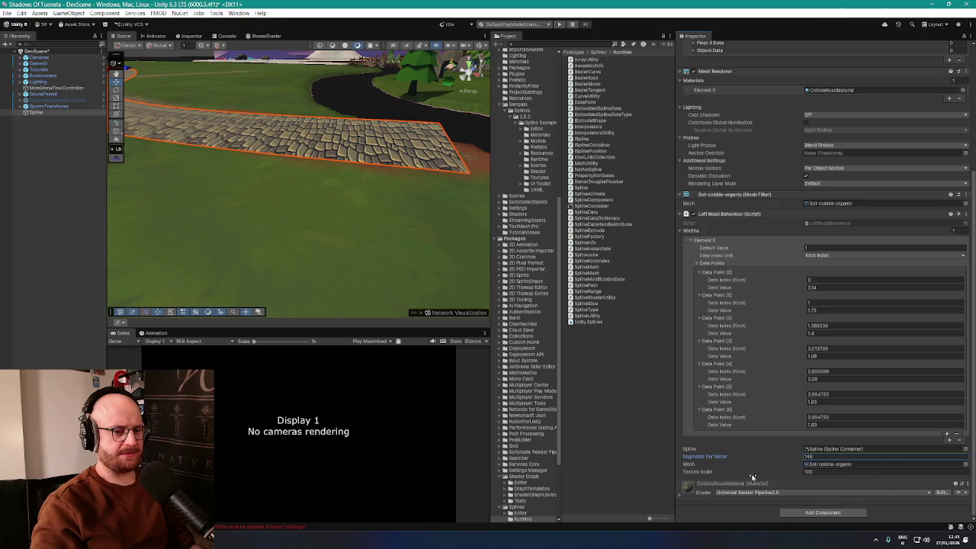
pyautogui.moveTo(720, 472)
pyautogui.mouseDown()
pyautogui.moveTo(678, 478)
pyautogui.moveTo(865, 493)
pyautogui.mouseUp()
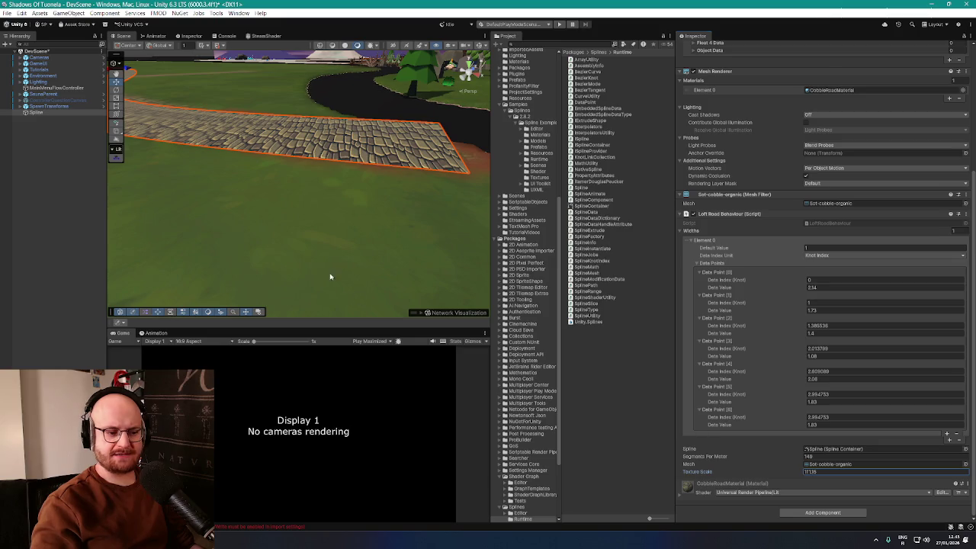
pyautogui.moveTo(330, 277)
pyautogui.mouseDown()
pyautogui.moveTo(322, 246)
pyautogui.moveTo(328, 266)
pyautogui.moveTo(356, 279)
pyautogui.moveTo(205, 244)
pyautogui.moveTo(290, 251)
pyautogui.moveTo(316, 273)
pyautogui.moveTo(283, 279)
pyautogui.moveTo(457, 283)
pyautogui.moveTo(410, 292)
pyautogui.moveTo(317, 257)
pyautogui.moveTo(325, 240)
pyautogui.moveTo(474, 261)
pyautogui.mouseUp()
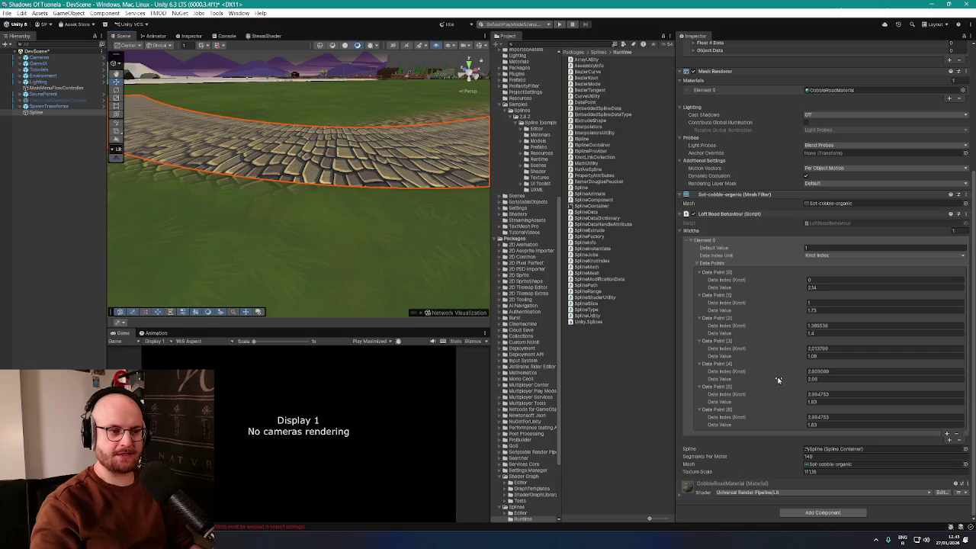
pyautogui.scroll(3, 763, 373)
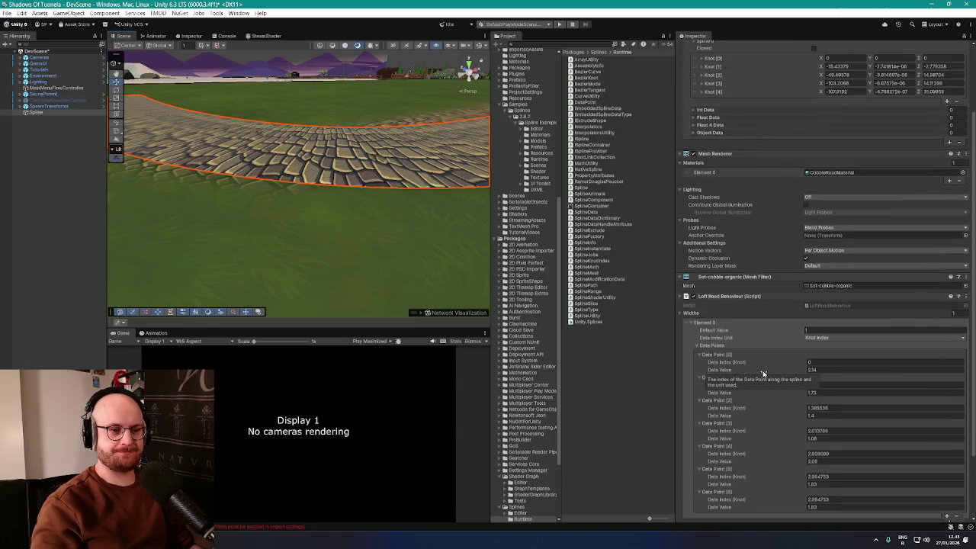
pyautogui.scroll(-3, 763, 374)
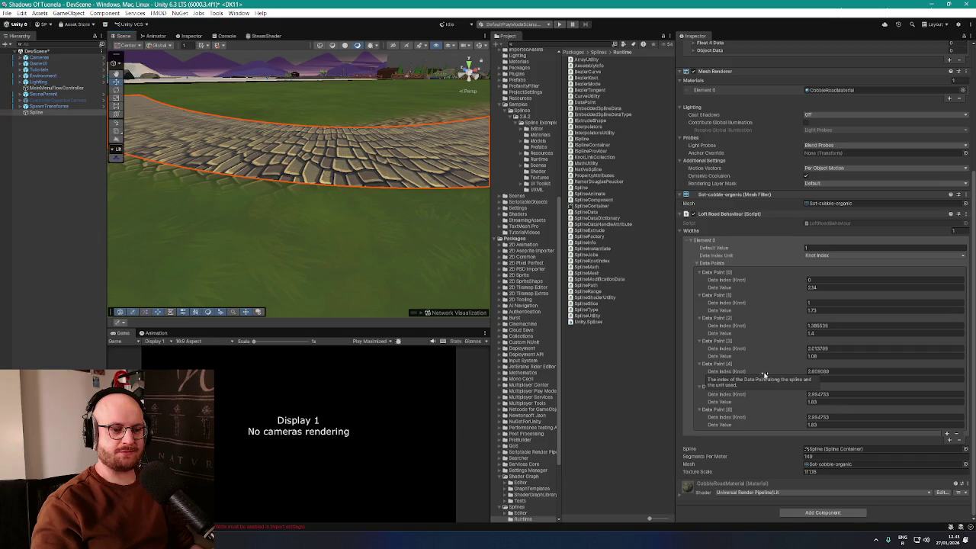
pyautogui.moveTo(378, 253)
pyautogui.mouseDown()
pyautogui.moveTo(383, 247)
pyautogui.moveTo(342, 268)
pyautogui.mouseUp()
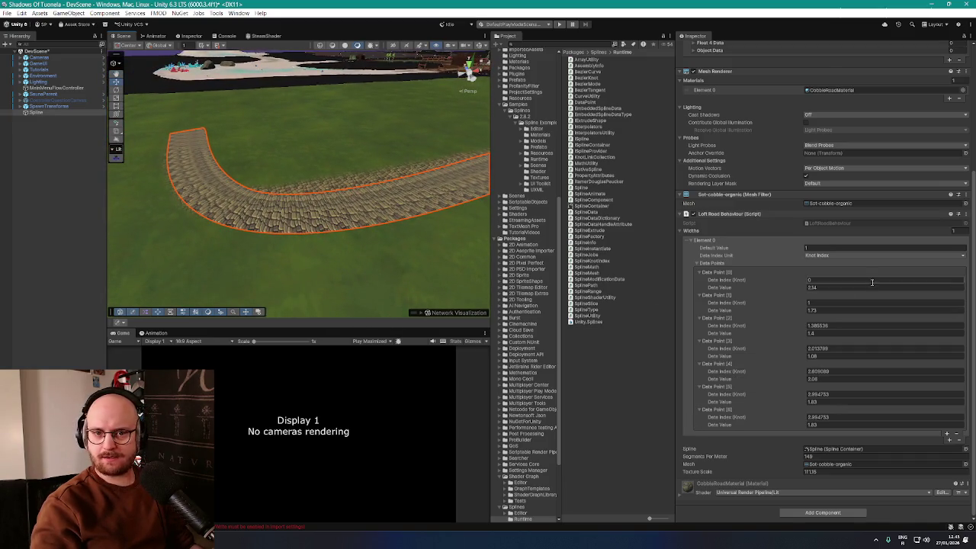
# Step: Pause the soundtrack and open the 'Make ROADS with Unity's Splines' video in the browser
pyautogui.hotkey('alt', 'Tab')
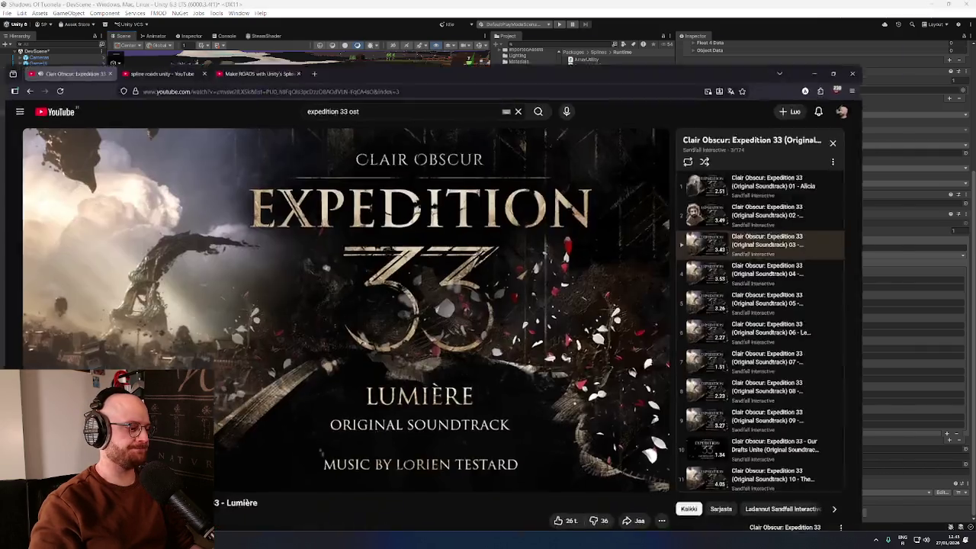
pyautogui.click(323, 189)
pyautogui.hotkey('ctrl', 'Tab')
pyautogui.hotkey('ctrl', 'Tab')
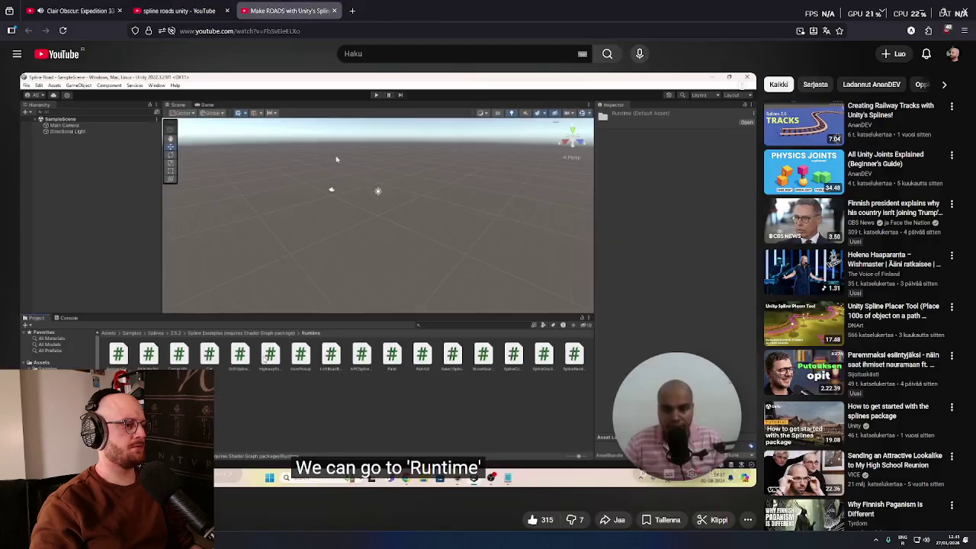
pyautogui.click(322, 188)
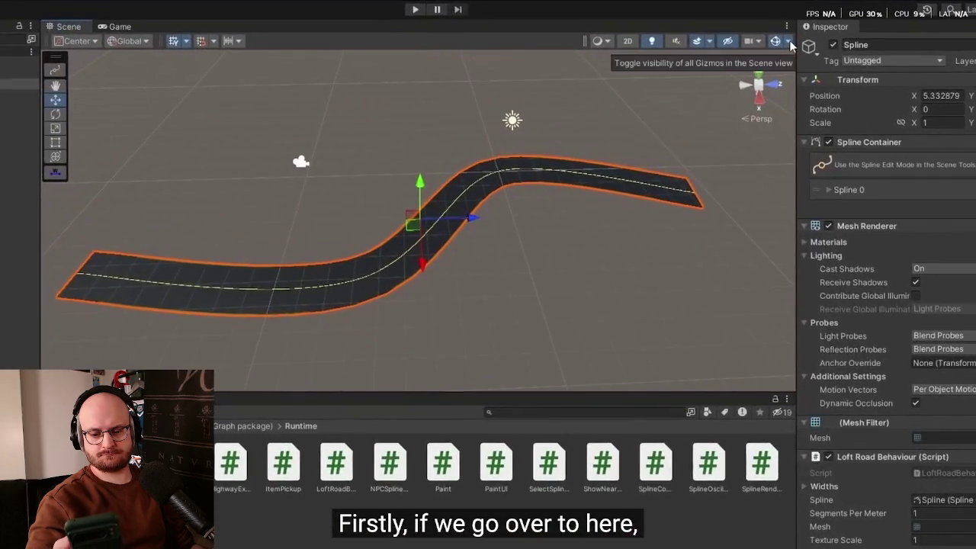
# Step: Set a road width data point's Data Index to 3 in Loft Road Behaviour
pyautogui.click(786, 42)
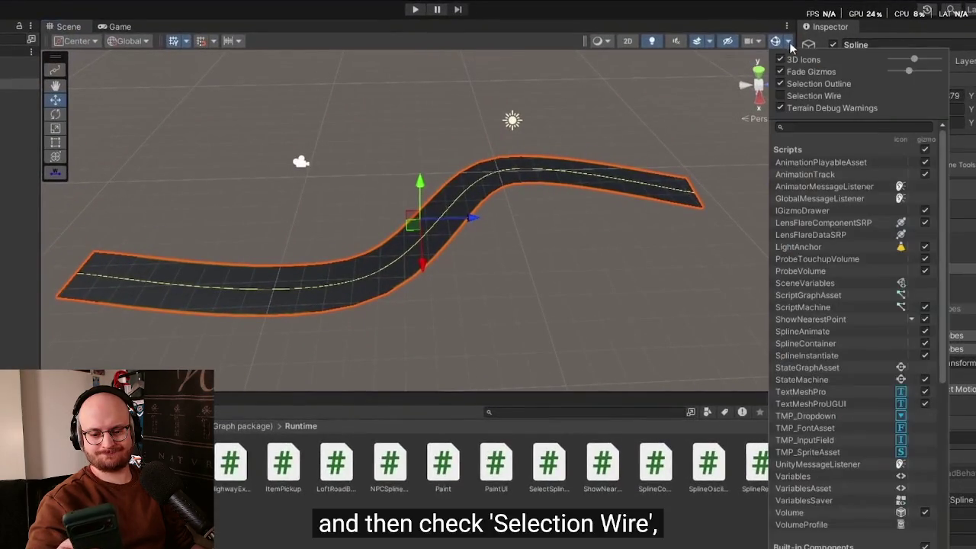
pyautogui.click(781, 95)
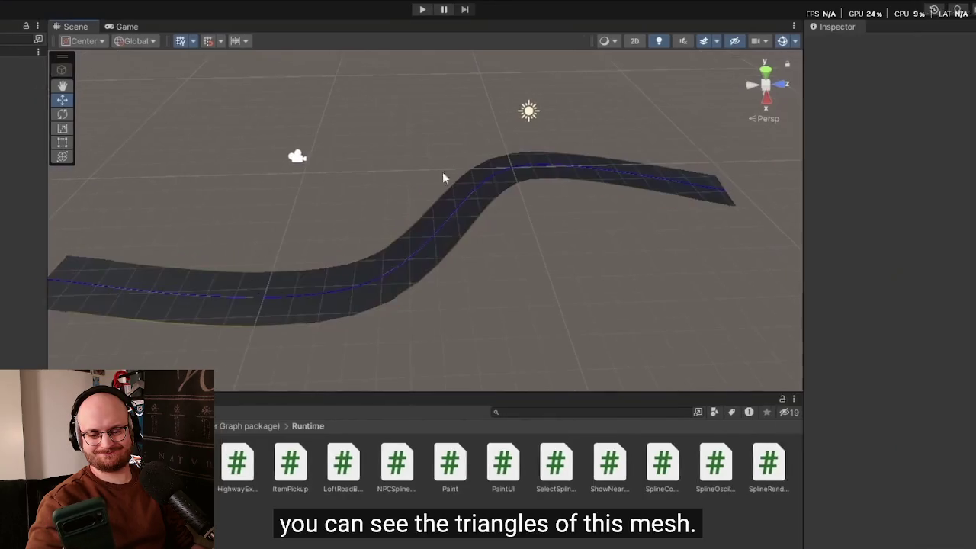
pyautogui.click(456, 231)
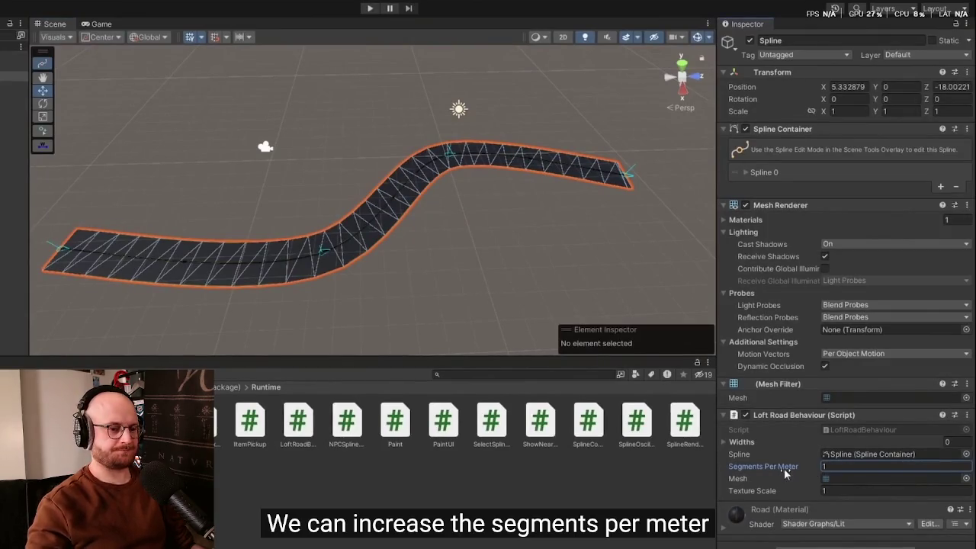
pyautogui.moveTo(786, 468); pyautogui.dragTo(785, 469)
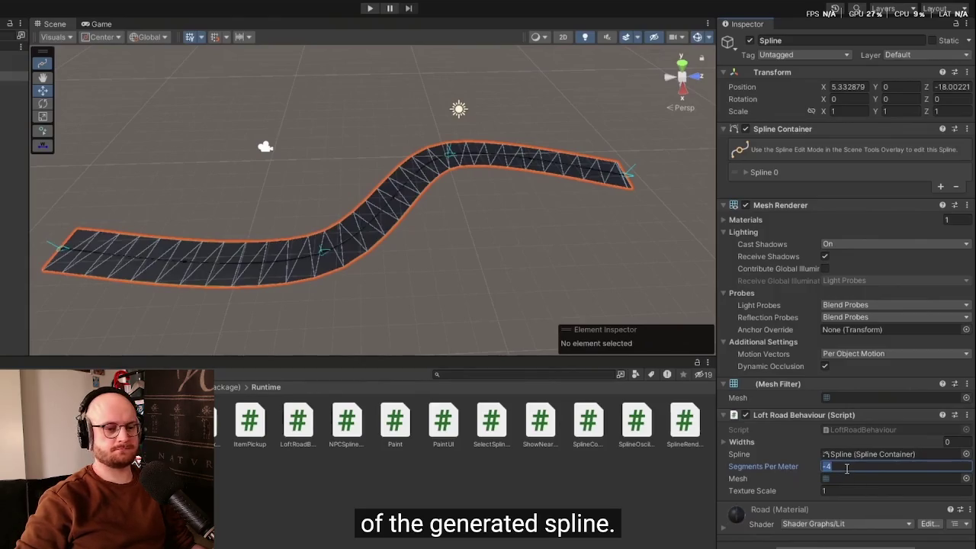
pyautogui.write('3')
pyautogui.click(445, 163)
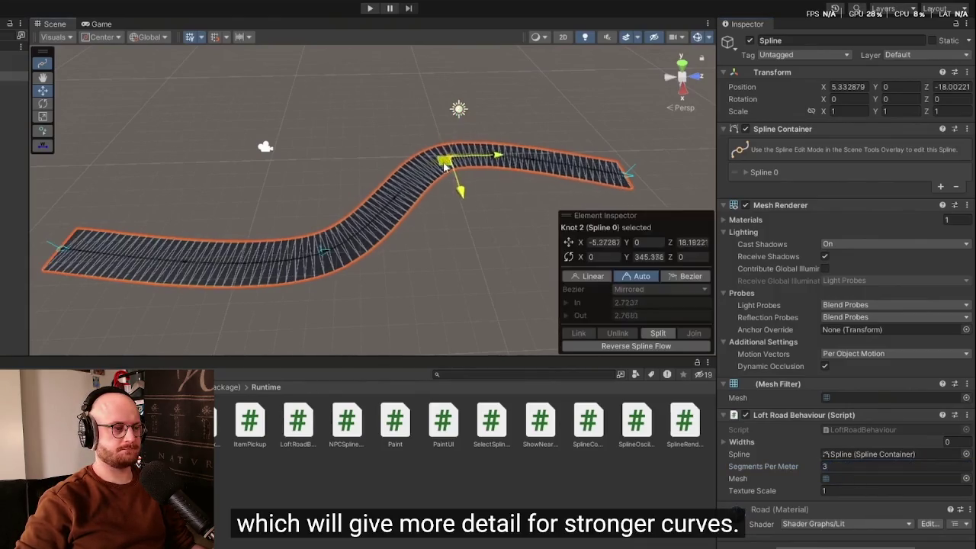
pyautogui.moveTo(445, 162)
pyautogui.mouseDown()
pyautogui.moveTo(465, 148)
pyautogui.moveTo(480, 174)
pyautogui.moveTo(442, 157)
pyautogui.moveTo(454, 174)
pyautogui.mouseUp()
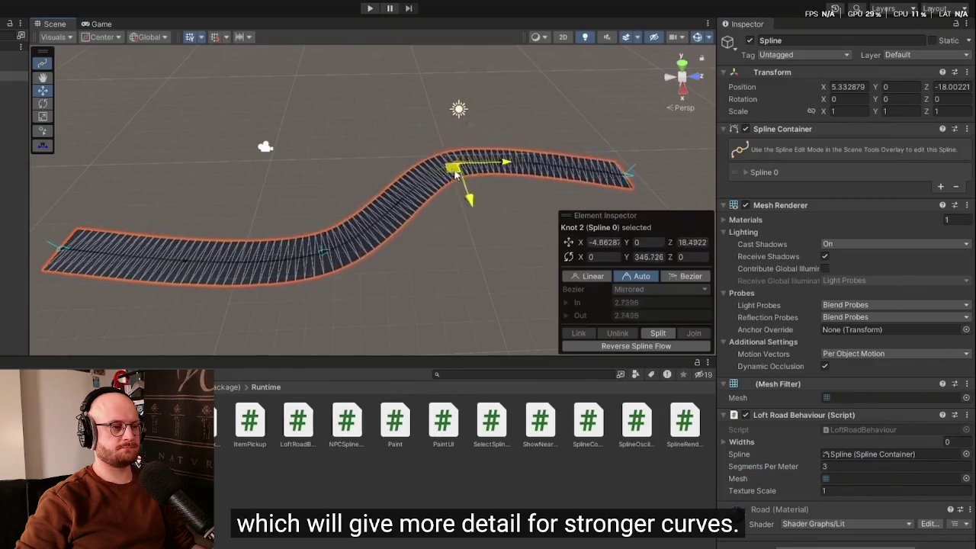
# Step: Enter 10 in another Loft Road Behaviour width field
pyautogui.scroll(3, 455, 174)
pyautogui.scroll(1, 461, 244)
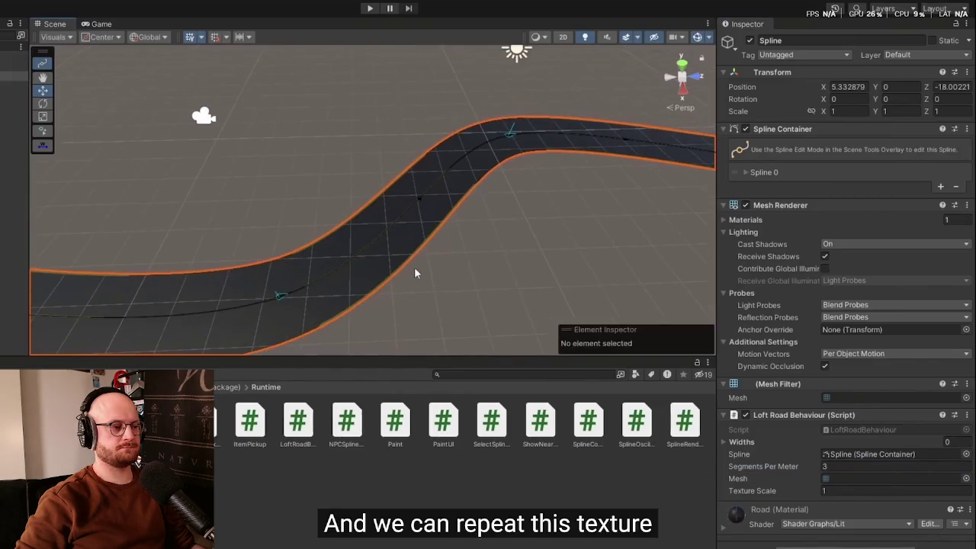
pyautogui.click(774, 491)
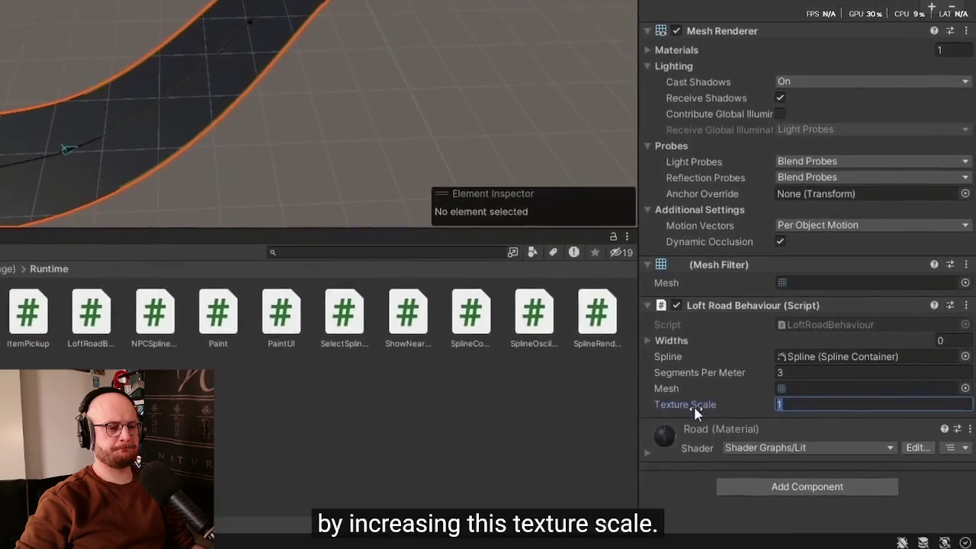
pyautogui.write('10')
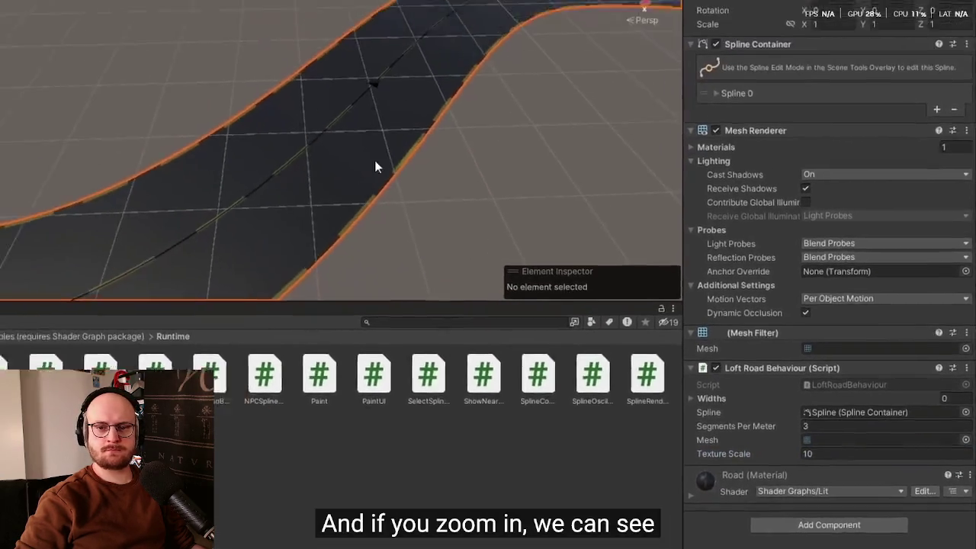
pyautogui.scroll(3, 427, 246)
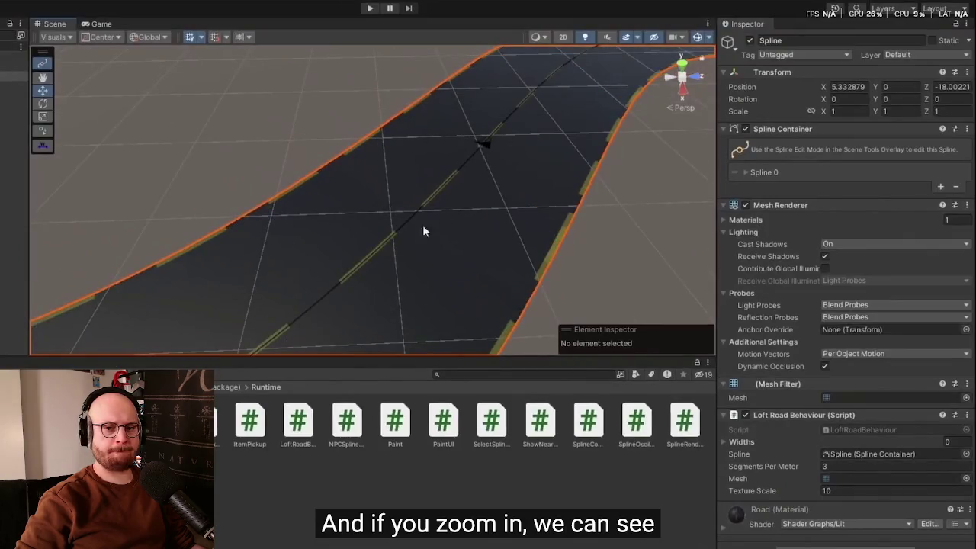
pyautogui.scroll(-6, 531, 132)
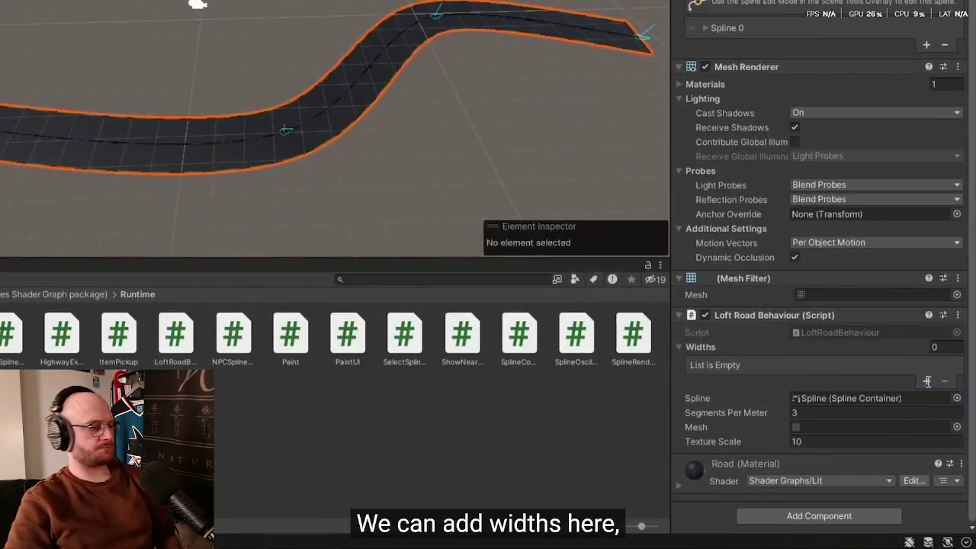
# Step: Adjust further Widths entries and type 3 into a data point field
pyautogui.click(927, 381)
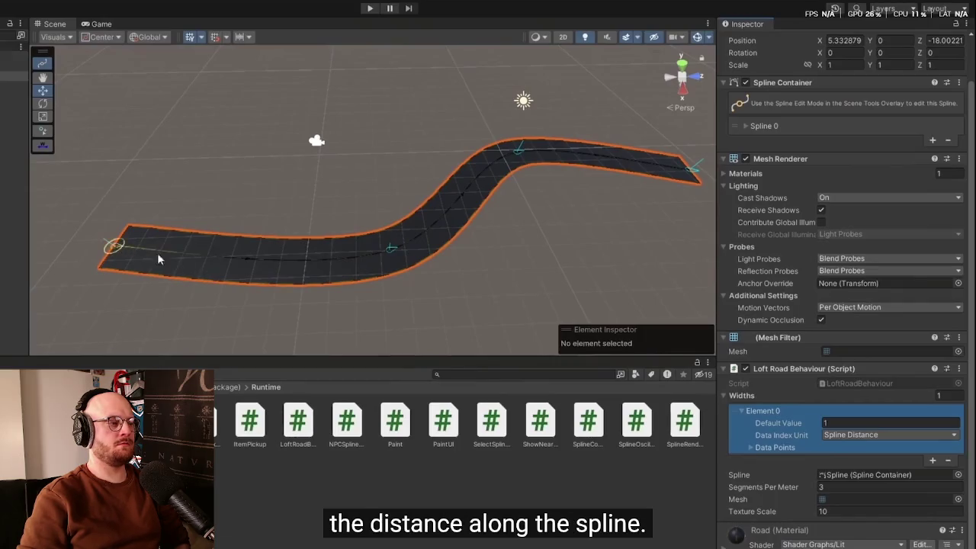
pyautogui.click(669, 184)
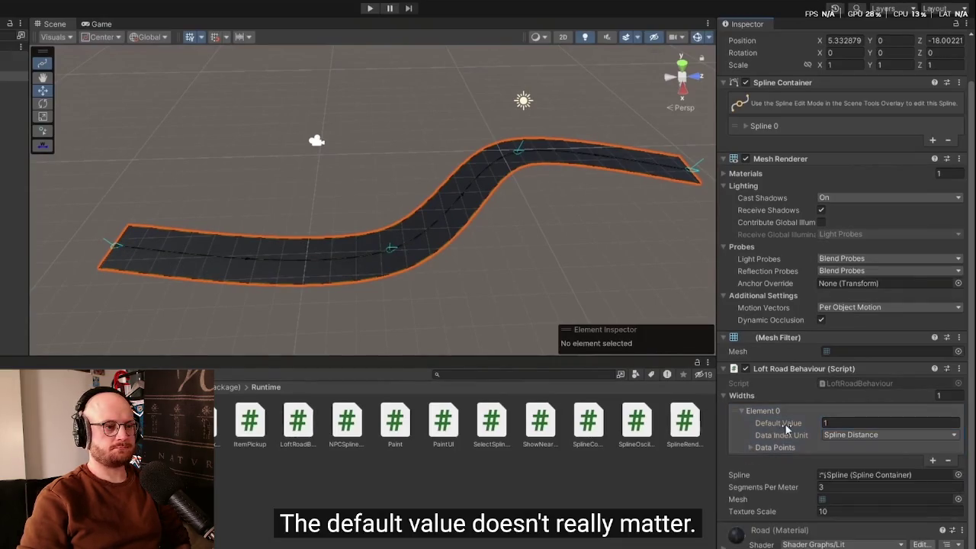
pyautogui.click(751, 447)
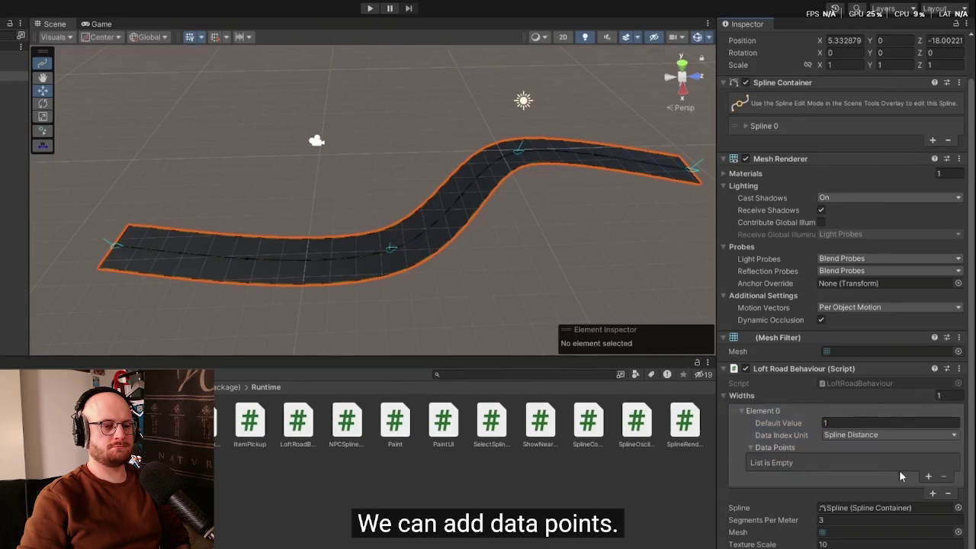
pyautogui.click(928, 477)
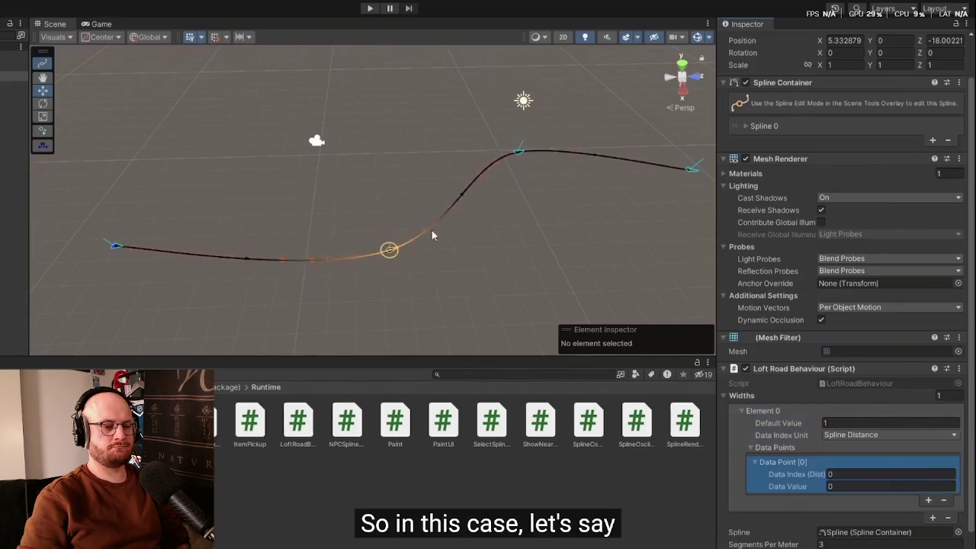
pyautogui.click(928, 499)
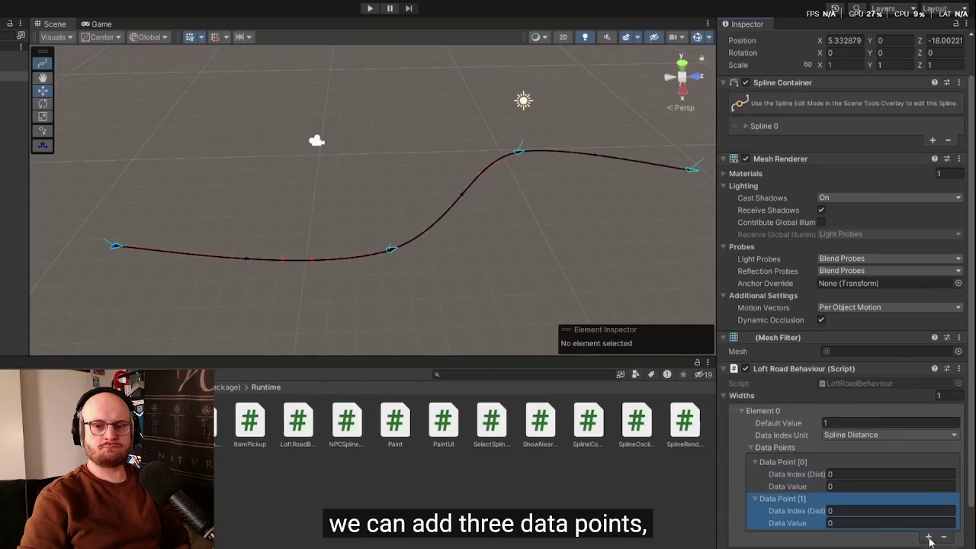
pyautogui.click(928, 537)
pyautogui.scroll(-3, 755, 439)
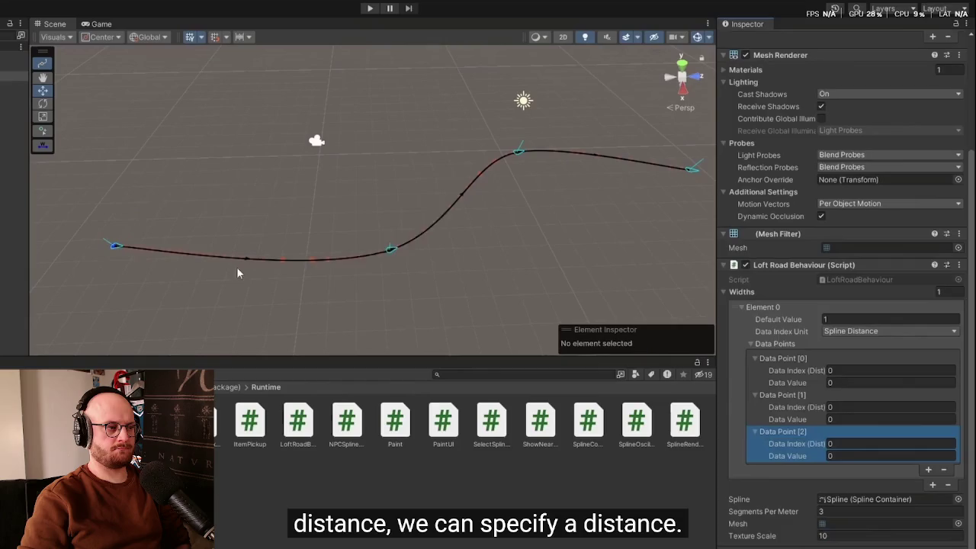
pyautogui.write('3')
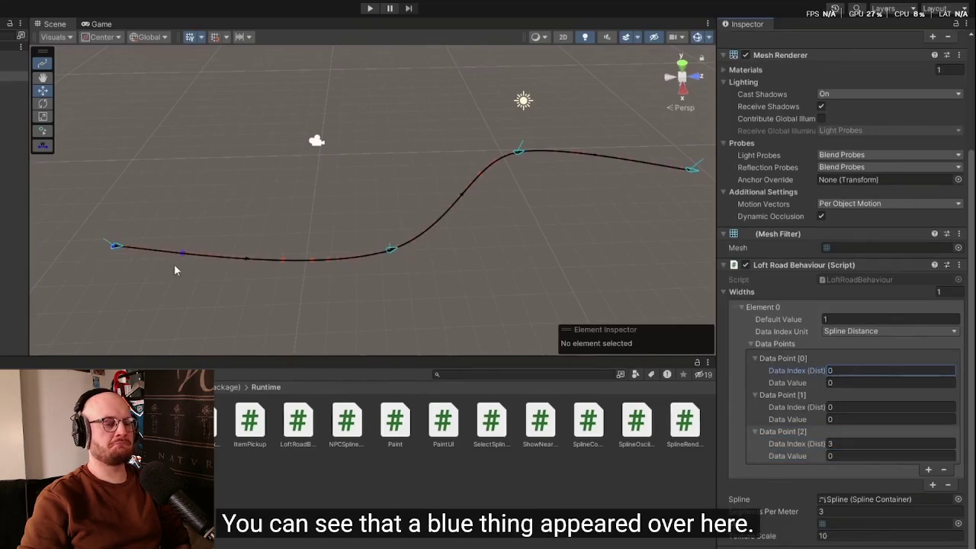
pyautogui.scroll(3, 175, 255)
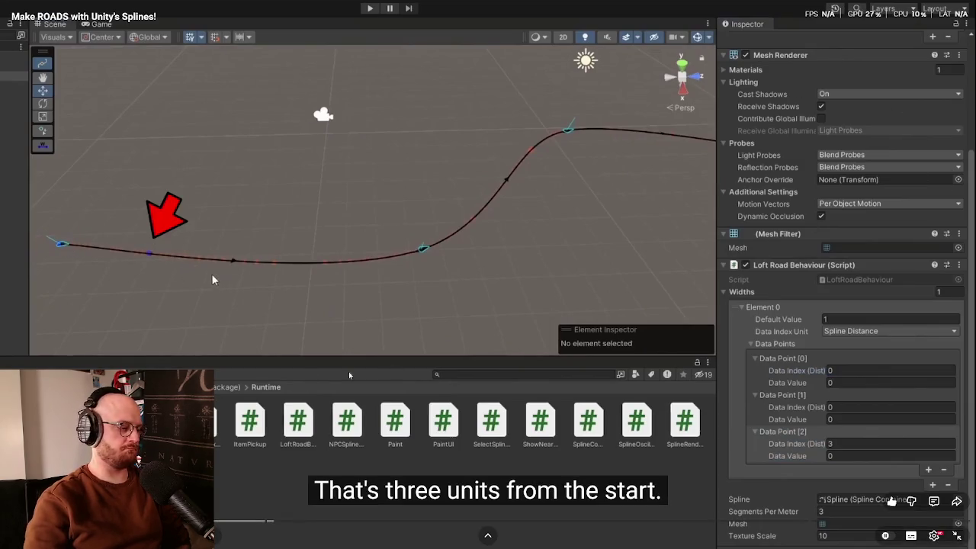
# Step: Edit the second data point's distance index, then frame and orbit the spline road
pyautogui.click(838, 407)
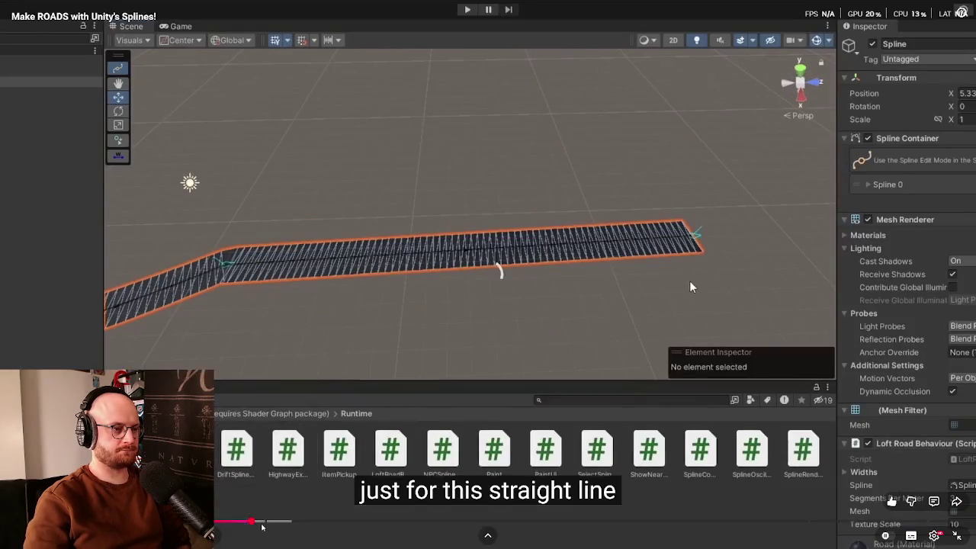
pyautogui.press('f')
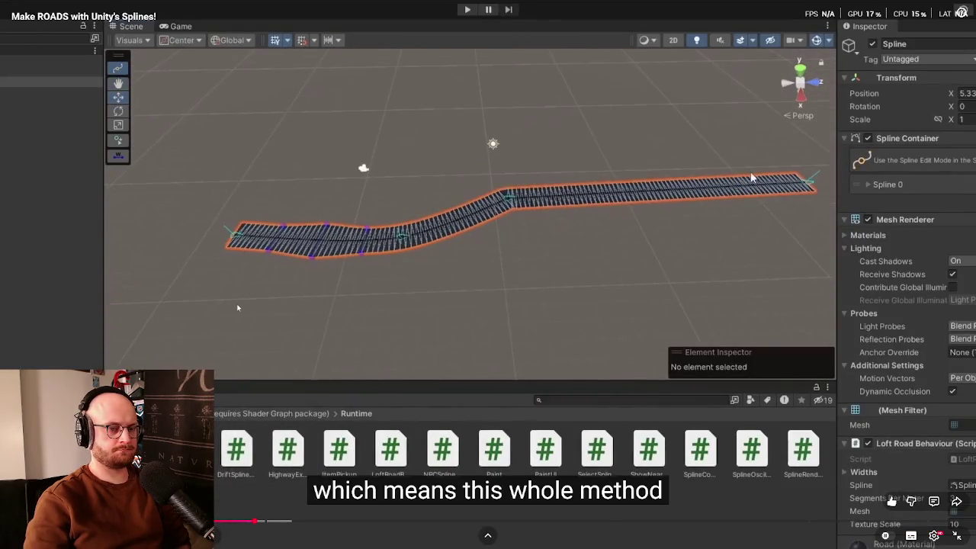
pyautogui.moveTo(695, 277)
pyautogui.mouseDown()
pyautogui.moveTo(498, 284)
pyautogui.moveTo(384, 234)
pyautogui.moveTo(577, 269)
pyautogui.moveTo(436, 316)
pyautogui.moveTo(351, 306)
pyautogui.mouseUp()
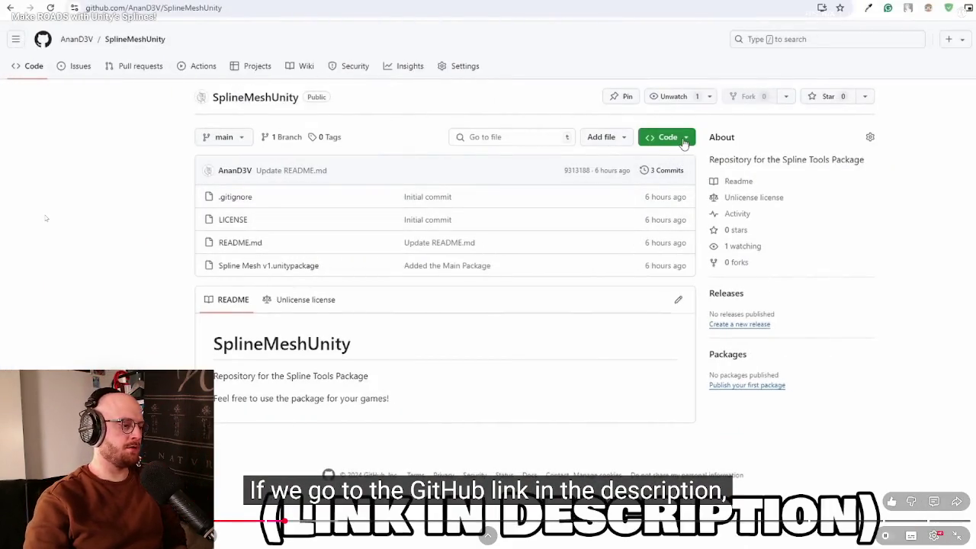
# Step: Download the repository ZIP and import Spline Mesh v1.unitypackage without the Example folder
pyautogui.click(661, 145)
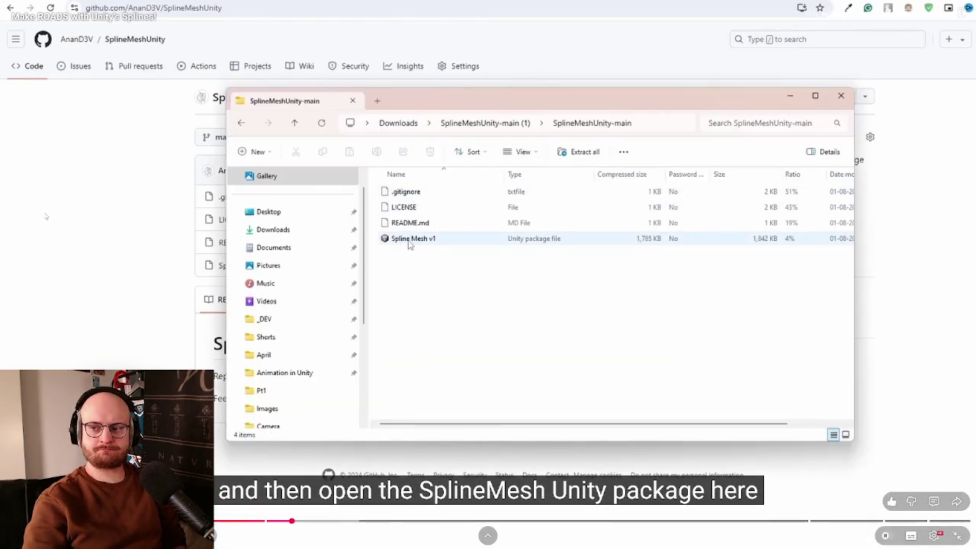
pyautogui.doubleClick(419, 244)
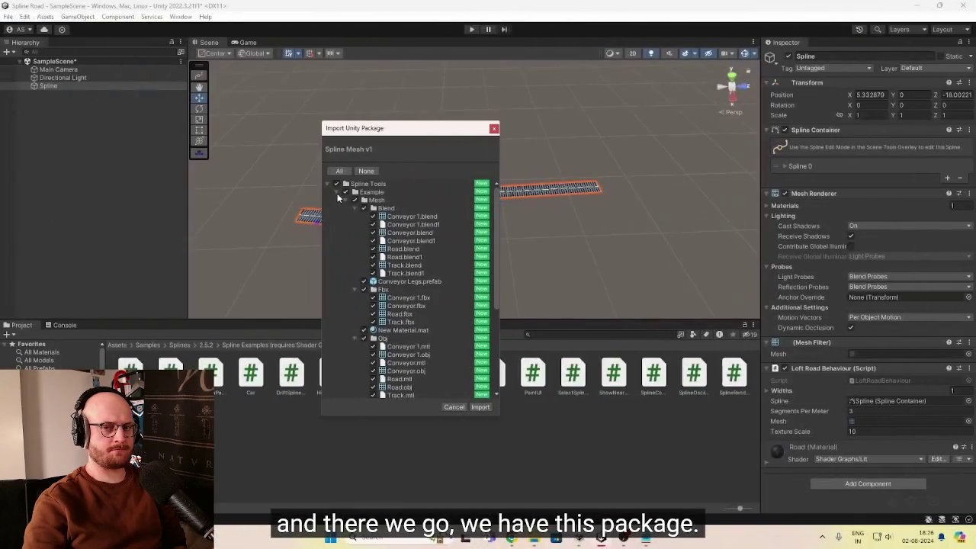
pyautogui.click(338, 195)
pyautogui.click(340, 200)
pyautogui.click(346, 191)
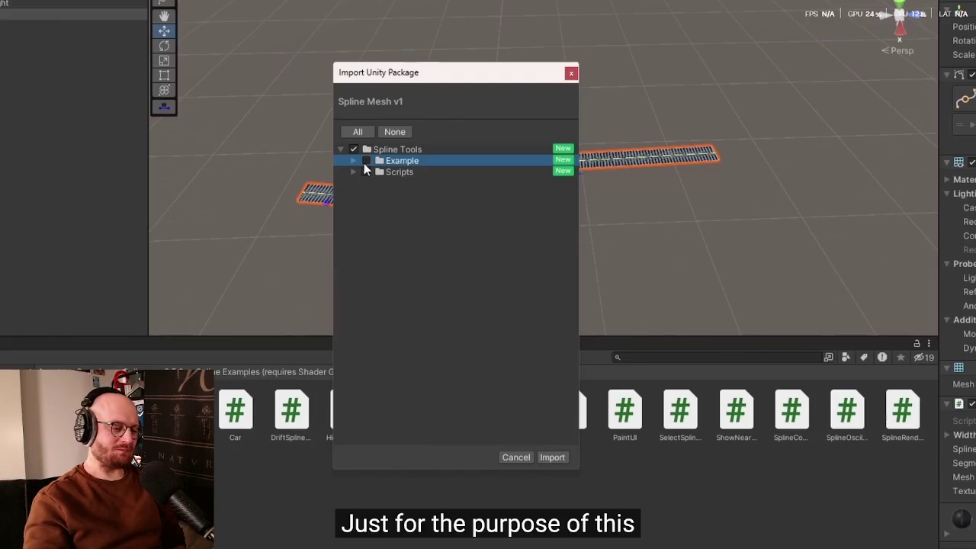
pyautogui.click(552, 457)
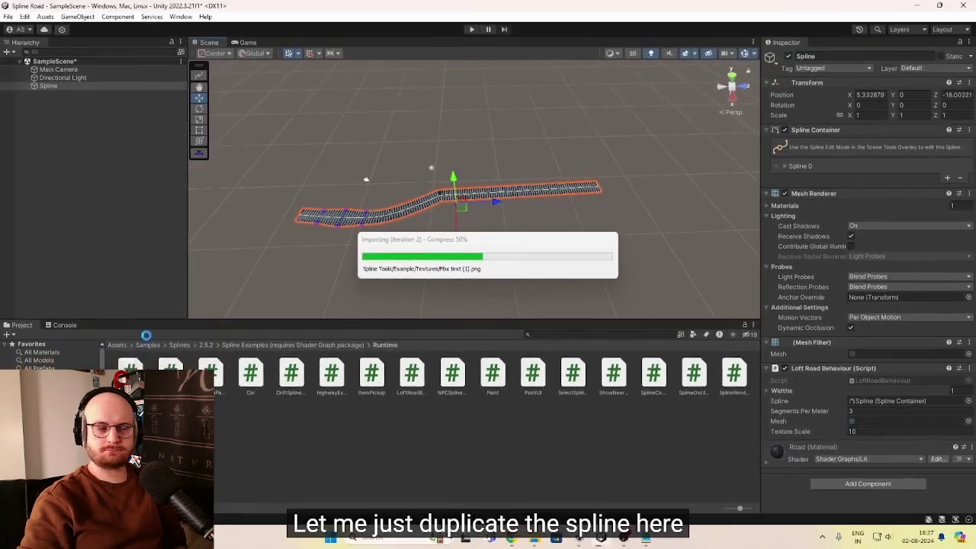
# Step: Duplicate the spline, move it aside, and remove its Loft Road Behaviour, Mesh Filter and Mesh Renderer
pyautogui.hotkey('ctrl', 'd')
pyautogui.moveTo(455, 242); pyautogui.dragTo(459, 284)
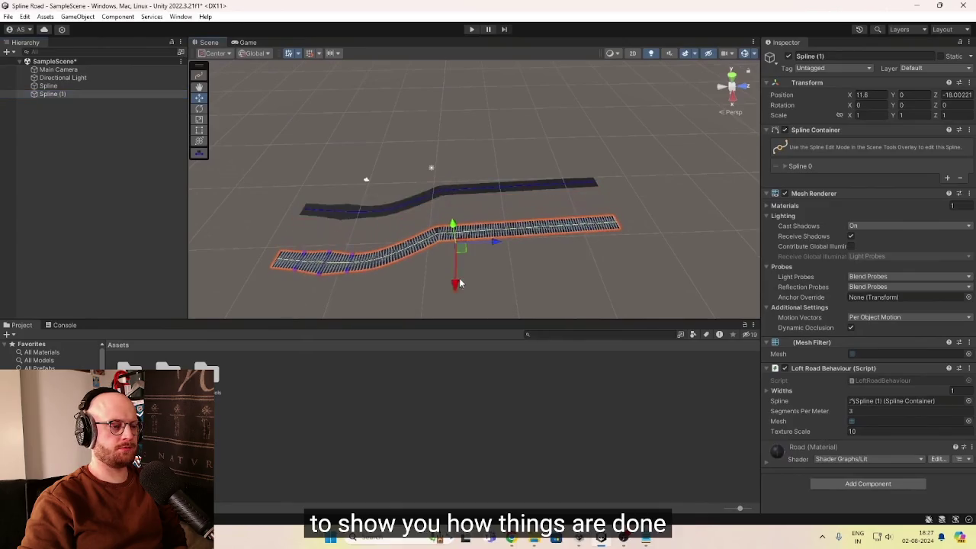
pyautogui.click(969, 369)
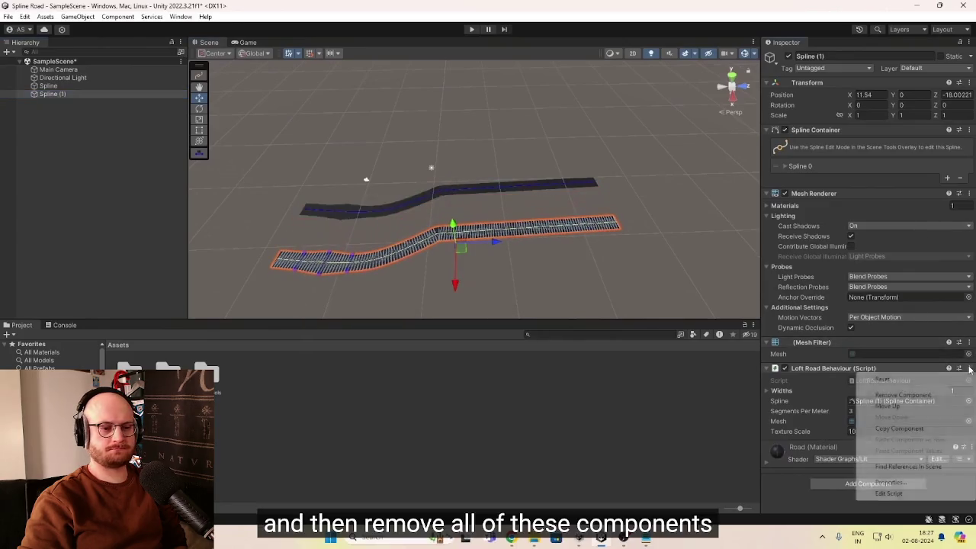
pyautogui.click(902, 395)
pyautogui.click(968, 344)
pyautogui.click(903, 368)
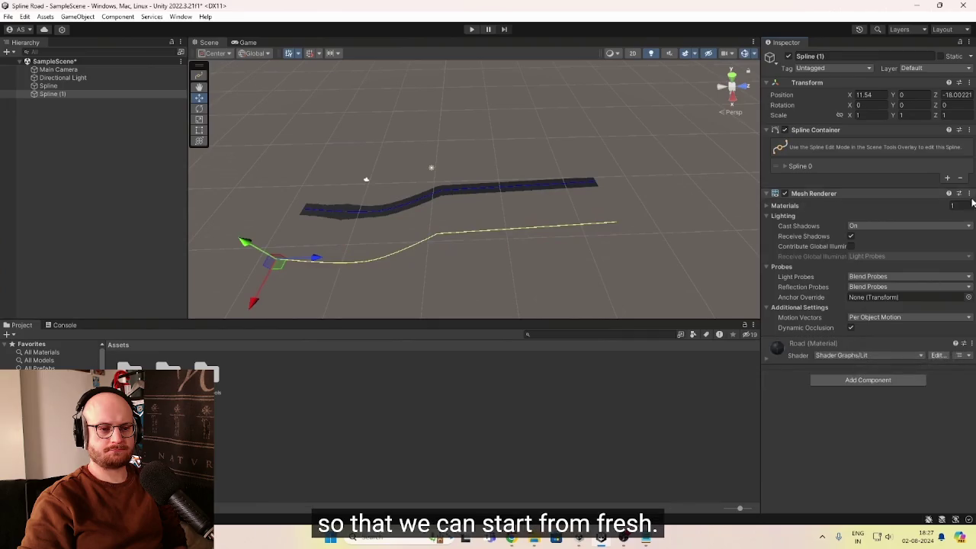
pyautogui.click(969, 194)
pyautogui.click(915, 221)
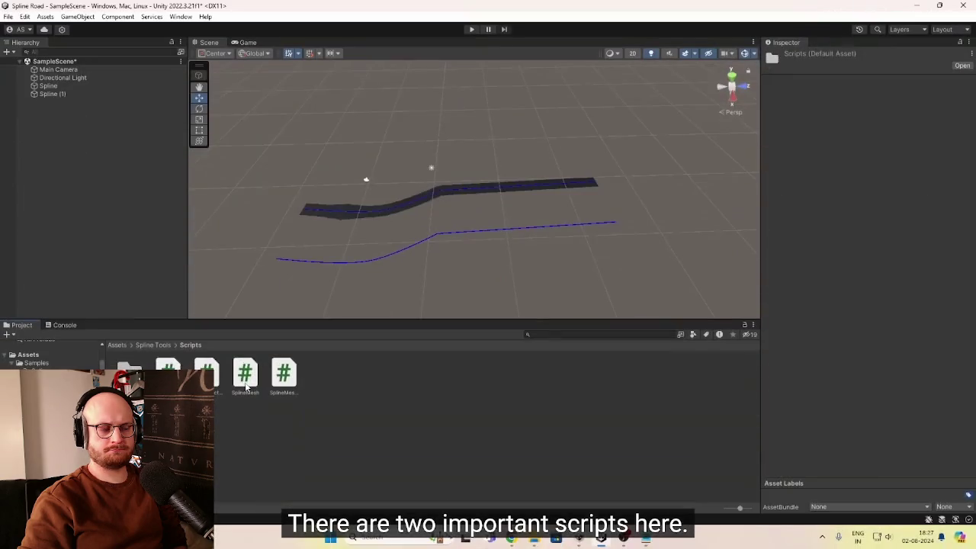
# Step: Inspect the SplineMesh and SplineMeshResolution scripts
pyautogui.click(244, 377)
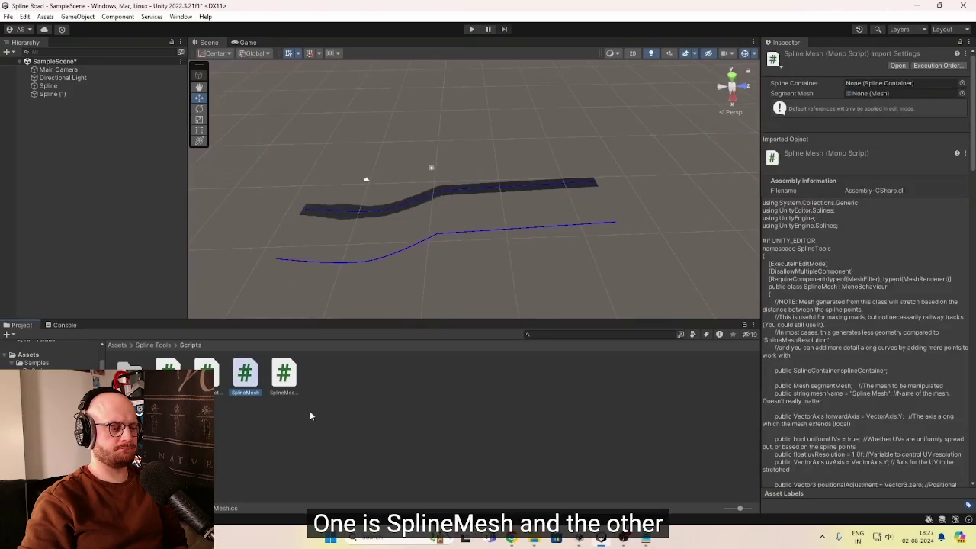
pyautogui.click(294, 379)
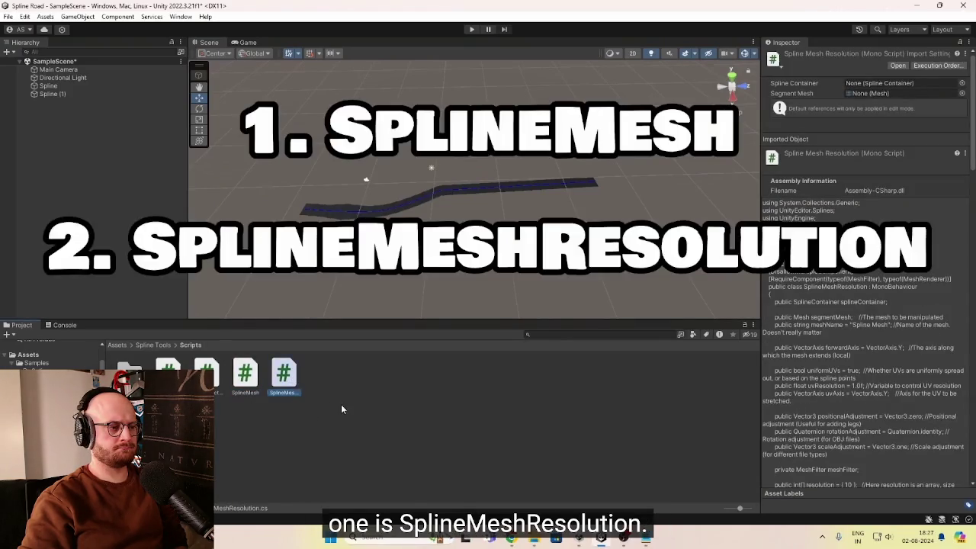
pyautogui.click(244, 380)
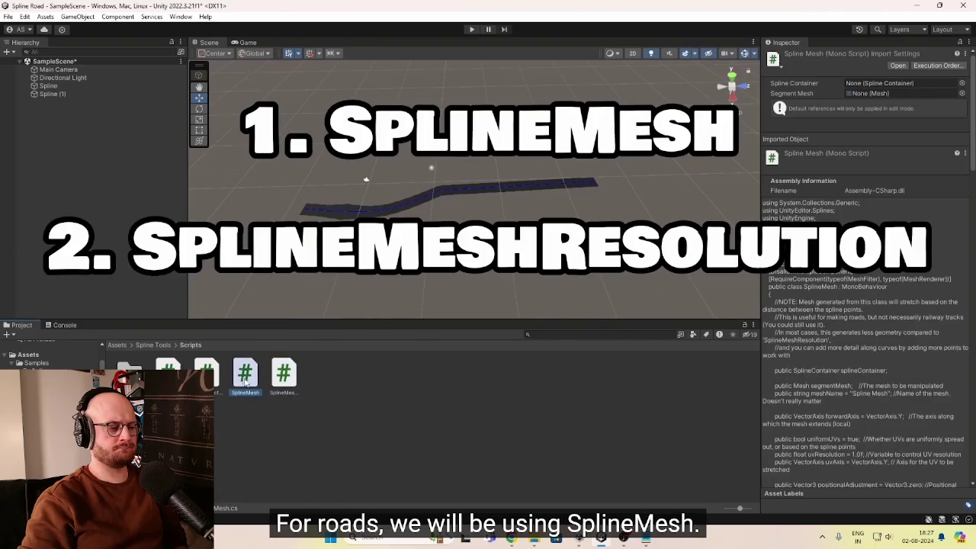
pyautogui.click(287, 388)
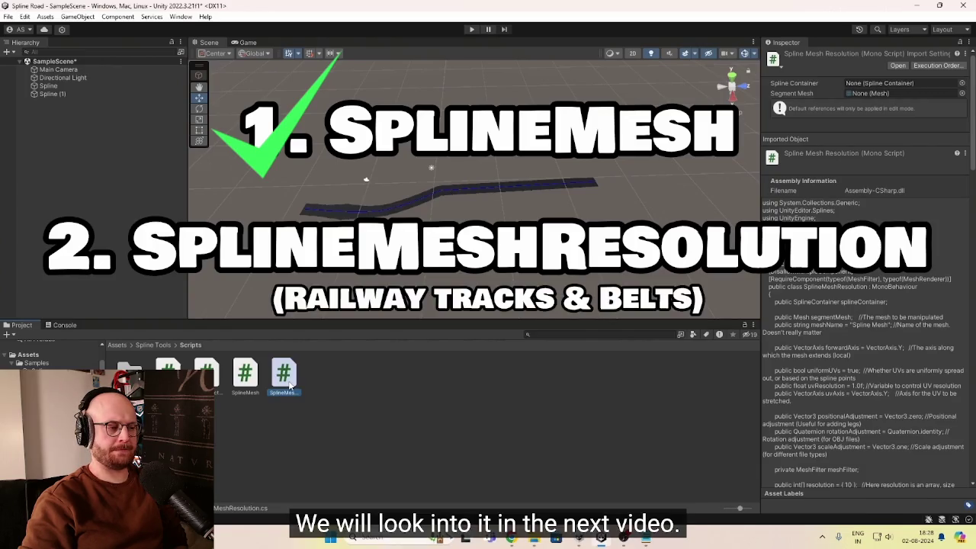
# Step: Rename the duplicate to 'Spline Mesh 1' and add the Spline Mesh script component
pyautogui.click(49, 94)
pyautogui.press('F2')
pyautogui.write('Spli')
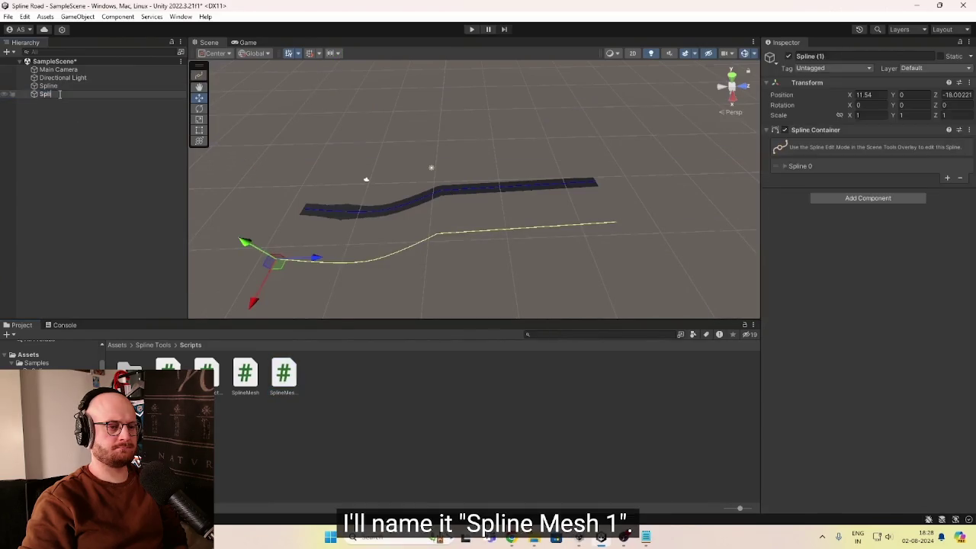
pyautogui.write(' 1')
pyautogui.press('Return')
pyautogui.click(848, 198)
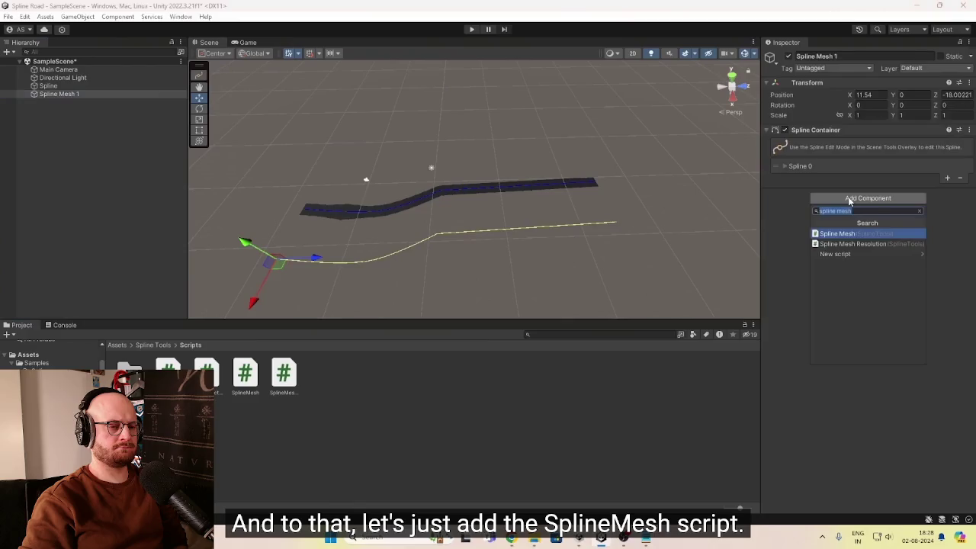
pyautogui.write('sp')
pyautogui.write('line mesh')
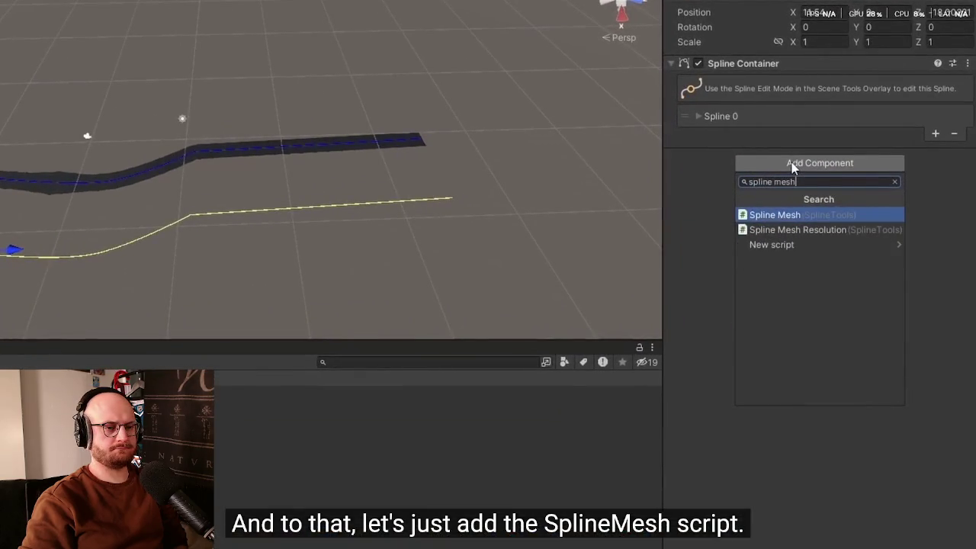
pyautogui.press('Return')
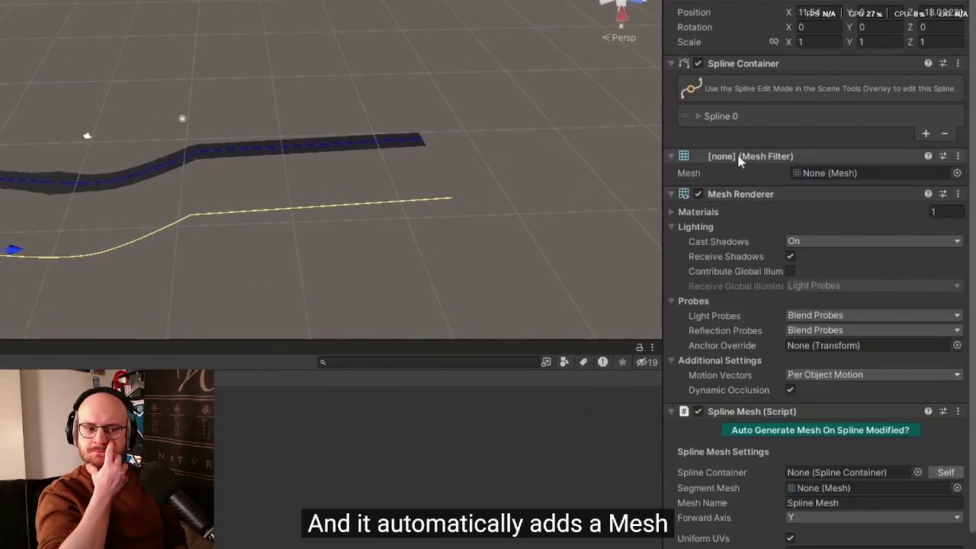
pyautogui.scroll(-3, 824, 201)
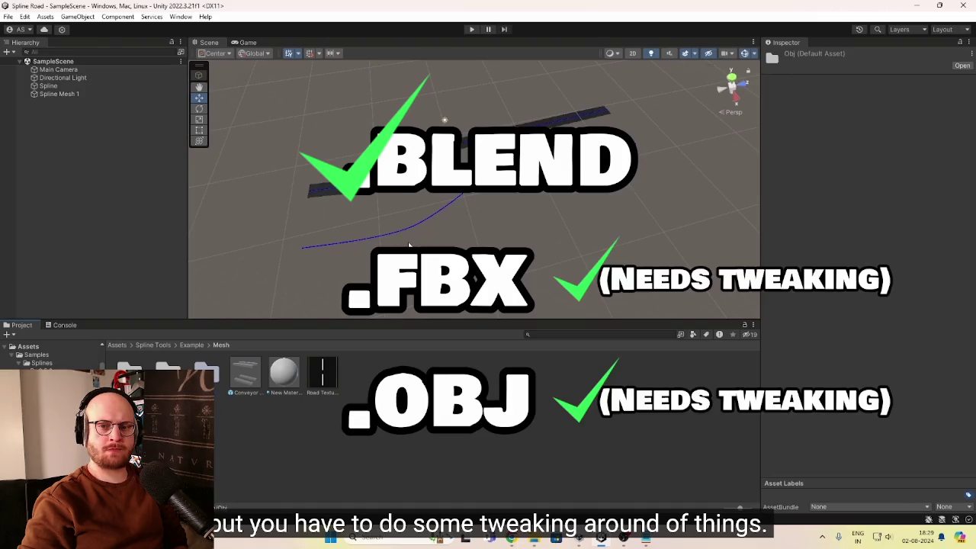
# Step: Select Spline Mesh 1, then pick the Road model from the Blend example folder
pyautogui.click(419, 223)
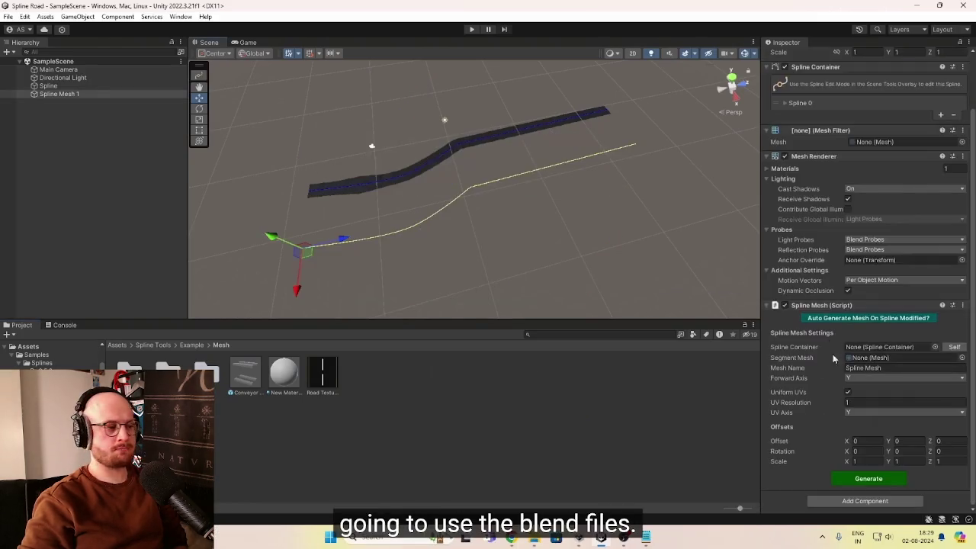
pyautogui.doubleClick(130, 373)
pyautogui.click(284, 373)
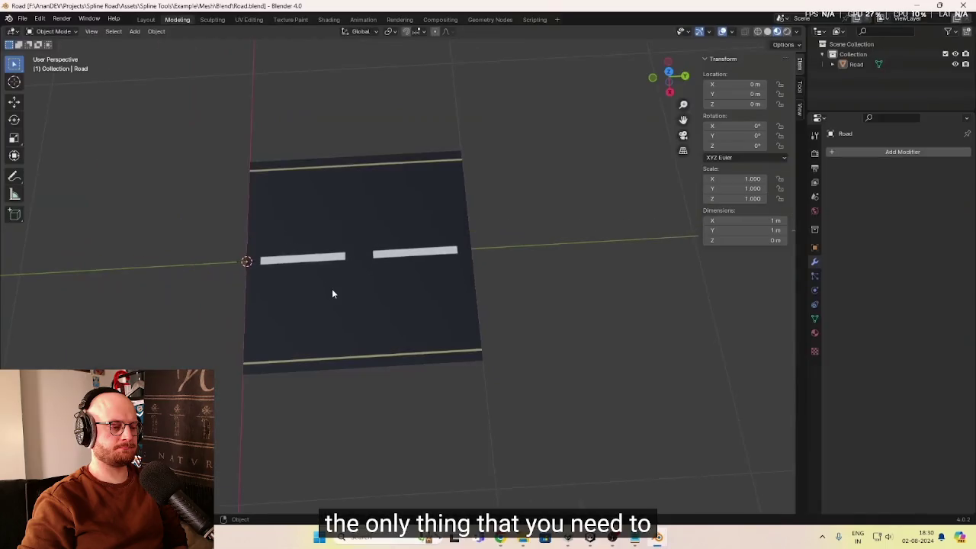
# Step: Set the tutorial's playback speed to a custom 1.10x
pyautogui.scroll(5, 321, 313)
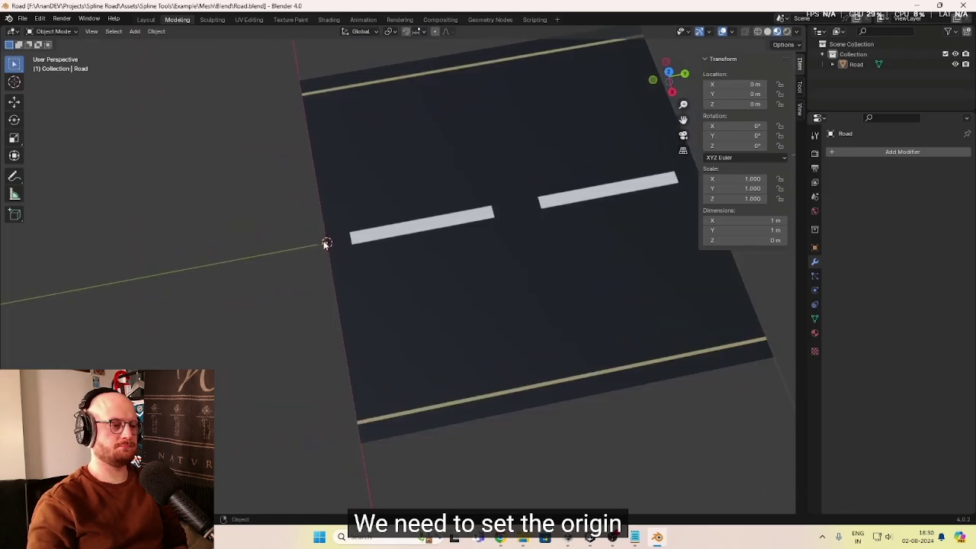
pyautogui.moveTo(302, 410)
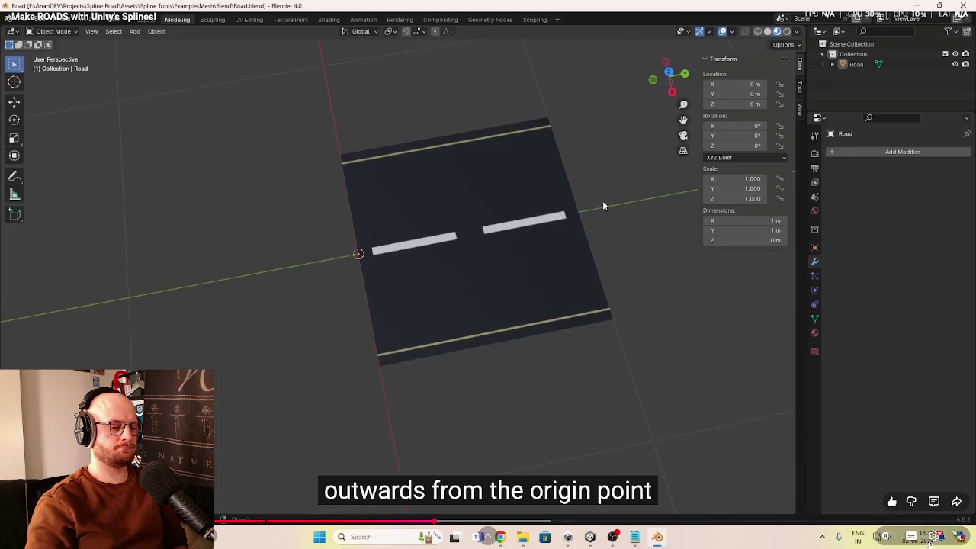
pyautogui.click(934, 537)
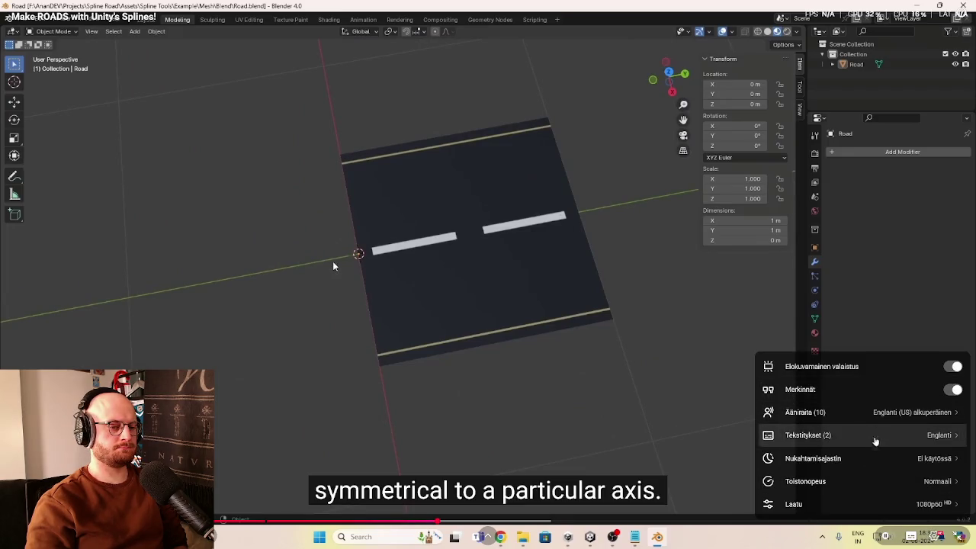
pyautogui.click(871, 482)
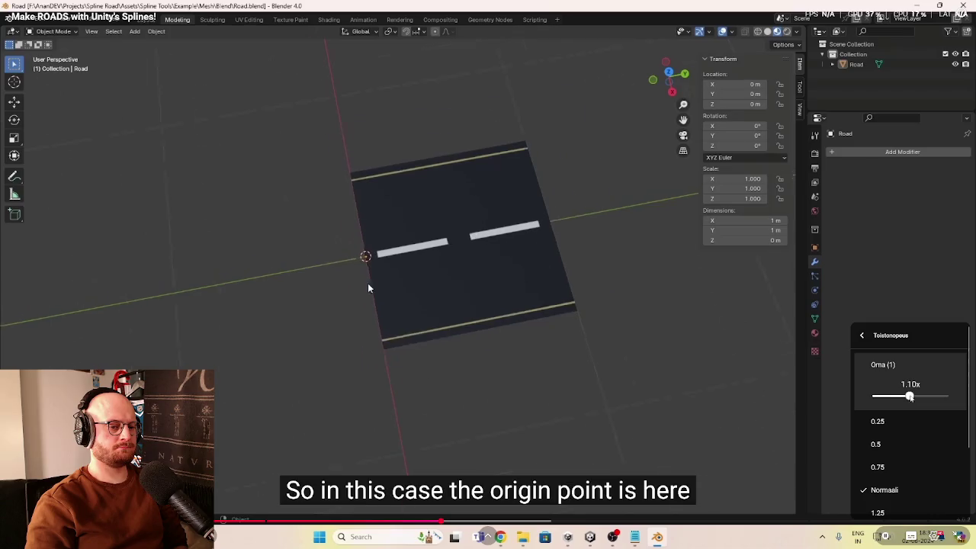
pyautogui.click(910, 396)
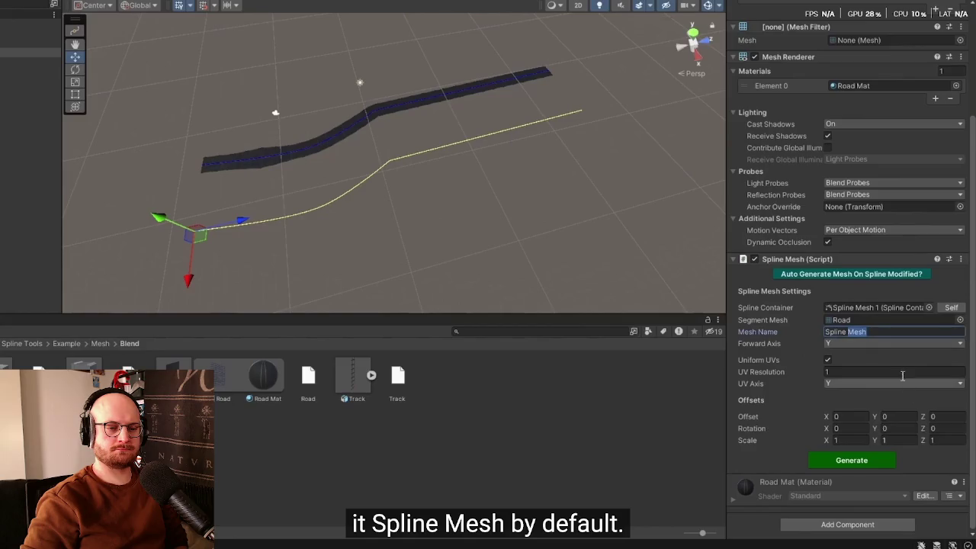
# Step: Keep Y as the forward axis, then pause the tutorial
pyautogui.click(845, 344)
pyautogui.click(853, 371)
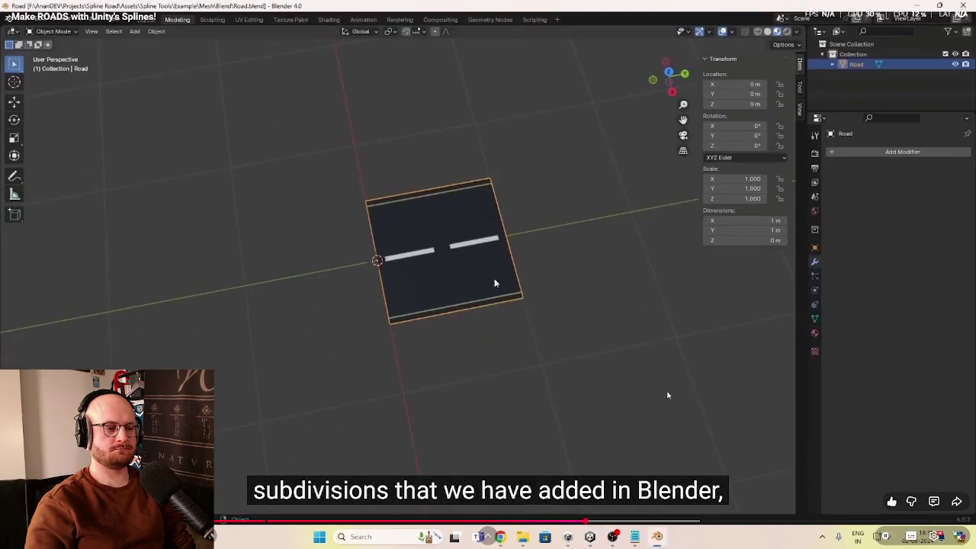
pyautogui.click(668, 396)
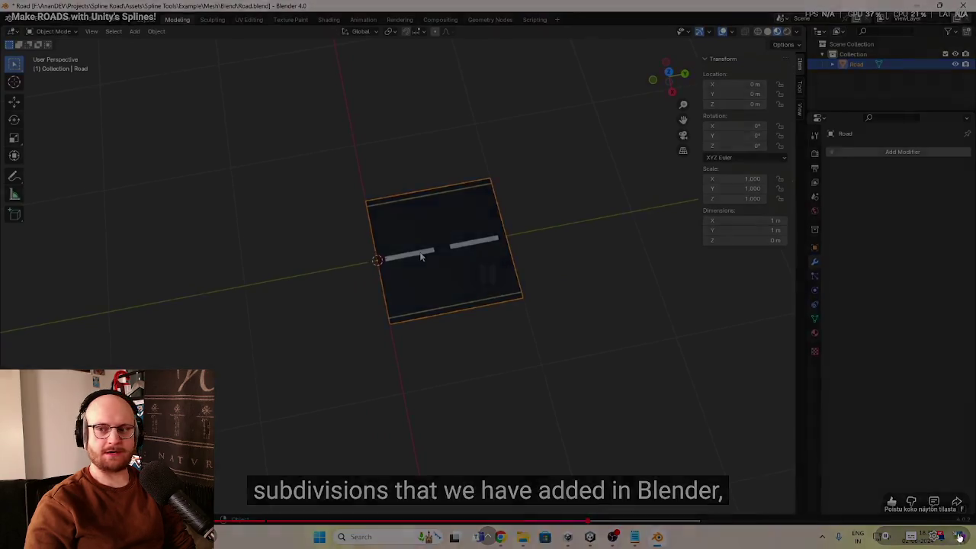
# Step: Leave fullscreen, expand the description, and follow the pinned comment's SplineMesh GitHub link
pyautogui.press('Escape')
pyautogui.scroll(-3, 314, 383)
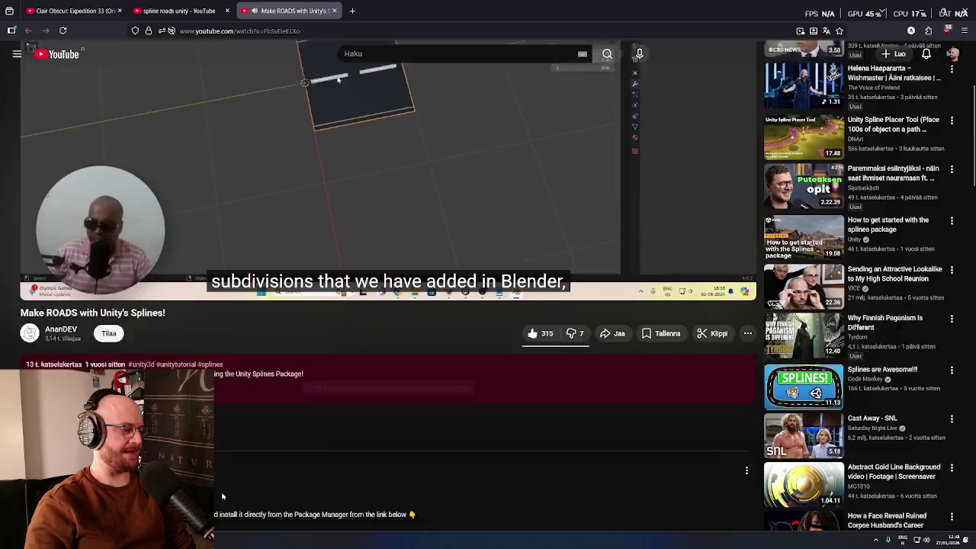
pyautogui.click(278, 378)
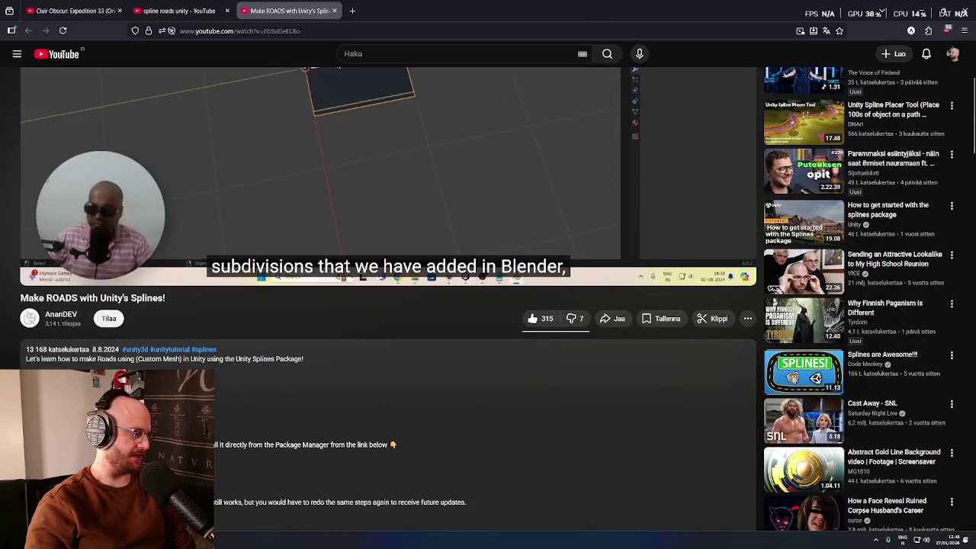
pyautogui.scroll(-12, 71, 321)
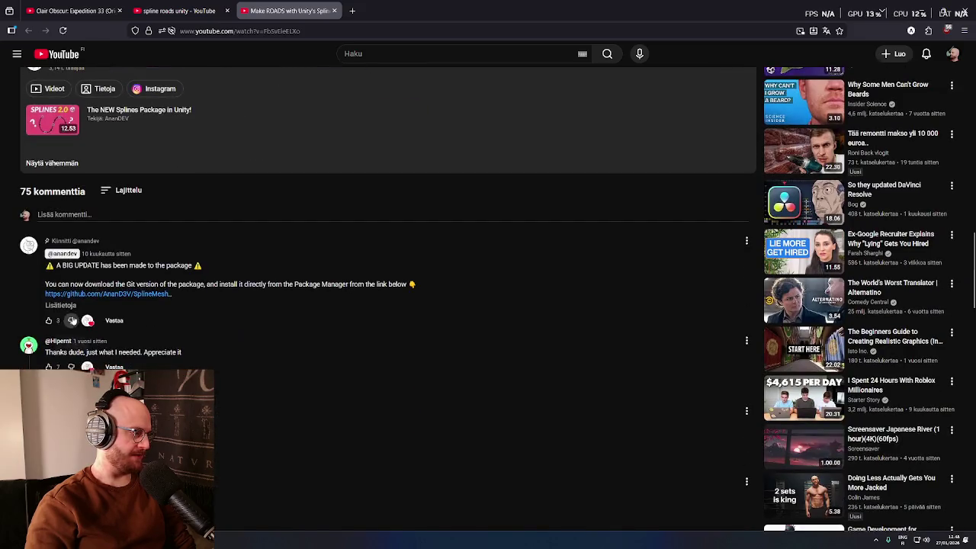
pyautogui.click(103, 295)
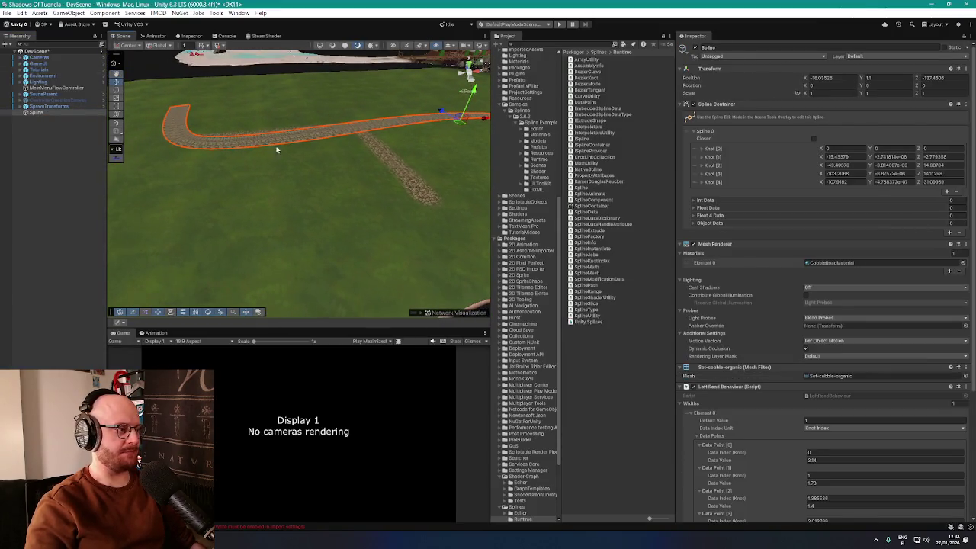
# Step: Move the Scene view in close along the dark road, then switch to the browser
pyautogui.moveTo(441, 112)
pyautogui.mouseDown()
pyautogui.moveTo(470, 218)
pyautogui.moveTo(447, 244)
pyautogui.moveTo(322, 206)
pyautogui.moveTo(458, 189)
pyautogui.moveTo(391, 220)
pyautogui.moveTo(255, 251)
pyautogui.moveTo(195, 218)
pyautogui.moveTo(205, 240)
pyautogui.moveTo(405, 247)
pyautogui.moveTo(399, 211)
pyautogui.moveTo(468, 239)
pyautogui.moveTo(483, 200)
pyautogui.moveTo(564, 187)
pyautogui.moveTo(409, 203)
pyautogui.moveTo(392, 214)
pyautogui.moveTo(394, 225)
pyautogui.moveTo(226, 214)
pyautogui.moveTo(240, 203)
pyautogui.mouseUp()
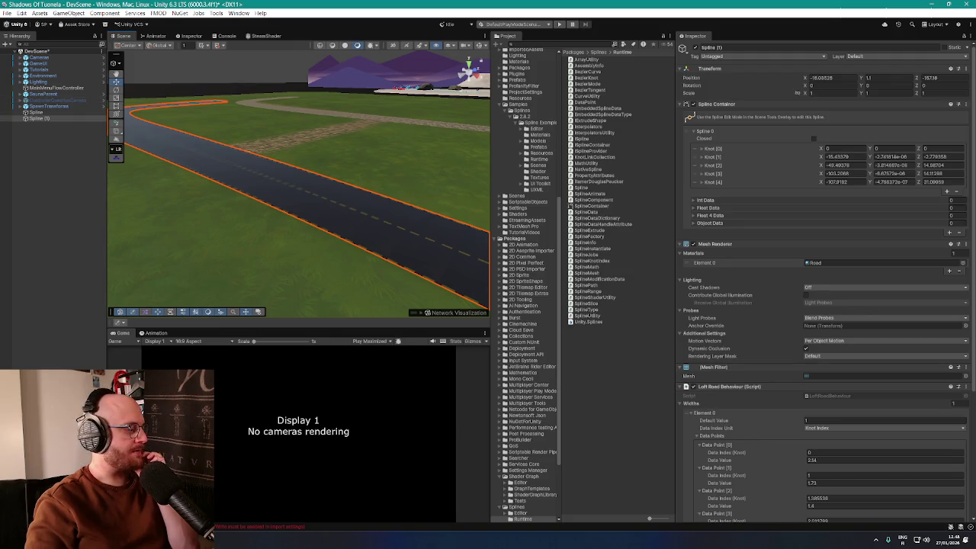
pyautogui.hotkey('alt', 'Tab')
pyautogui.hotkey('ctrl', '1')
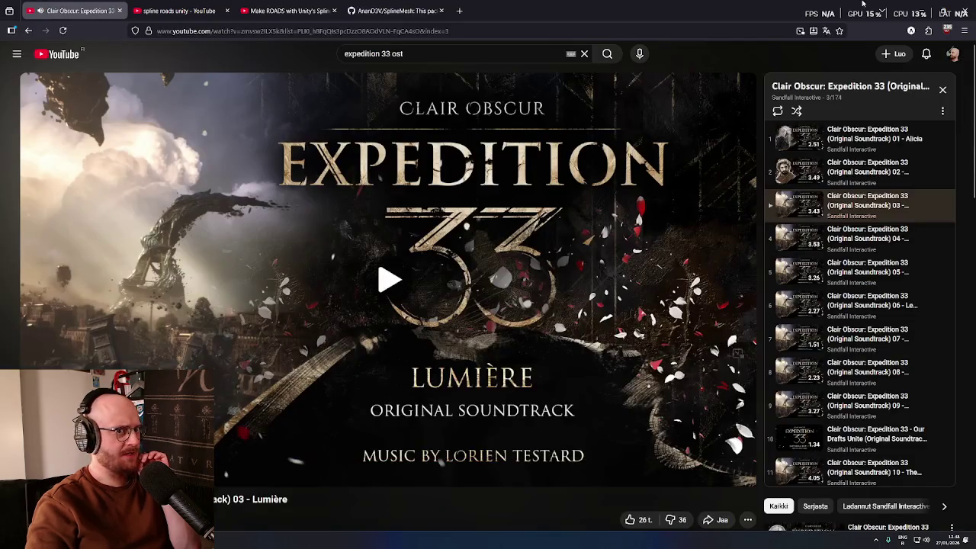
# Step: Open the Package Manager and edit the registry search term
pyautogui.hotkey('alt', 'Tab')
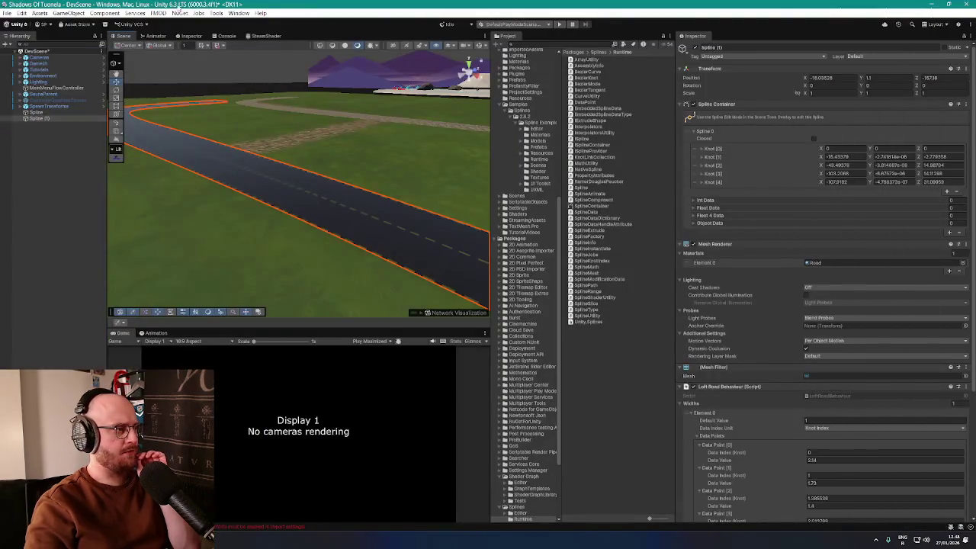
pyautogui.click(77, 24)
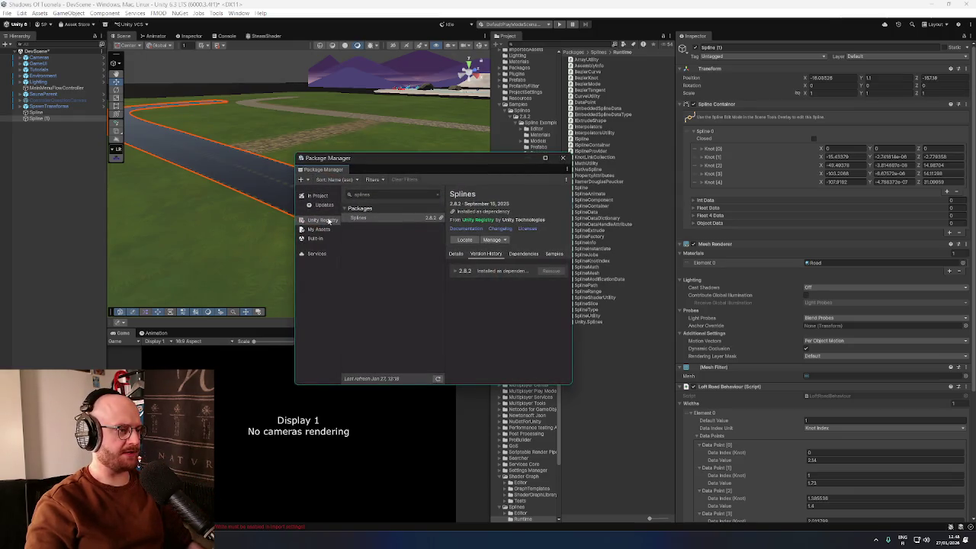
pyautogui.click(372, 193)
pyautogui.press('BackSpace')
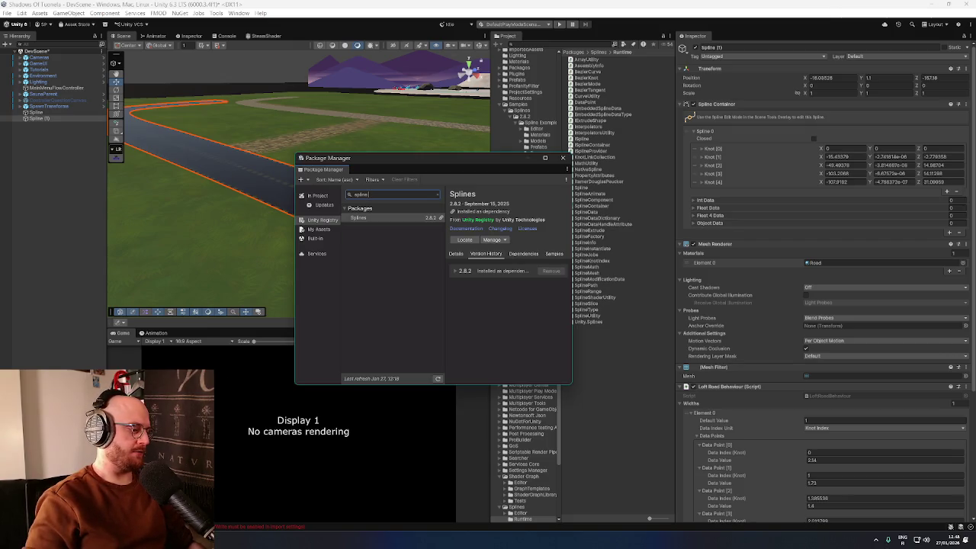
# Step: Search the Unity Registry for 'splinemesh', find no results, and return to the browser
pyautogui.click(313, 458)
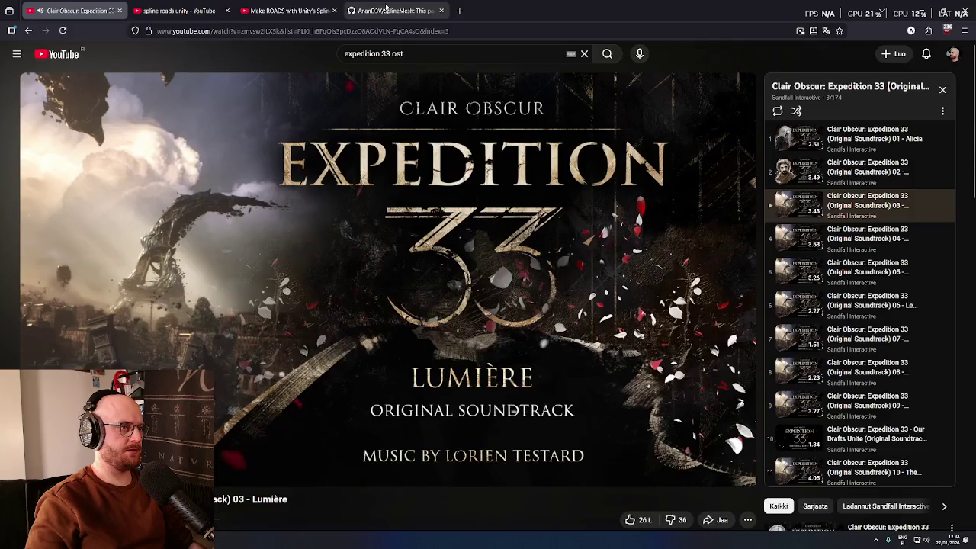
pyautogui.click(387, 9)
pyautogui.click(923, 14)
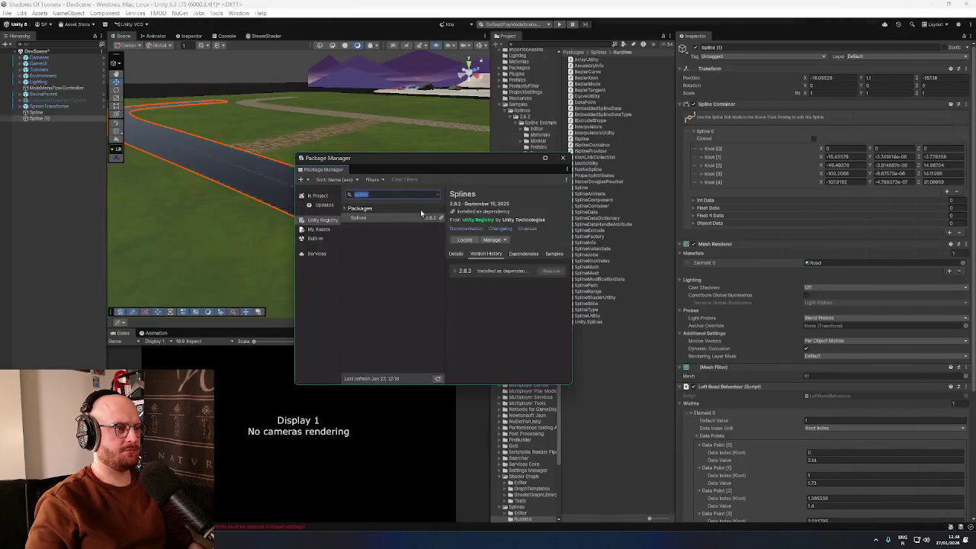
pyautogui.write('splinemesh')
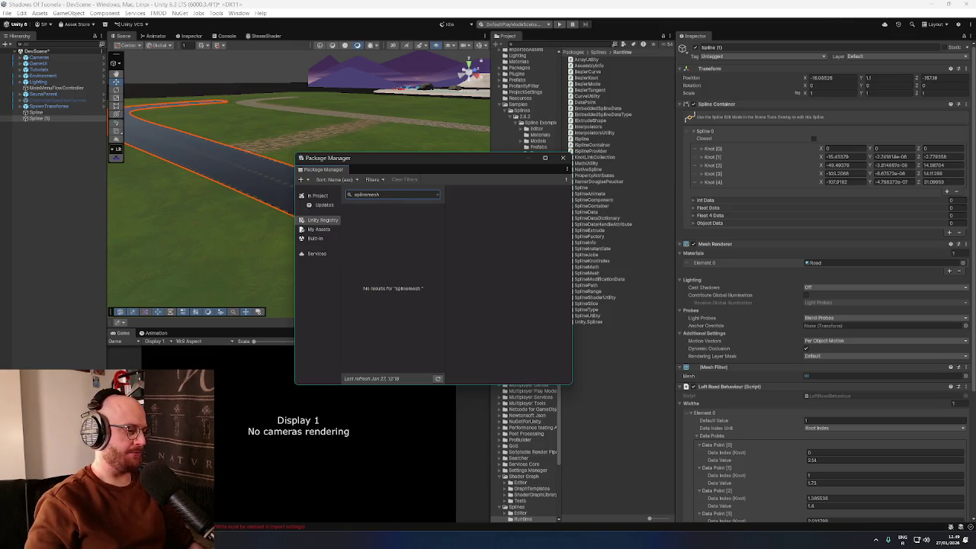
pyautogui.hotkey('alt', 'Tab')
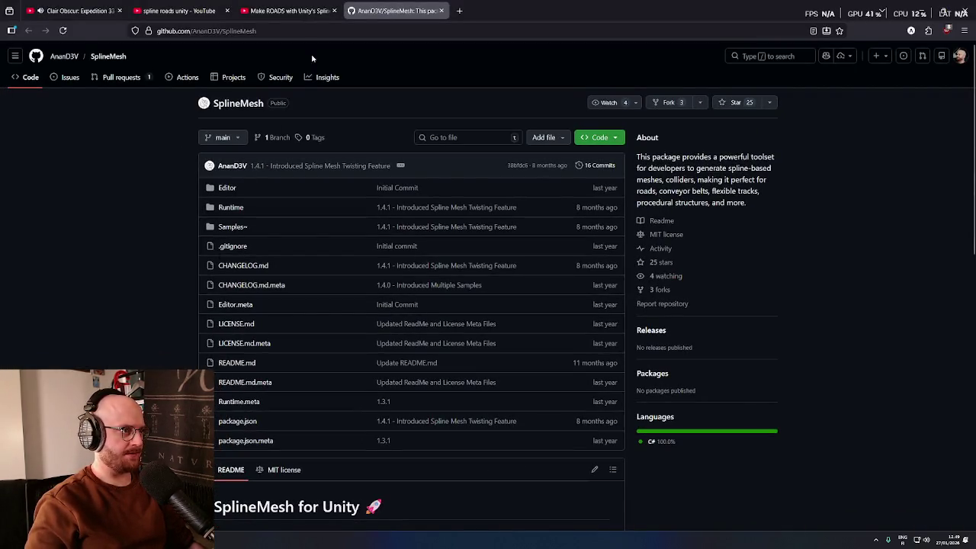
pyautogui.click(286, 10)
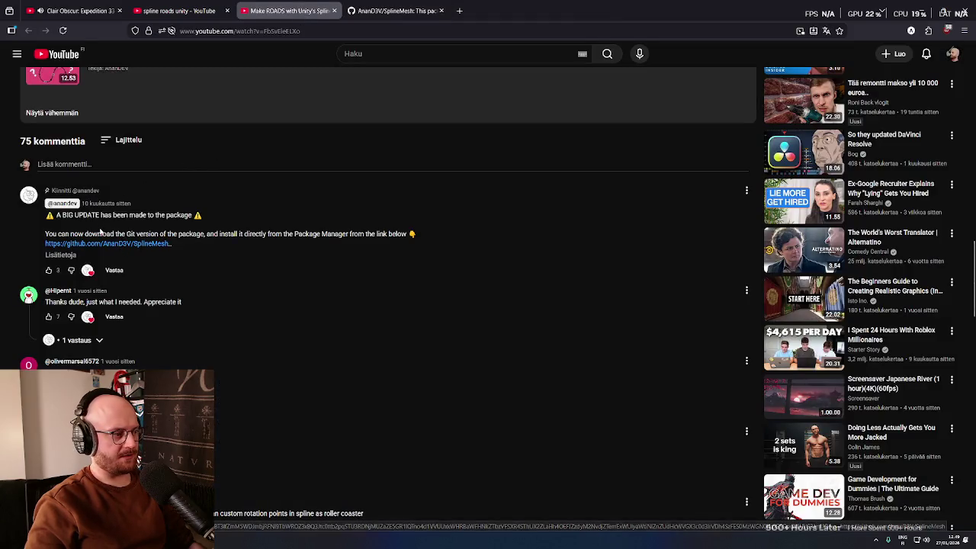
# Step: Copy the SplineMesh repository's HTTPS clone URL and return to Unity
pyautogui.click(65, 256)
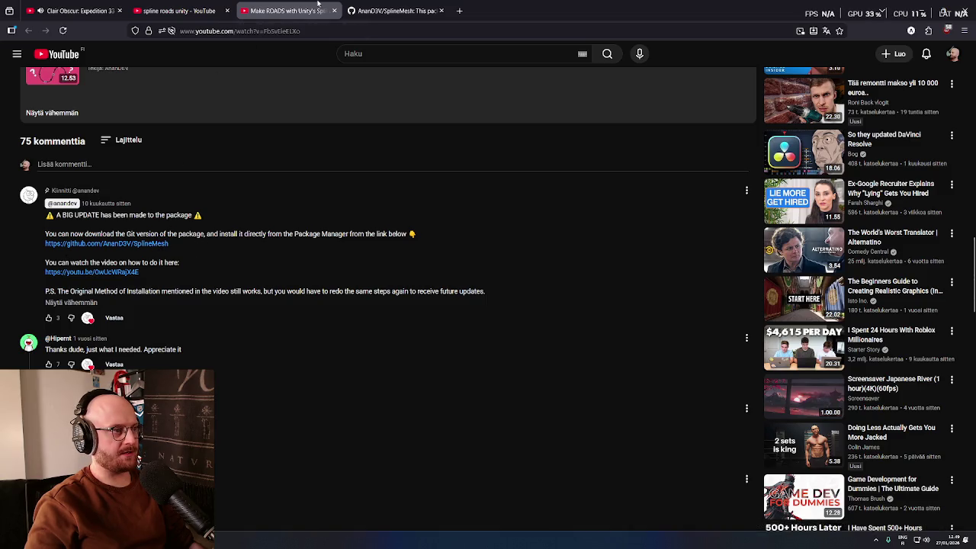
pyautogui.click(385, 11)
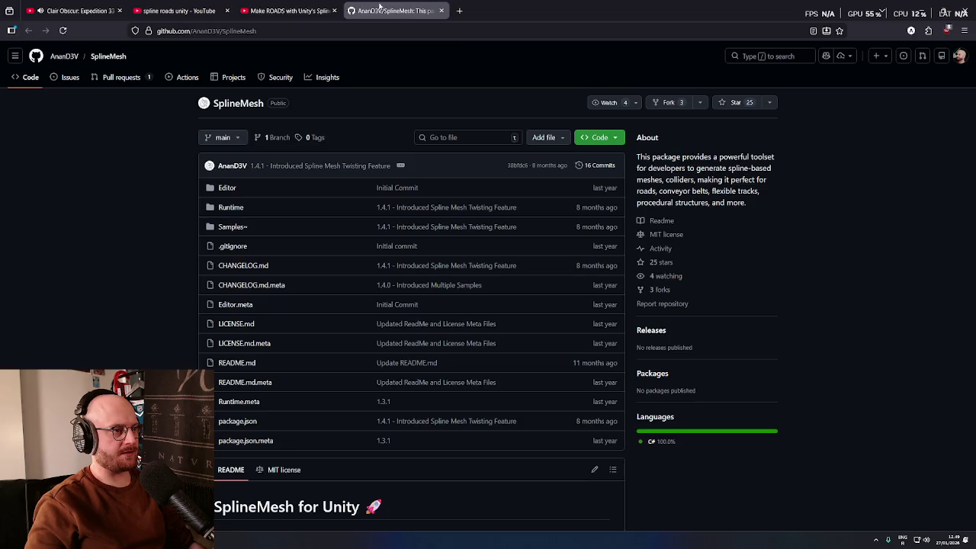
pyautogui.click(616, 137)
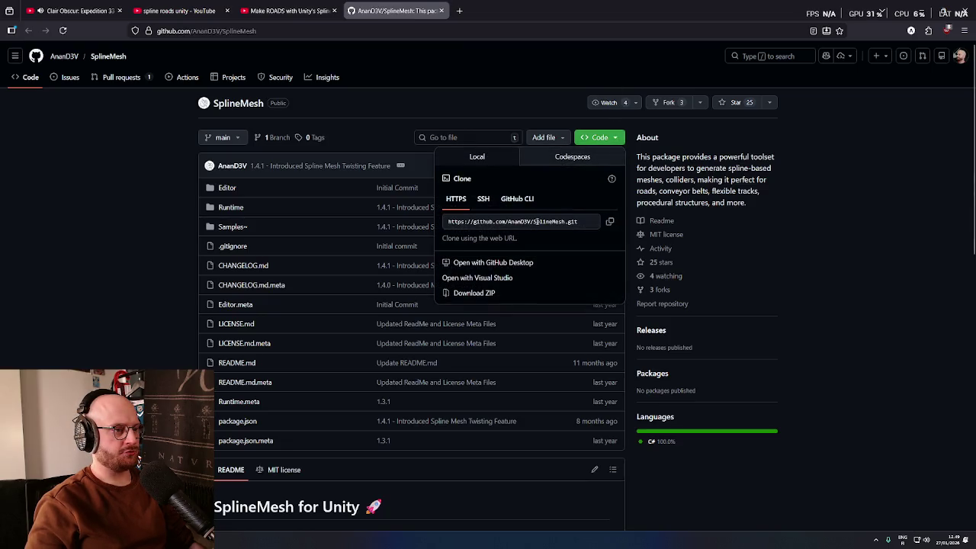
pyautogui.click(579, 221)
pyautogui.press('Escape')
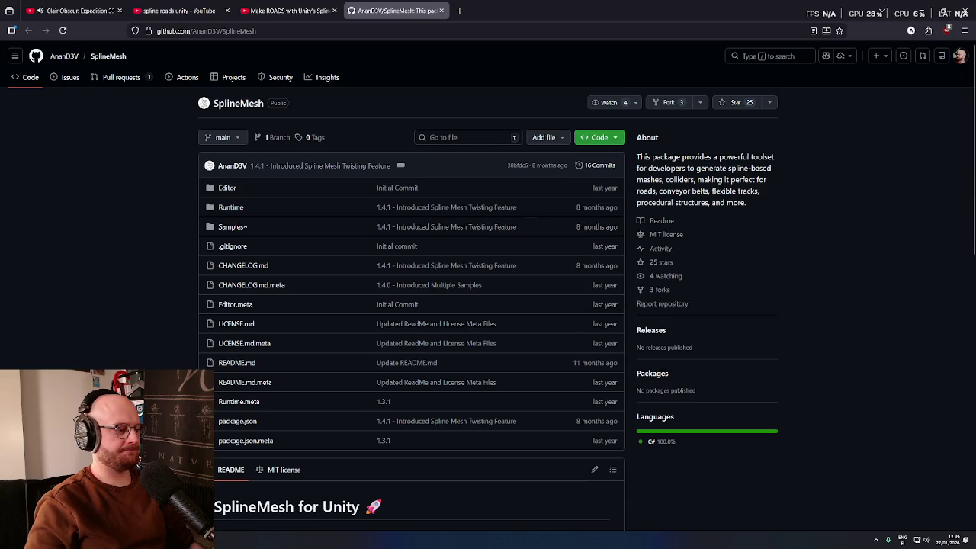
pyautogui.hotkey('alt', 'Tab')
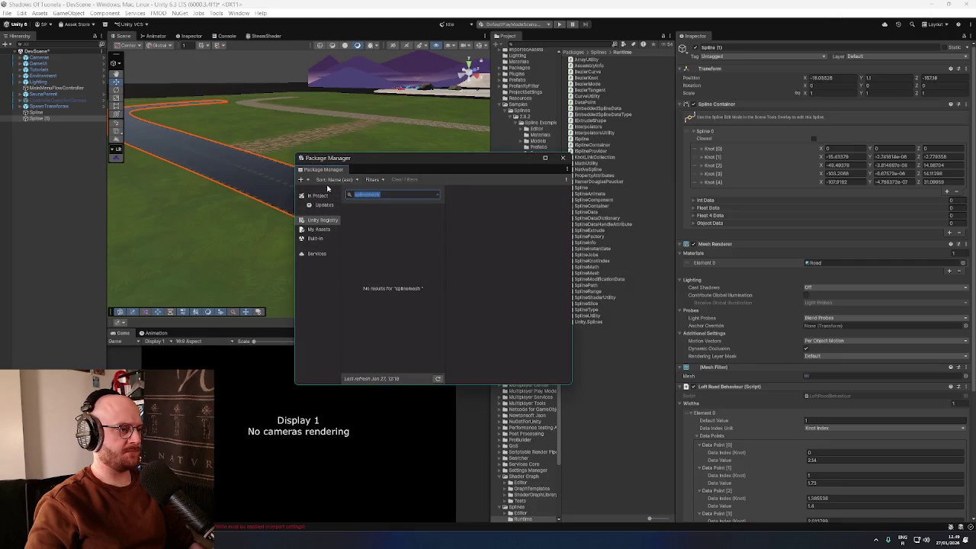
# Step: Install the Spline Mesh package from the pasted git URL
pyautogui.click(300, 179)
pyautogui.click(343, 209)
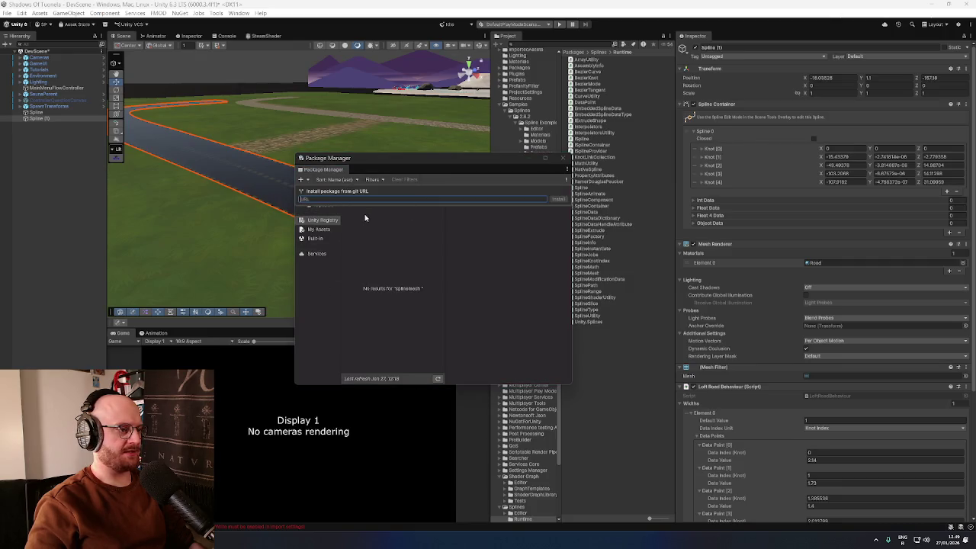
pyautogui.write('https://github.com/AnanD3V/SplineMesh.git')
pyautogui.click(557, 198)
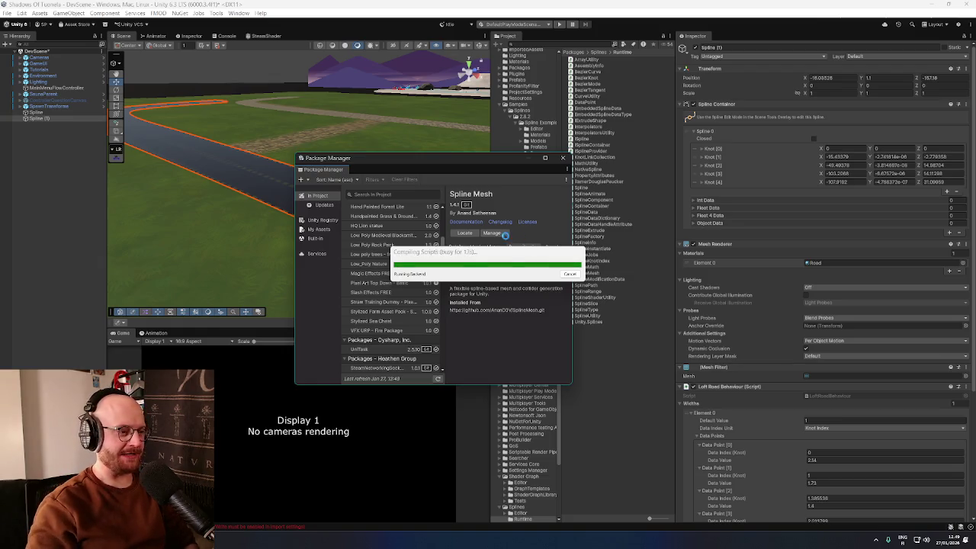
pyautogui.moveTo(504, 252)
pyautogui.mouseDown()
pyautogui.moveTo(481, 242)
pyautogui.moveTo(464, 158)
pyautogui.mouseUp()
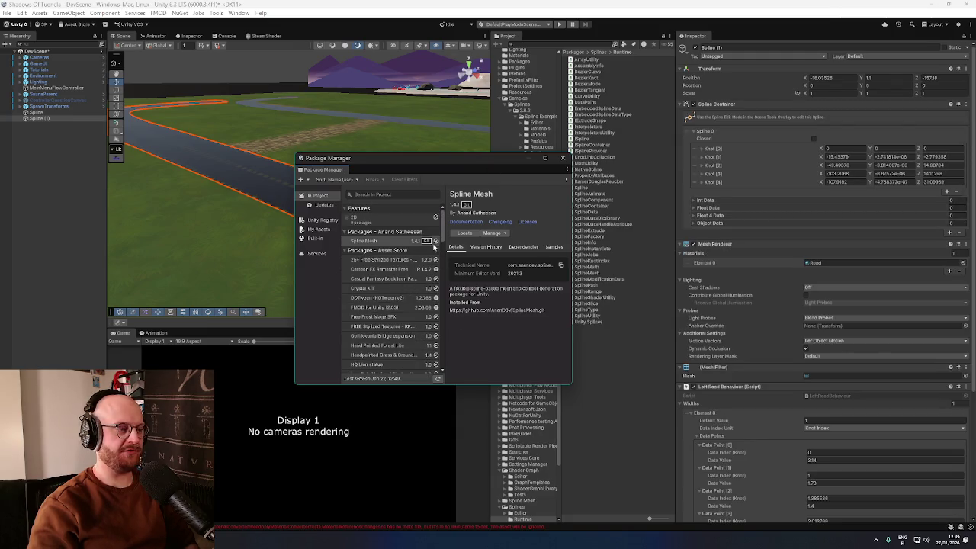
pyautogui.moveTo(482, 154); pyautogui.dragTo(483, 149)
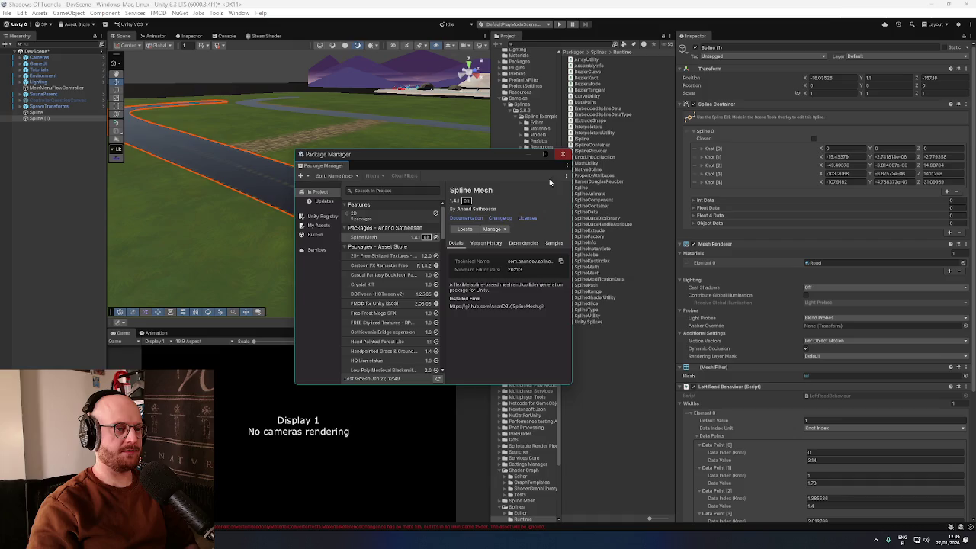
# Step: Look over the Spline Mesh package's samples, then close the Package Manager
pyautogui.click(503, 229)
pyautogui.click(555, 242)
pyautogui.click(555, 243)
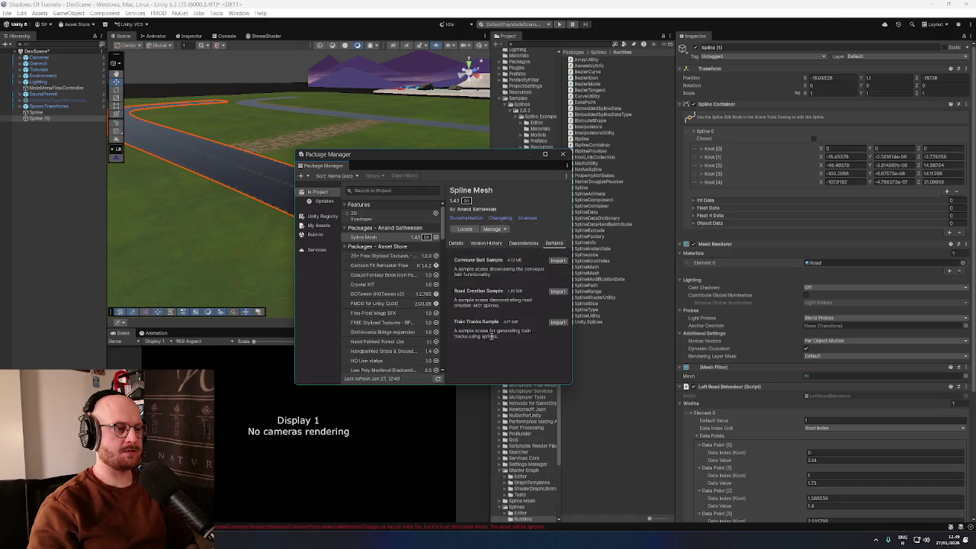
pyautogui.click(452, 243)
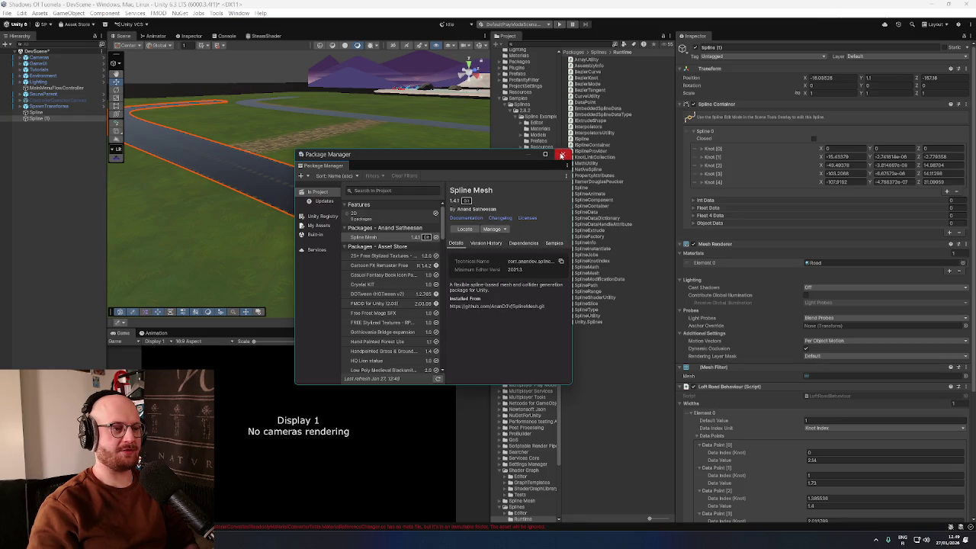
pyautogui.click(561, 155)
pyautogui.scroll(-5, 709, 378)
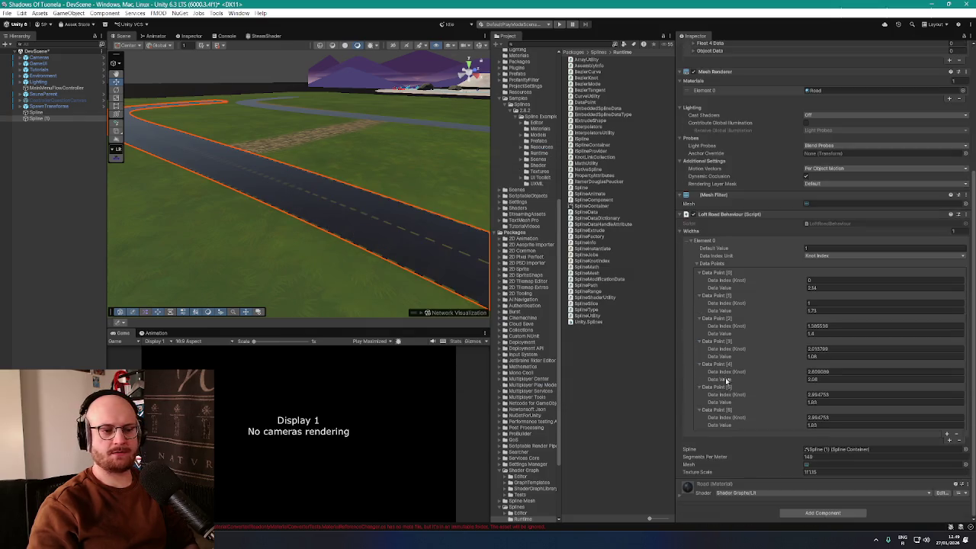
# Step: Remove the Loft Road Behaviour component from Spline (1)
pyautogui.scroll(5, 730, 488)
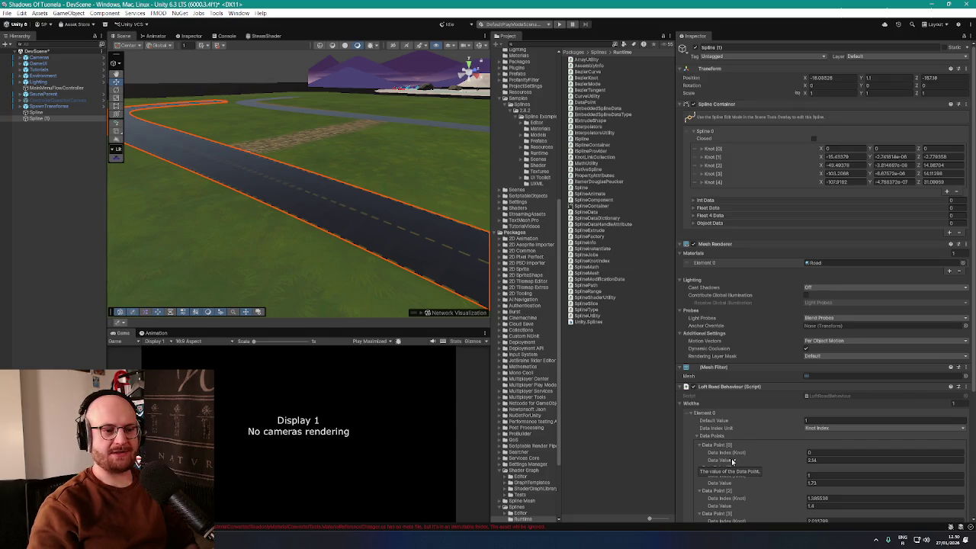
pyautogui.scroll(-5, 732, 461)
pyautogui.rightClick(727, 242)
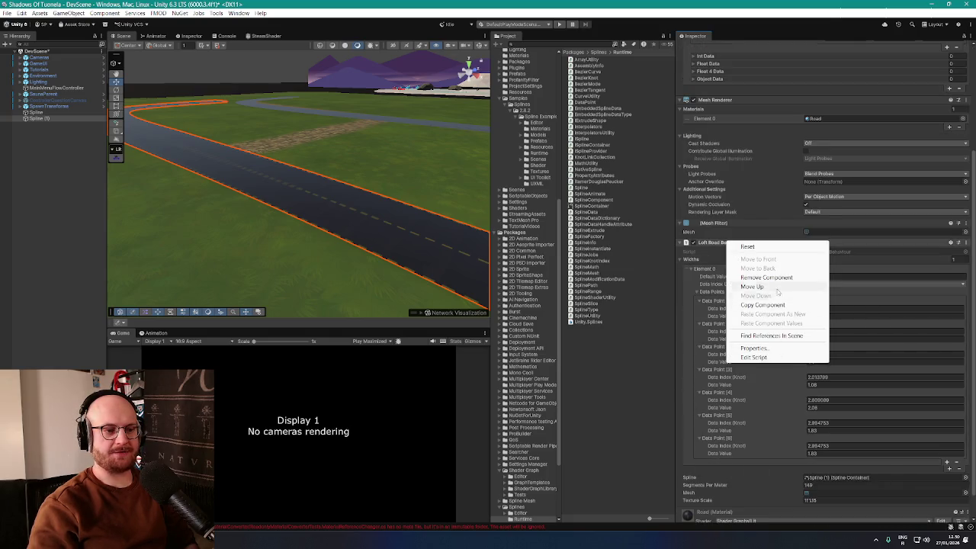
pyautogui.click(766, 278)
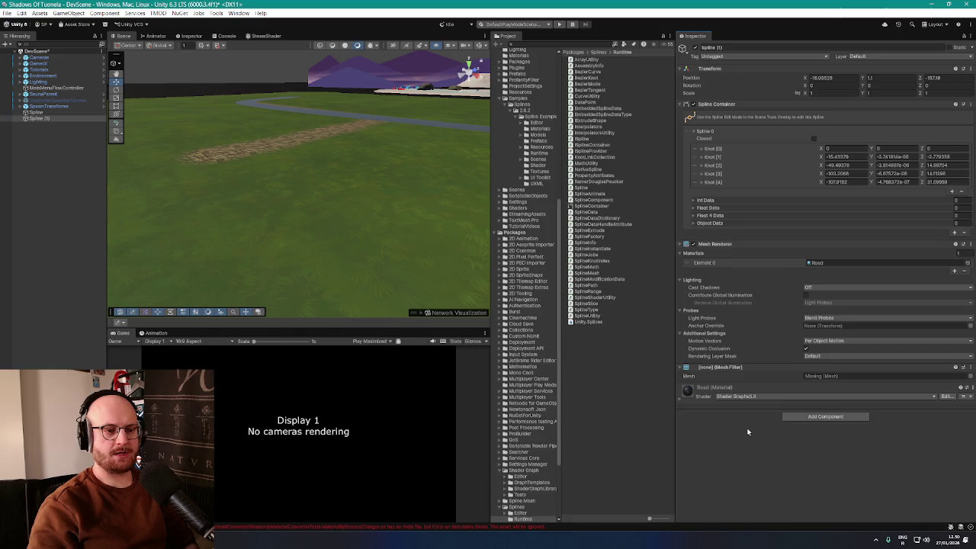
# Step: Add a Spline Mesh component to Spline (1) via a 'spline mesh' search
pyautogui.click(838, 419)
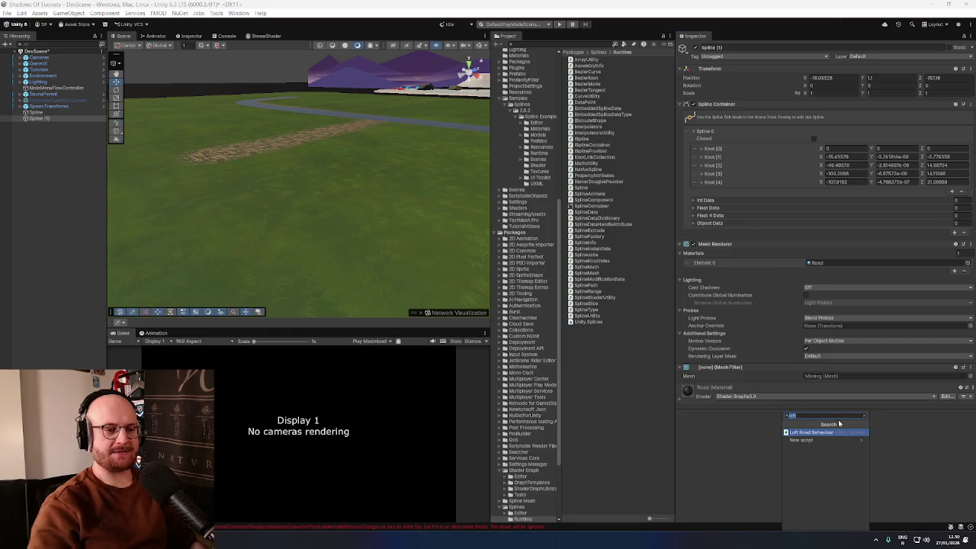
pyautogui.write('spline mesh')
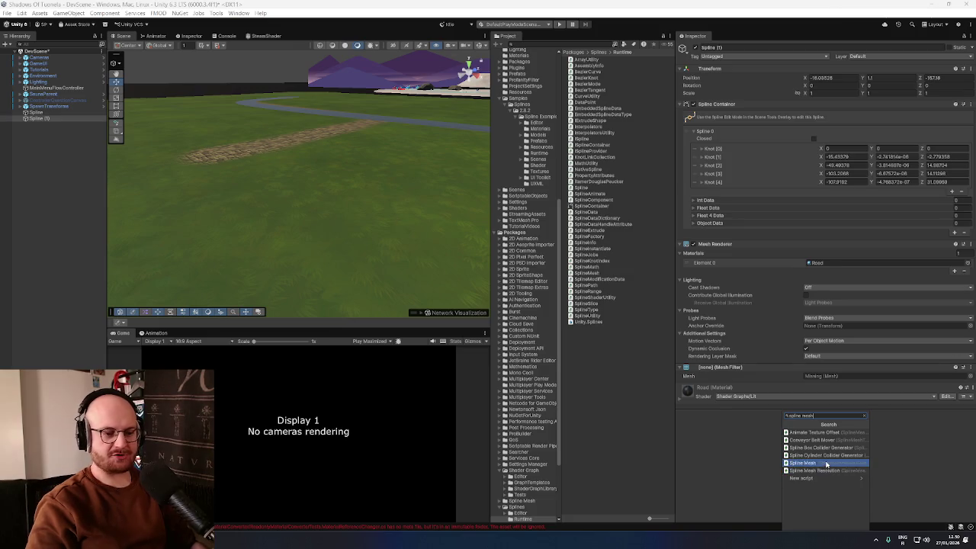
pyautogui.click(825, 462)
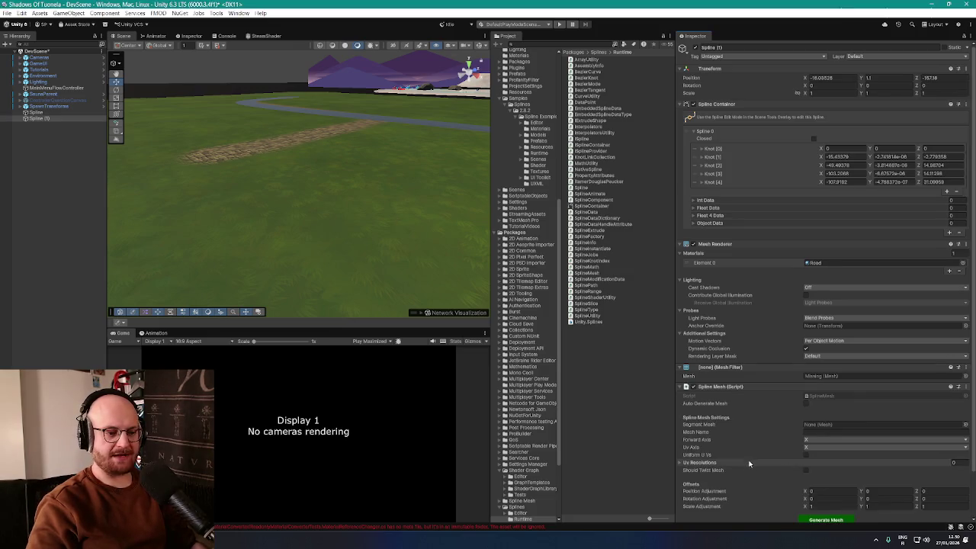
pyautogui.scroll(-2, 749, 463)
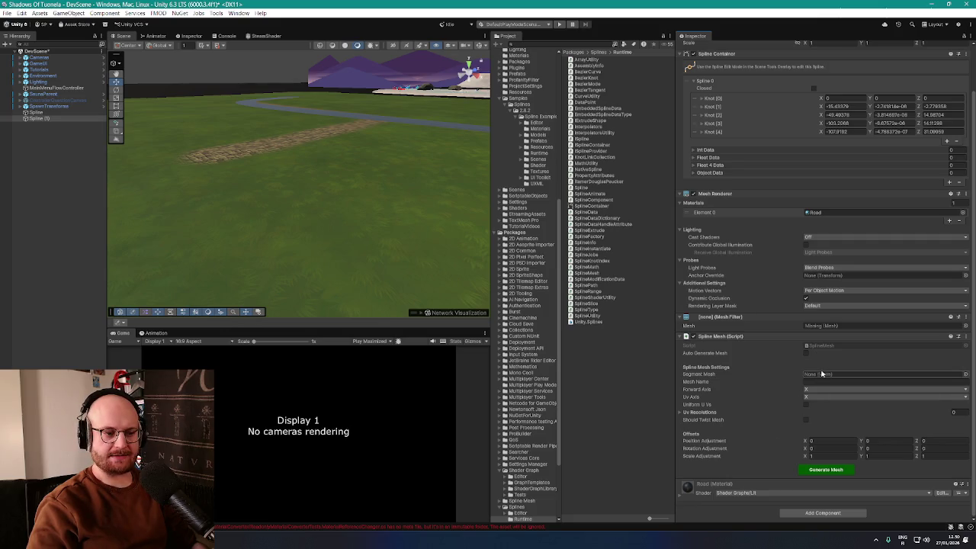
pyautogui.click(965, 374)
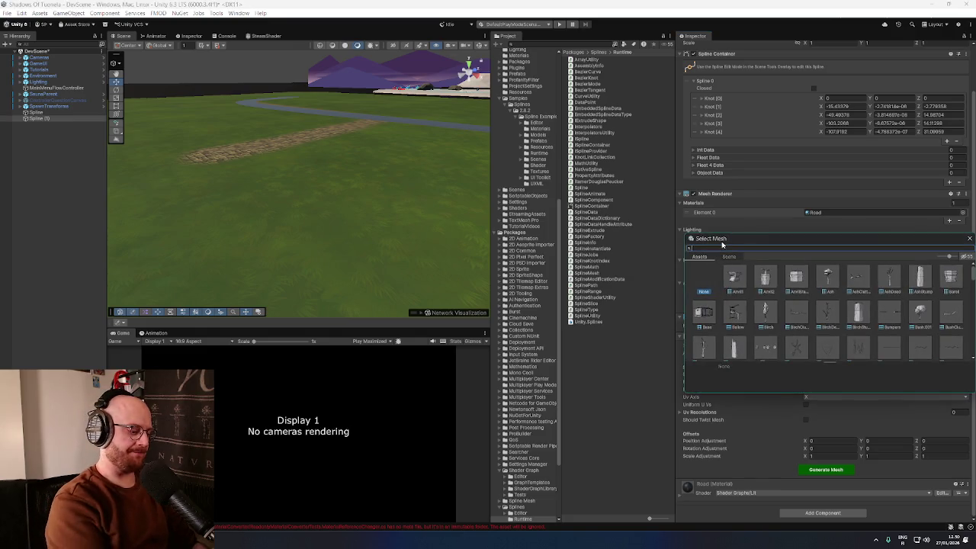
# Step: Set the segment mesh to the organic cobble mesh, name it Cobble_Spline_Mesh, and generate
pyautogui.write('cobble')
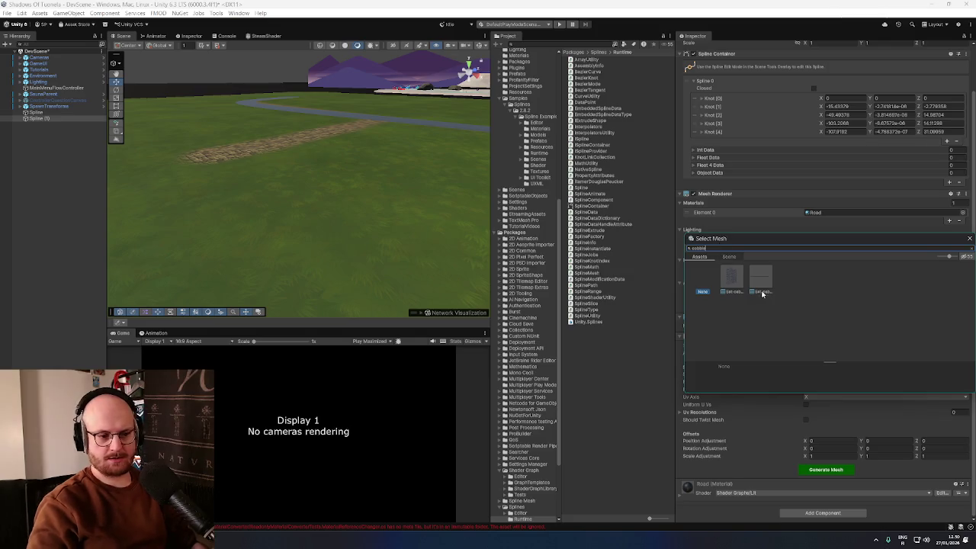
pyautogui.doubleClick(763, 293)
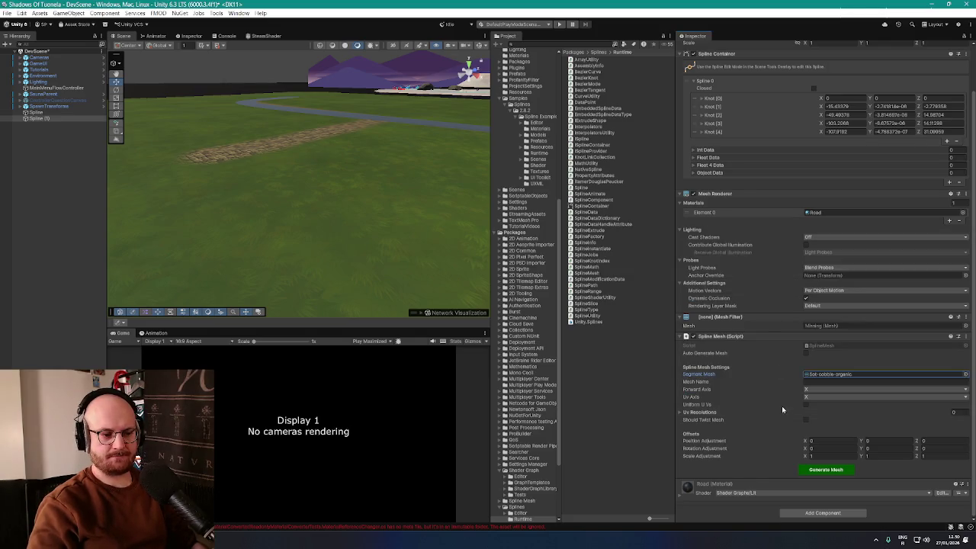
pyautogui.click(813, 382)
pyautogui.write('Cobble_M')
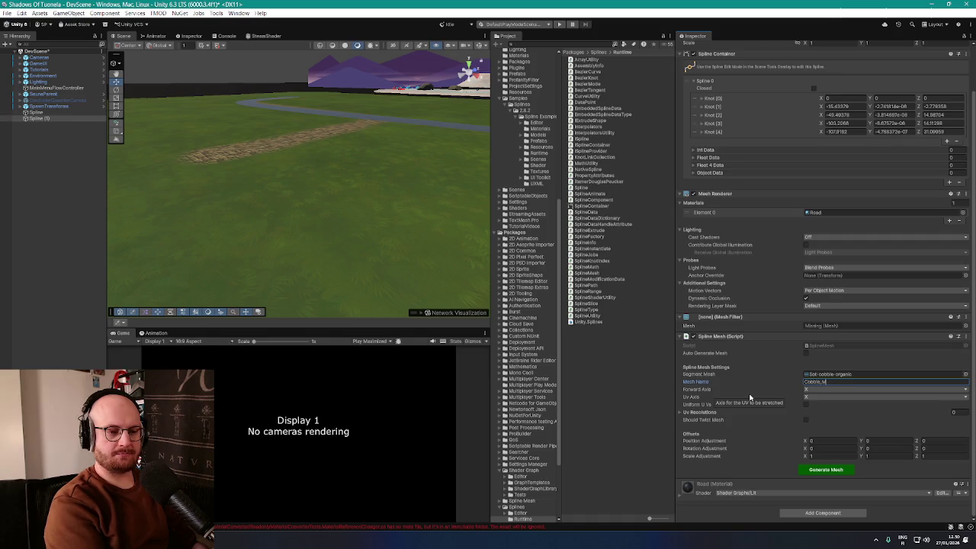
pyautogui.write('esh')
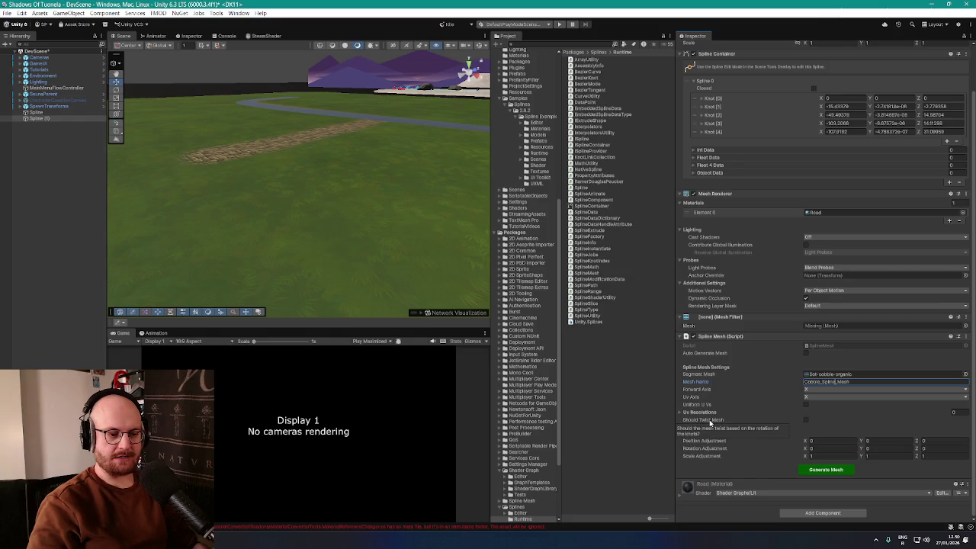
pyautogui.click(832, 473)
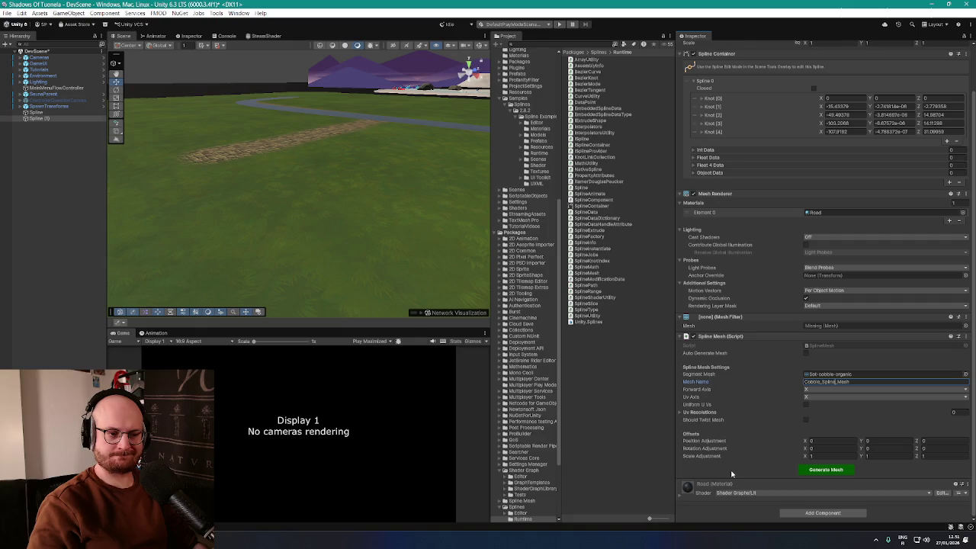
# Step: Review the generated result and bring up the Mesh Filter component's options
pyautogui.scroll(2, 731, 473)
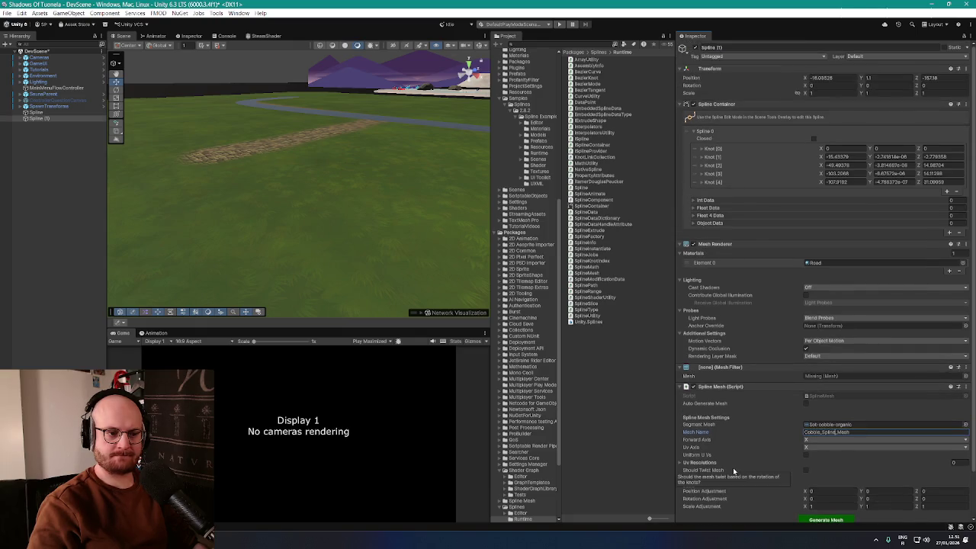
pyautogui.scroll(-3, 733, 468)
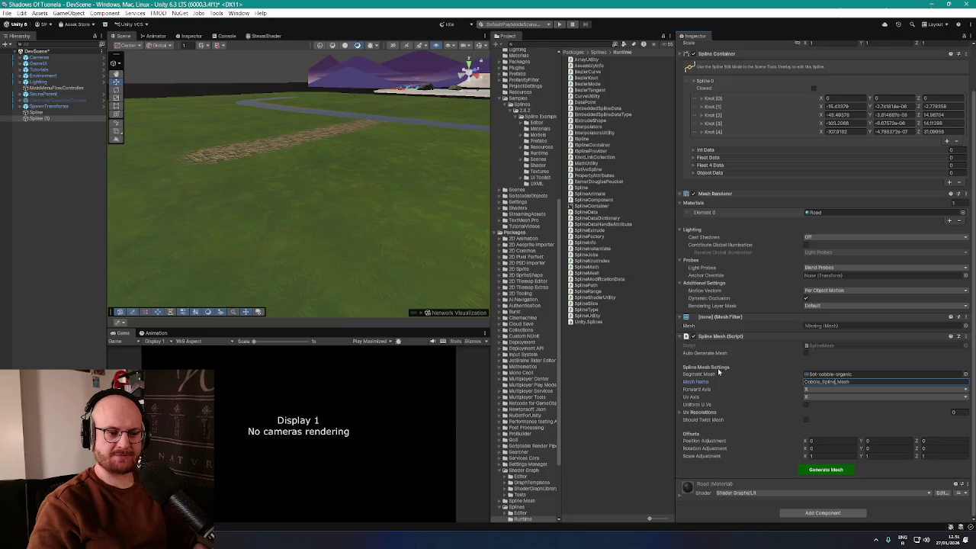
pyautogui.click(692, 412)
pyautogui.click(690, 412)
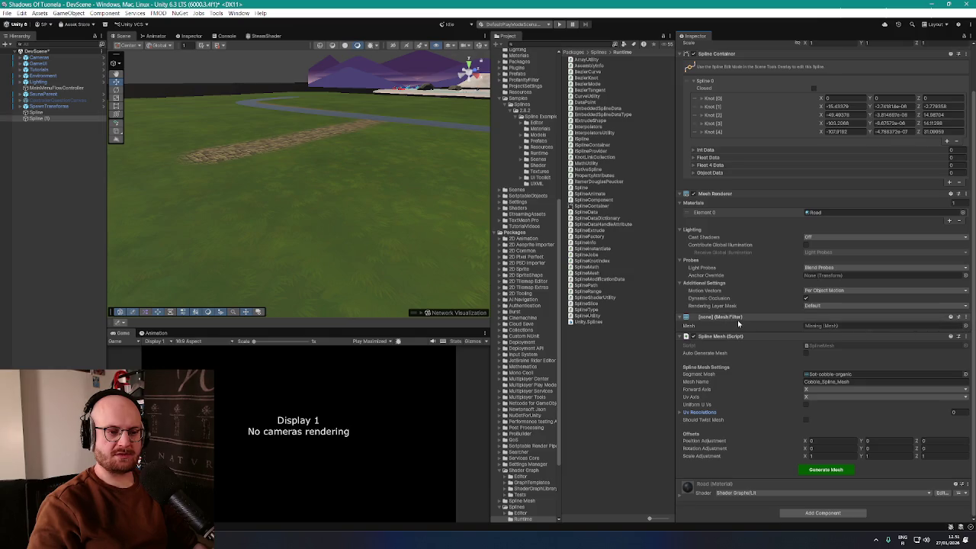
pyautogui.rightClick(739, 319)
# Step: Attempt to remove the Mesh Filter, then assign it the bot-cobble-organic mesh instead
pyautogui.click(758, 345)
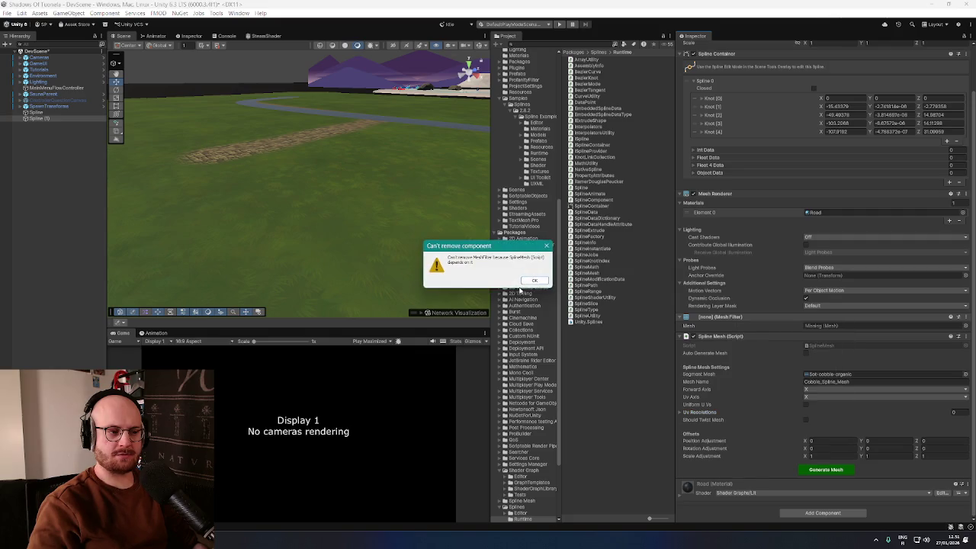
pyautogui.click(533, 281)
pyautogui.click(965, 325)
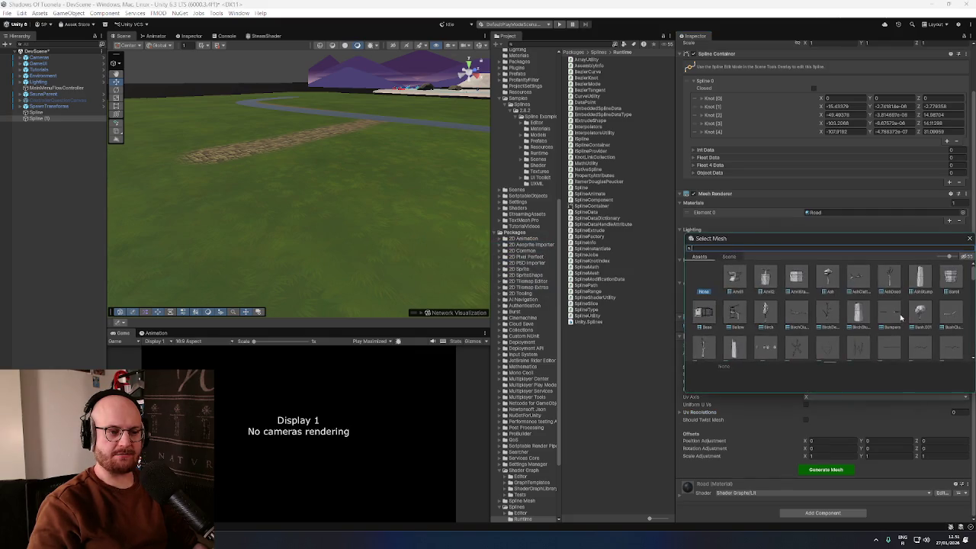
pyautogui.click(721, 247)
pyautogui.write('road')
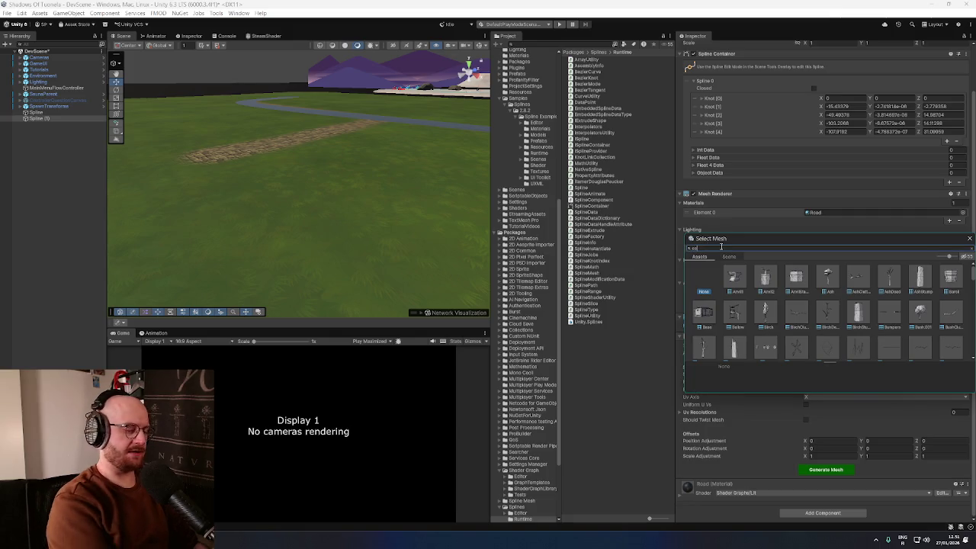
pyautogui.doubleClick(761, 276)
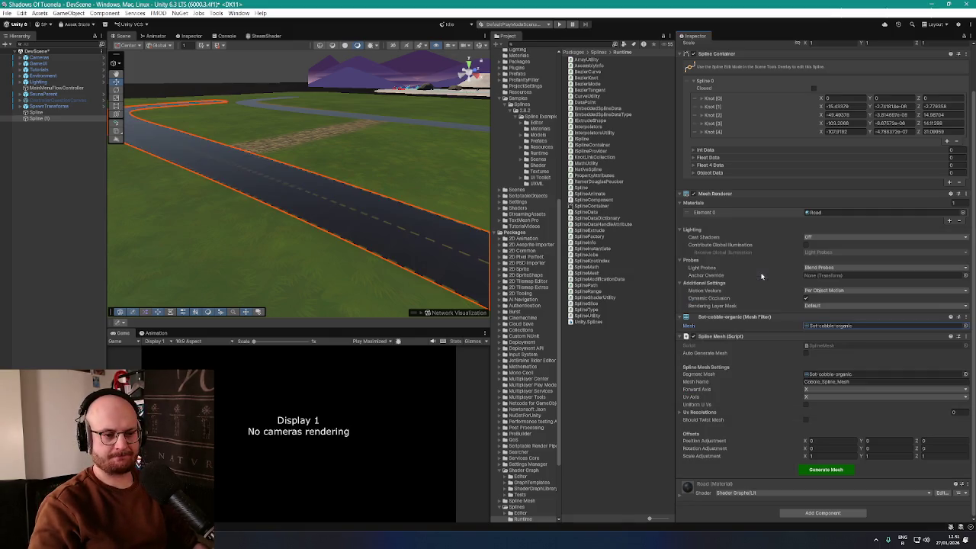
pyautogui.moveTo(312, 231); pyautogui.dragTo(412, 229)
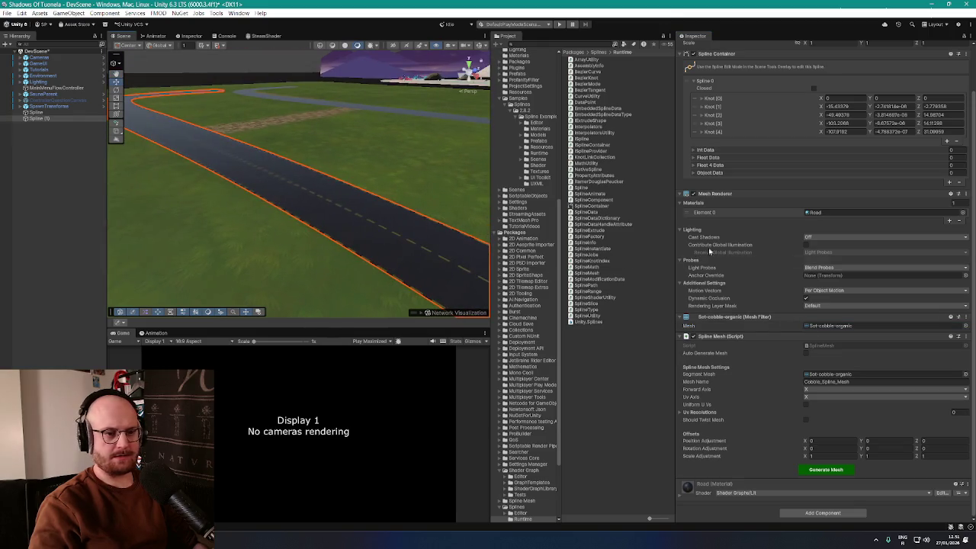
# Step: Set the road's material to CobbleRoadMaterial
pyautogui.click(962, 214)
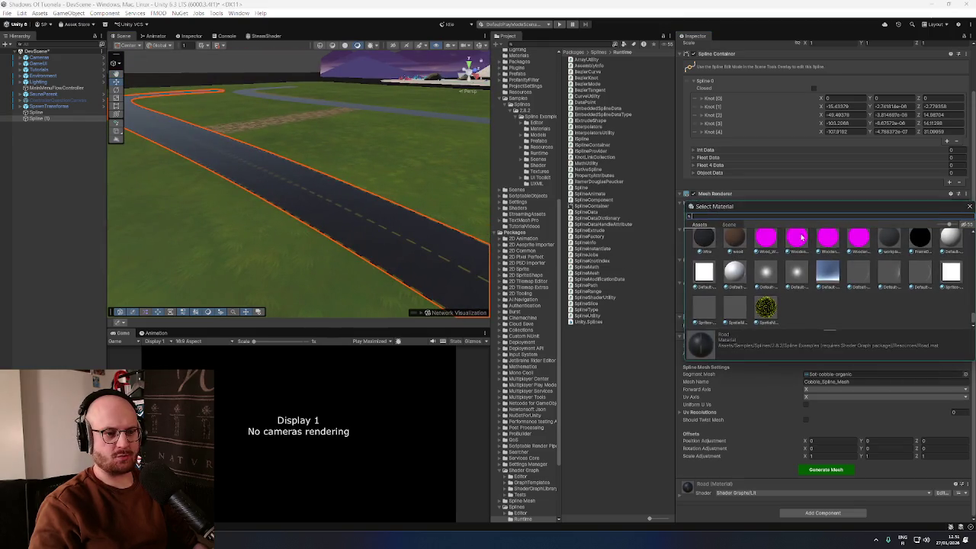
pyautogui.write('cobble')
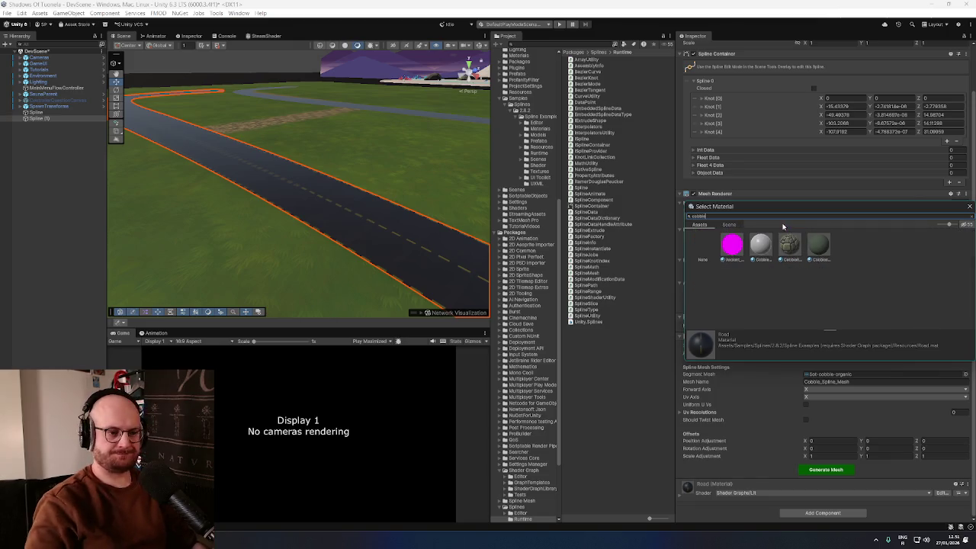
pyautogui.doubleClick(789, 246)
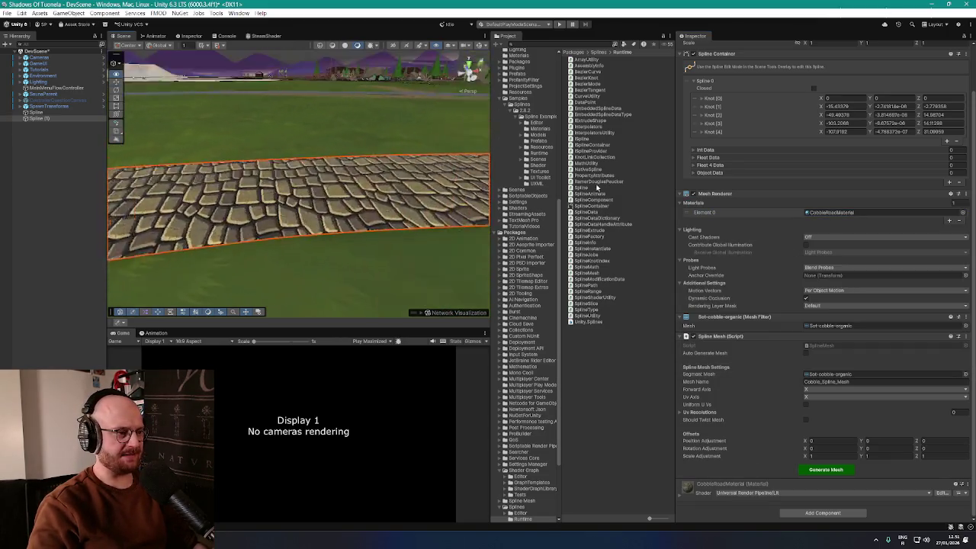
# Step: Regenerate the cobblestone spline mesh and enable Should Twist Mesh in Spline Mesh
pyautogui.moveTo(377, 191)
pyautogui.mouseDown()
pyautogui.moveTo(450, 193)
pyautogui.moveTo(425, 218)
pyautogui.moveTo(378, 193)
pyautogui.moveTo(577, 219)
pyautogui.mouseUp()
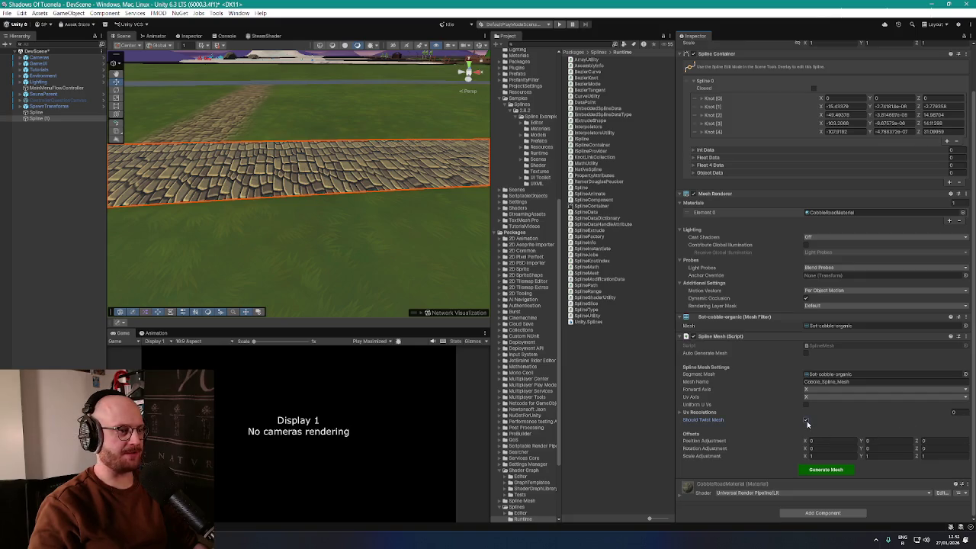
pyautogui.click(822, 471)
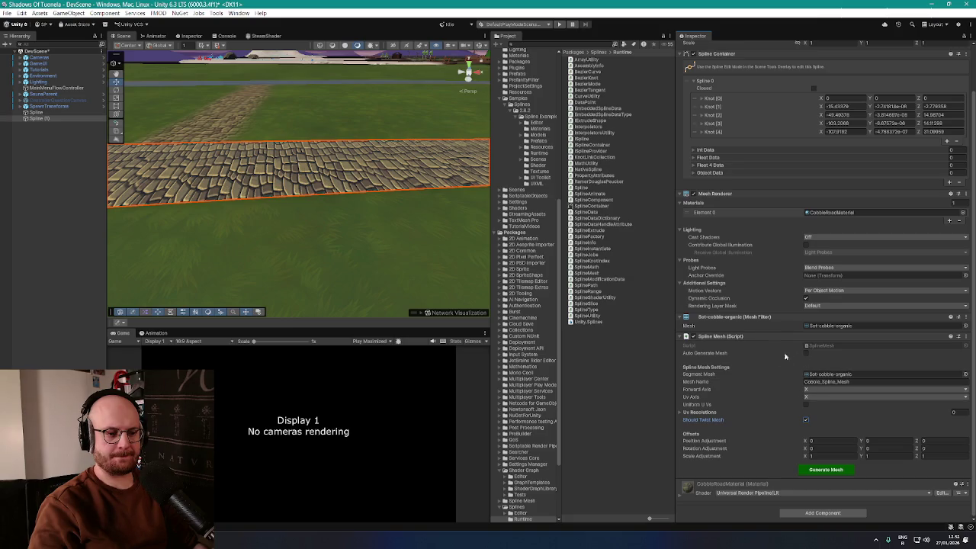
pyautogui.click(806, 353)
# Step: Regenerate the cobble road mesh and inspect the wide curved strip along the spline
pyautogui.click(831, 473)
pyautogui.moveTo(407, 231)
pyautogui.mouseDown()
pyautogui.moveTo(485, 209)
pyautogui.moveTo(246, 200)
pyautogui.moveTo(271, 216)
pyautogui.moveTo(370, 211)
pyautogui.moveTo(473, 231)
pyautogui.moveTo(436, 211)
pyautogui.moveTo(428, 226)
pyautogui.mouseUp()
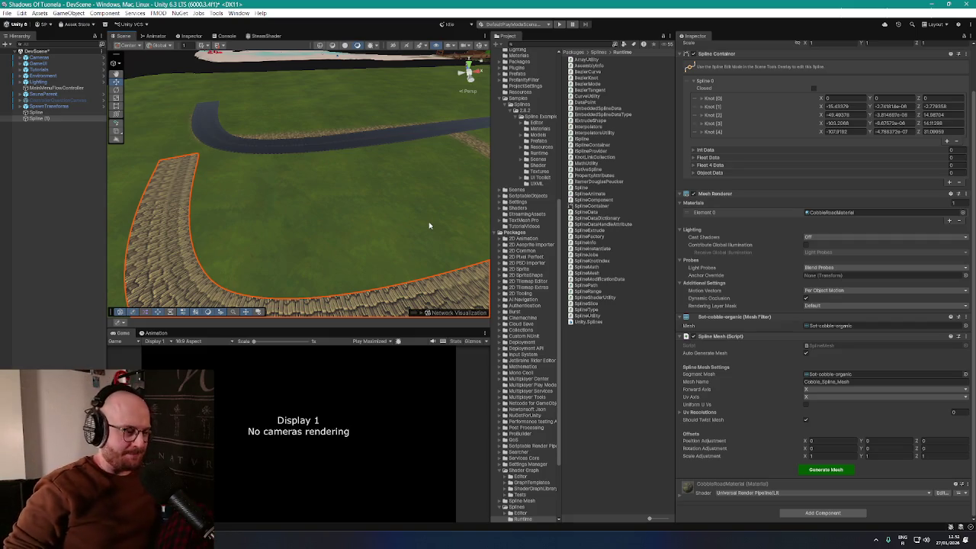
pyautogui.moveTo(429, 226)
pyautogui.mouseDown()
pyautogui.moveTo(541, 224)
pyautogui.moveTo(405, 220)
pyautogui.mouseUp()
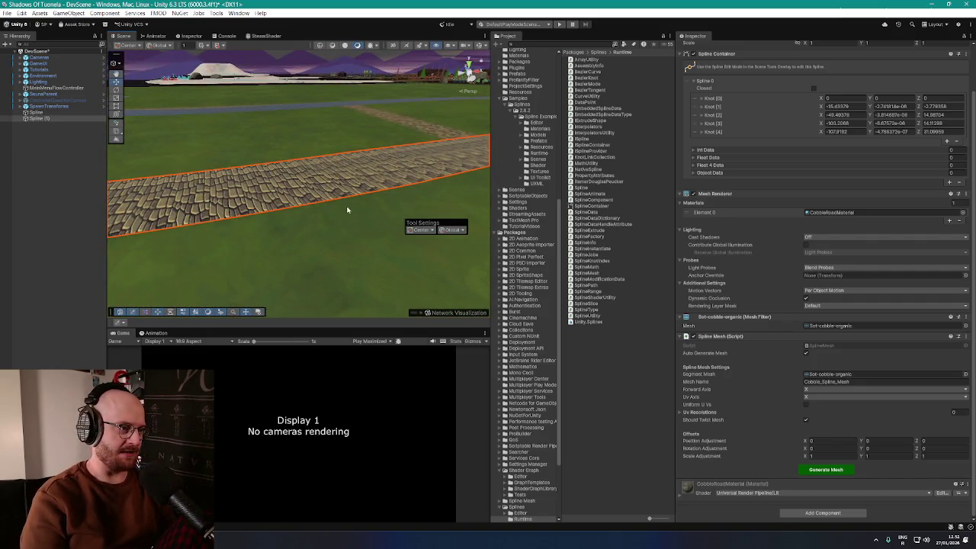
pyautogui.moveTo(347, 209)
pyautogui.mouseDown()
pyautogui.moveTo(327, 200)
pyautogui.moveTo(350, 214)
pyautogui.mouseUp()
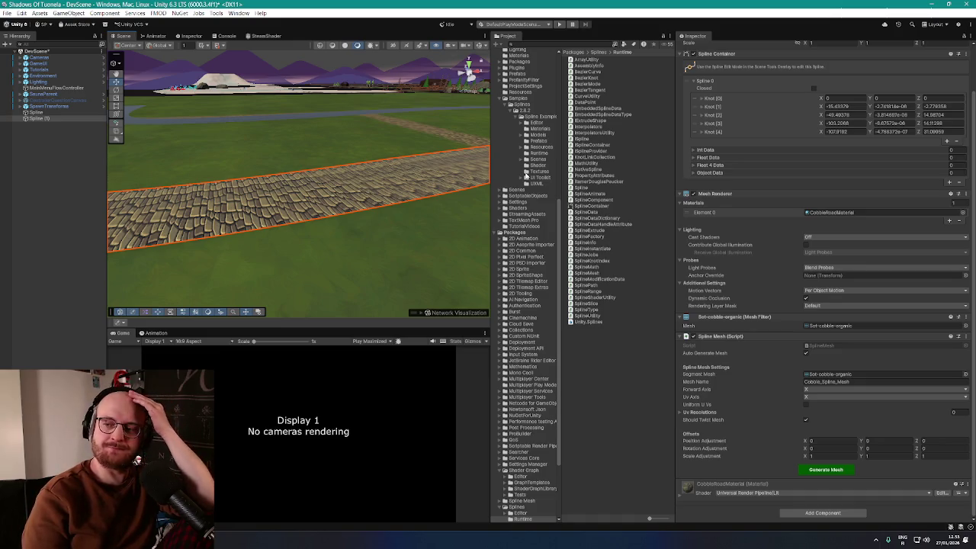
pyautogui.moveTo(355, 159)
pyautogui.mouseDown()
pyautogui.moveTo(405, 199)
pyautogui.moveTo(423, 192)
pyautogui.moveTo(471, 208)
pyautogui.moveTo(305, 207)
pyautogui.moveTo(397, 233)
pyautogui.moveTo(475, 231)
pyautogui.moveTo(336, 77)
pyautogui.moveTo(257, 102)
pyautogui.mouseUp()
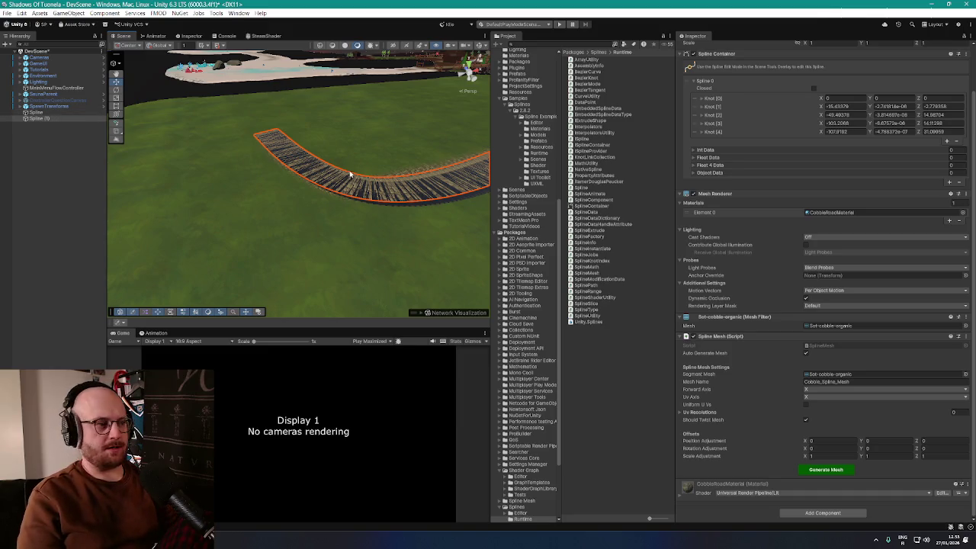
pyautogui.moveTo(350, 174); pyautogui.dragTo(328, 181)
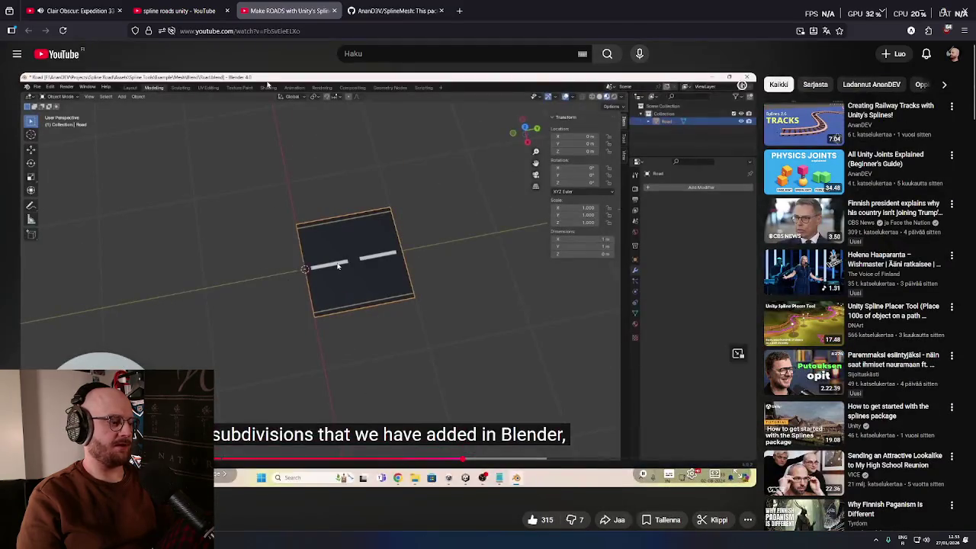
# Step: Glance at the SplineMesh GitHub repository page, then return to Unity's cobble road view
pyautogui.hotkey('ctrl', 'l')
pyautogui.press('Escape')
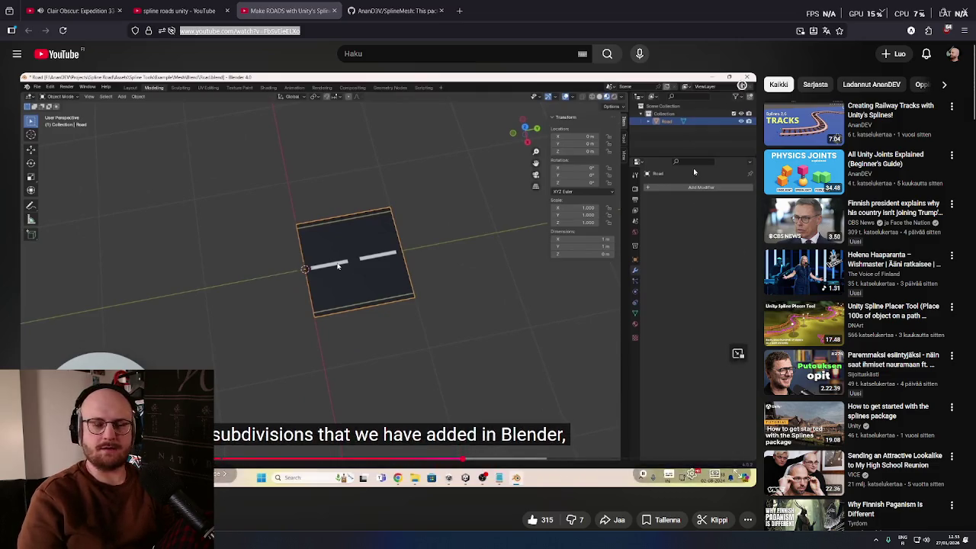
pyautogui.click(393, 11)
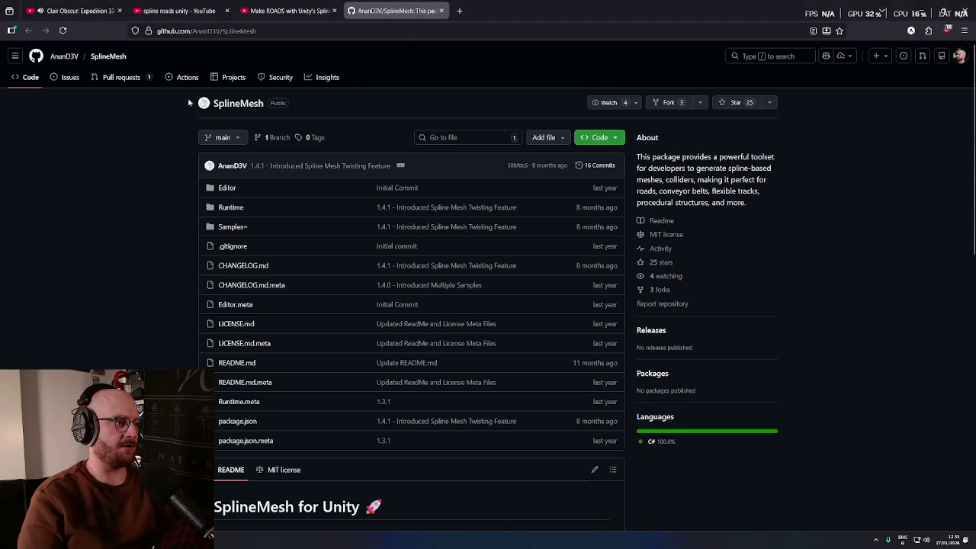
pyautogui.moveTo(189, 102); pyautogui.dragTo(321, 103)
pyautogui.click(153, 135)
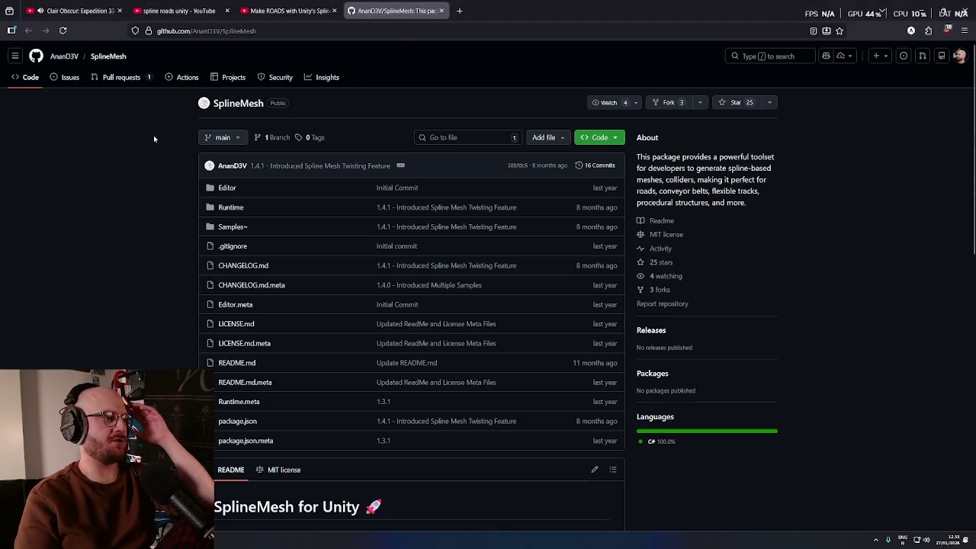
pyautogui.middleClick(174, 149)
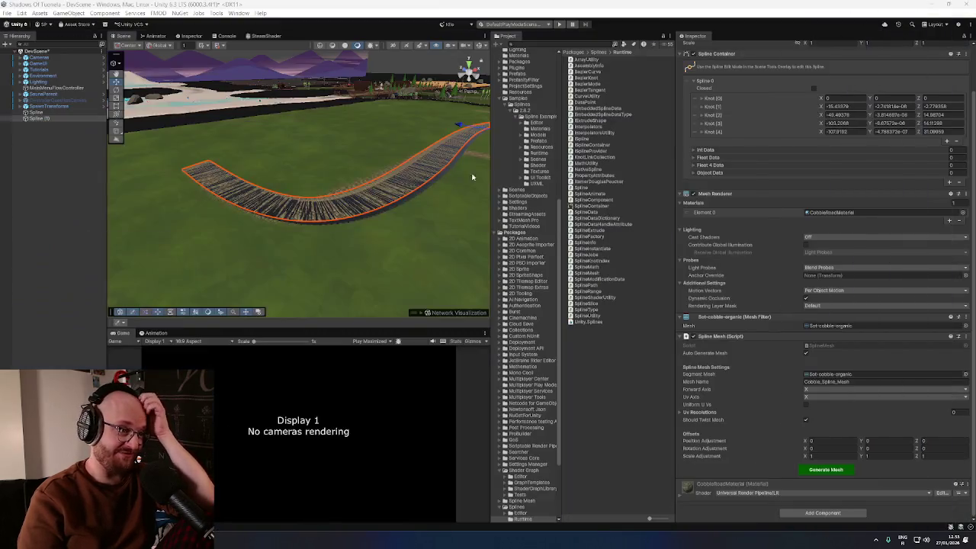
pyautogui.moveTo(471, 177)
pyautogui.mouseDown()
pyautogui.moveTo(412, 160)
pyautogui.moveTo(435, 157)
pyautogui.moveTo(363, 79)
pyautogui.mouseUp()
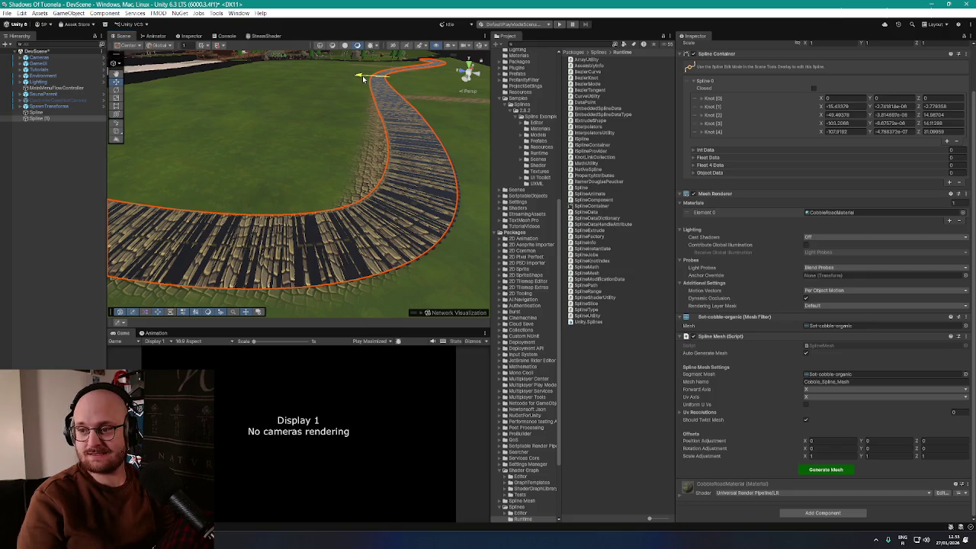
# Step: Frame the road and inspect Spline (1)'s settings, including its Int Data list
pyautogui.press('f')
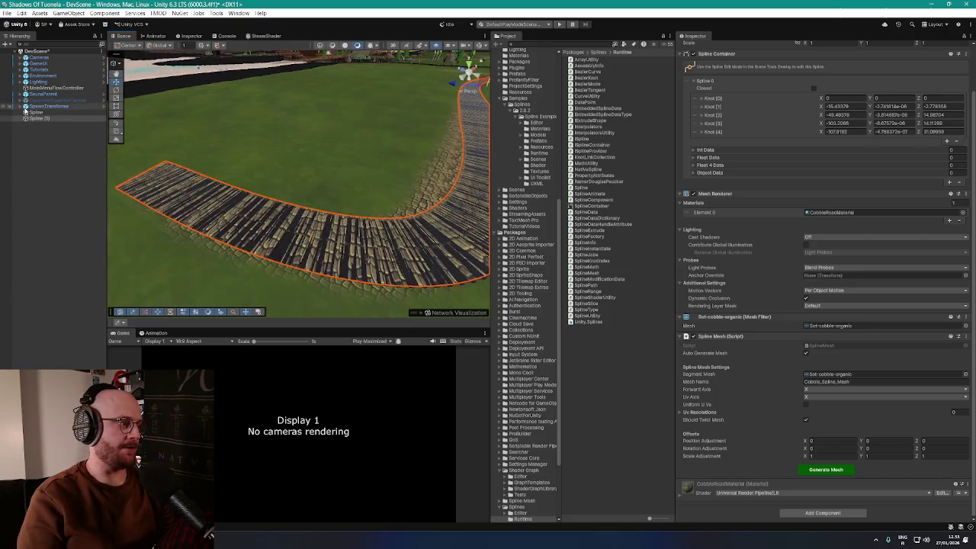
pyautogui.click(36, 112)
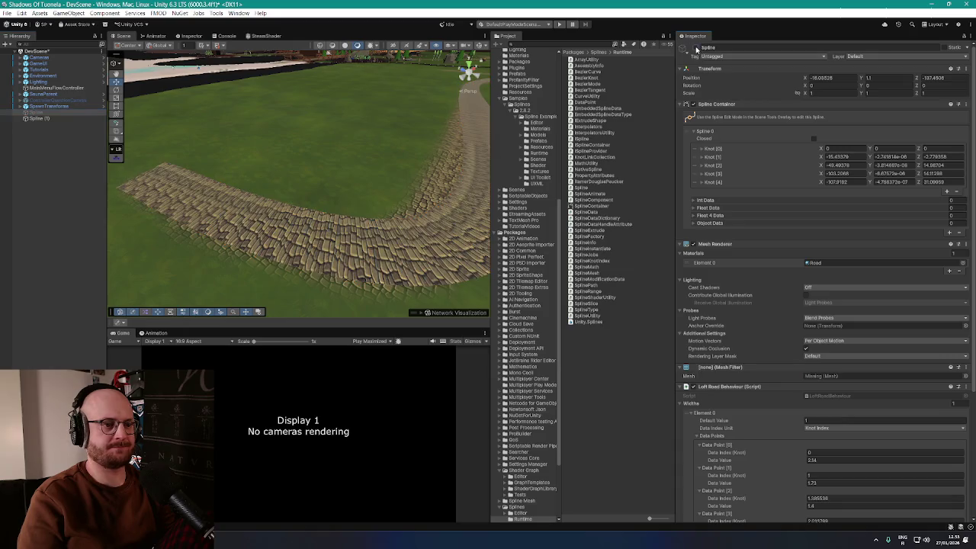
pyautogui.moveTo(416, 160)
pyautogui.mouseDown()
pyautogui.moveTo(444, 153)
pyautogui.moveTo(371, 174)
pyautogui.moveTo(218, 163)
pyautogui.moveTo(239, 180)
pyautogui.moveTo(234, 191)
pyautogui.moveTo(152, 159)
pyautogui.mouseUp()
pyautogui.click(66, 119)
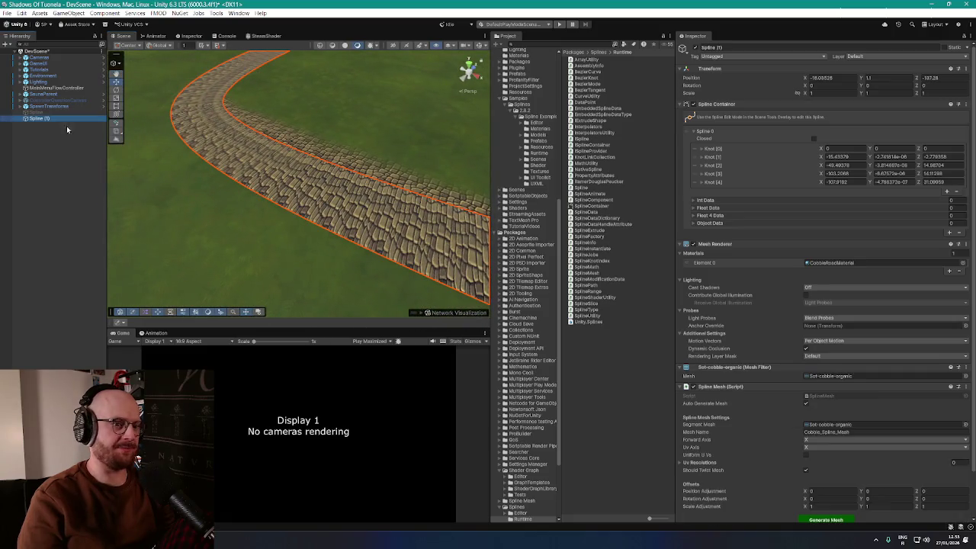
pyautogui.scroll(-2, 755, 393)
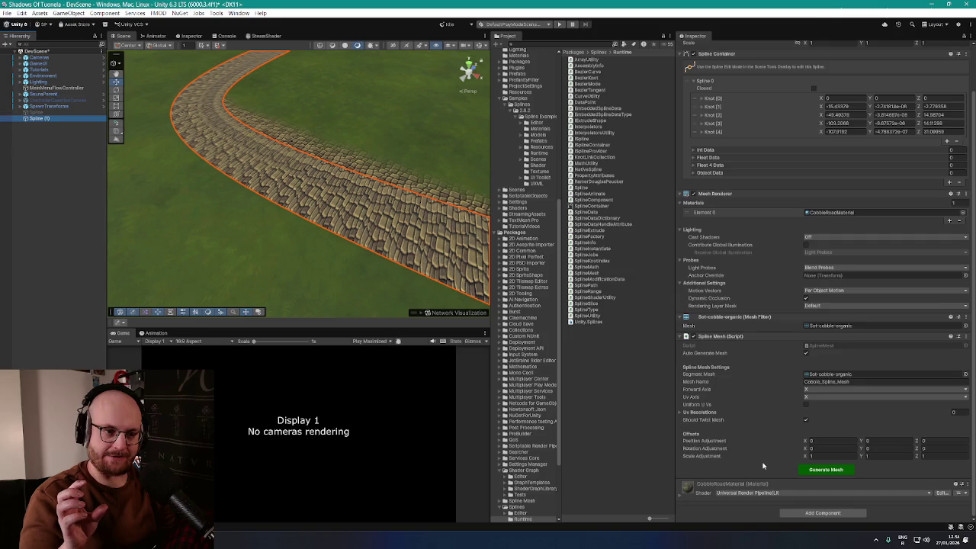
pyautogui.scroll(1, 751, 362)
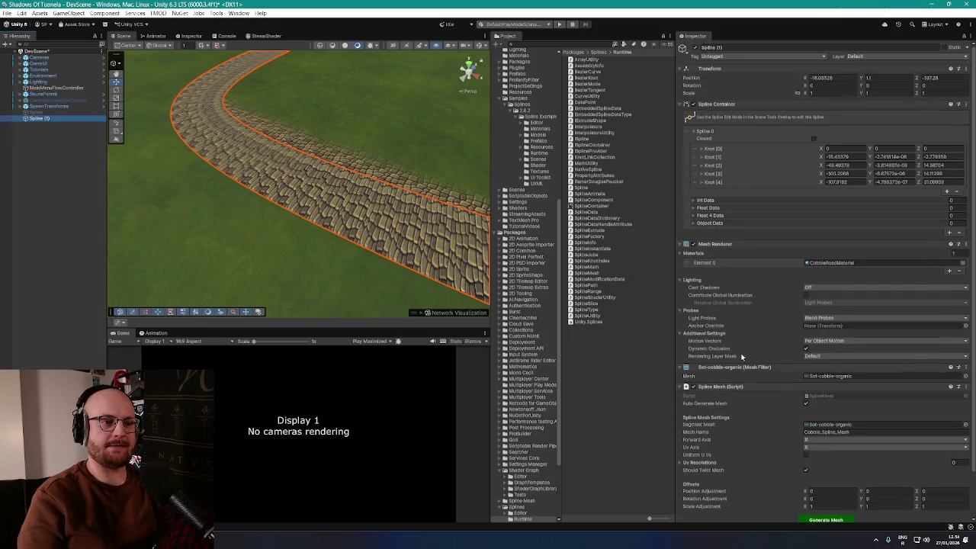
pyautogui.scroll(-1, 770, 397)
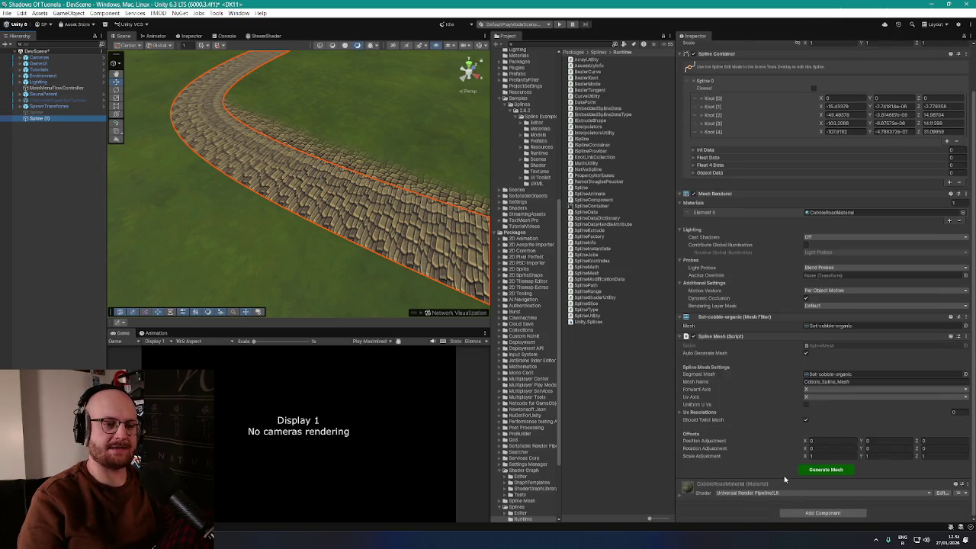
pyautogui.click(705, 149)
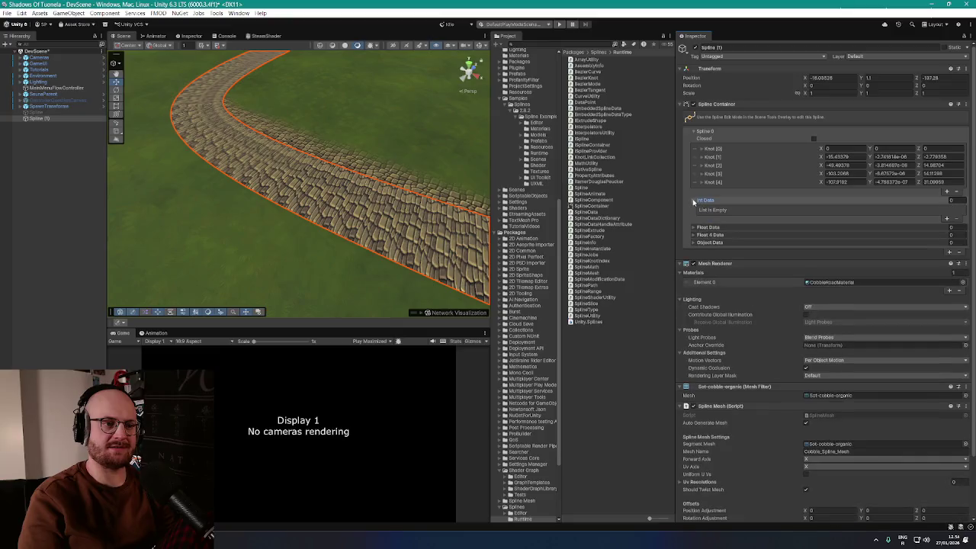
pyautogui.click(706, 150)
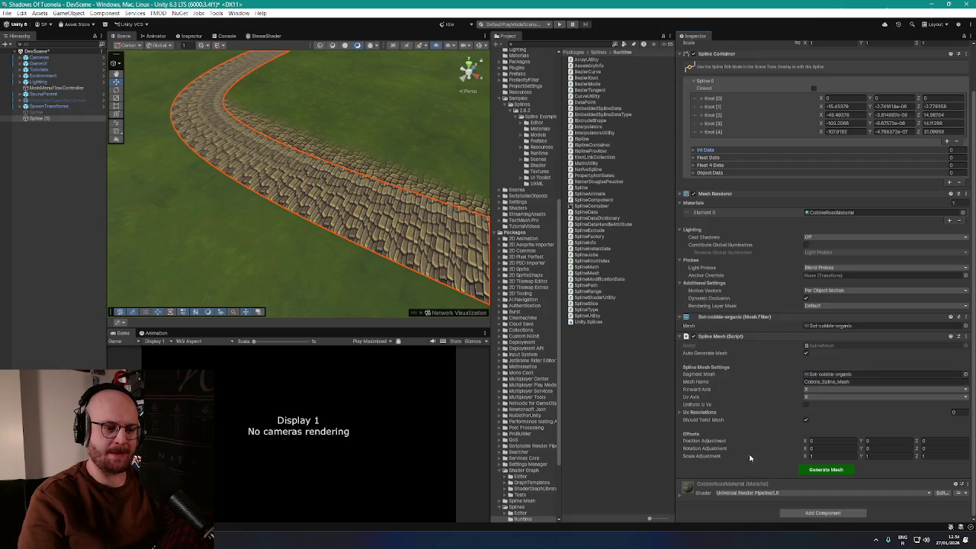
# Step: Deactivate the Spline (1) road and activate the Spline loft road object
pyautogui.click(36, 113)
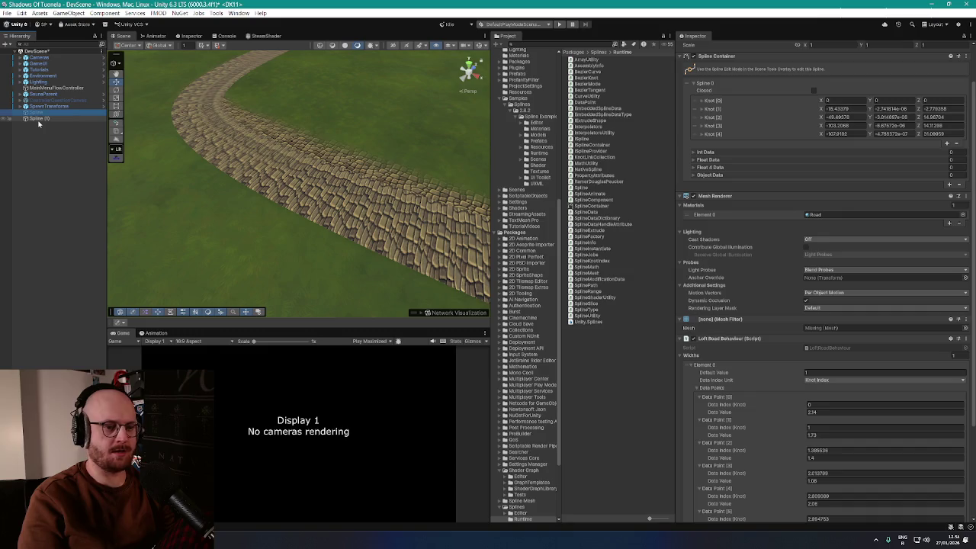
pyautogui.click(38, 119)
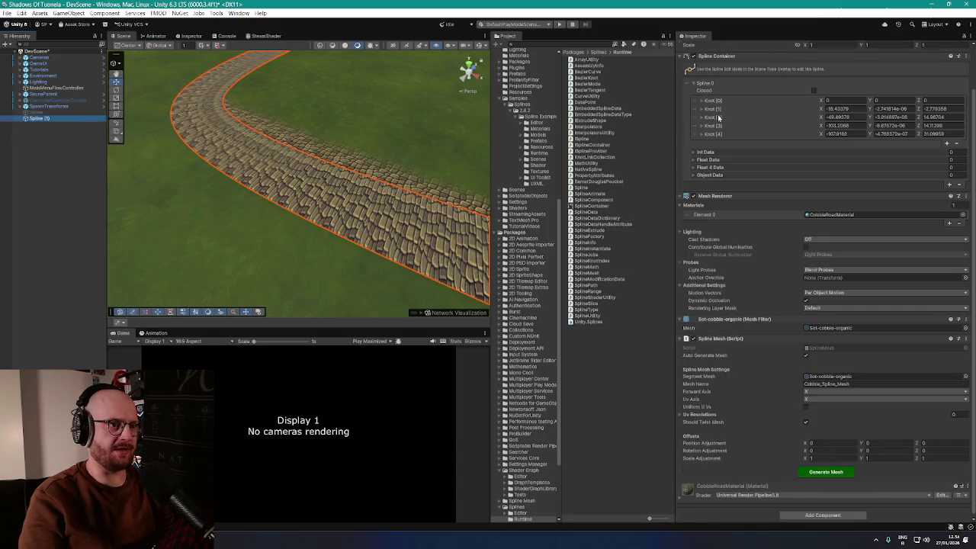
pyautogui.scroll(2, 715, 112)
pyautogui.click(694, 48)
pyautogui.click(694, 47)
pyautogui.scroll(5, 351, 126)
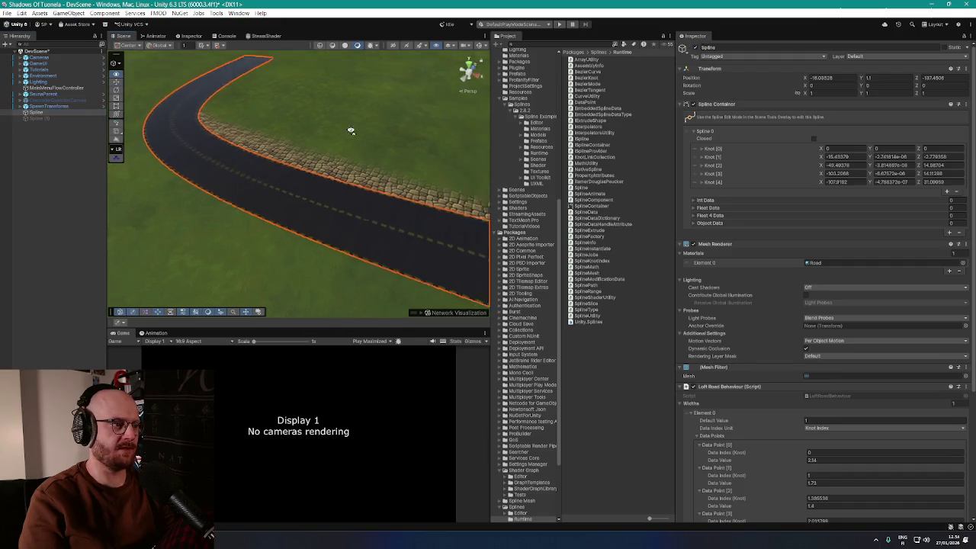
# Step: Assign CobbleRoadMaterial to the loft road's Element 0 material slot
pyautogui.click(962, 262)
pyautogui.write('cobble')
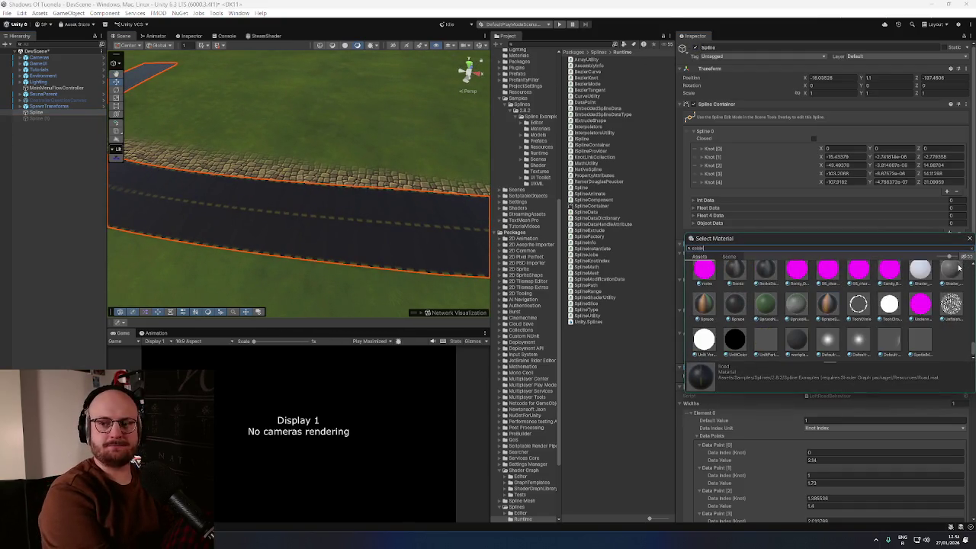
pyautogui.doubleClick(789, 276)
# Step: Keep Knot Index as the width unit and lower the first width point's value
pyautogui.scroll(-5, 480, 251)
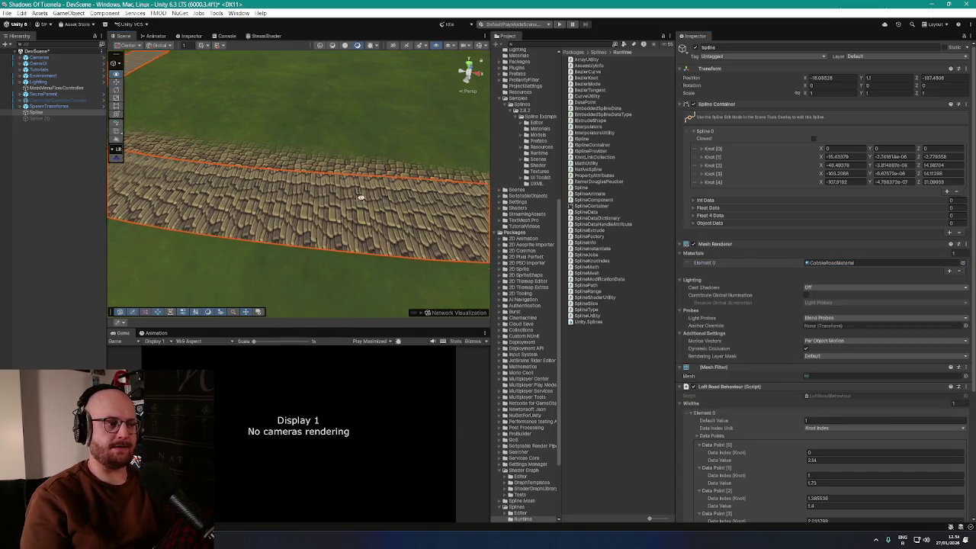
pyautogui.scroll(-5, 769, 388)
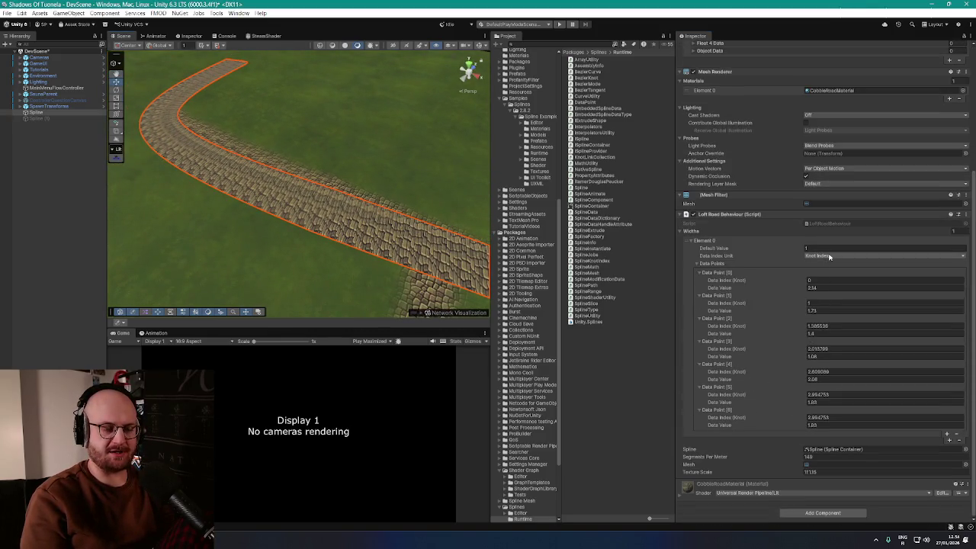
pyautogui.click(824, 258)
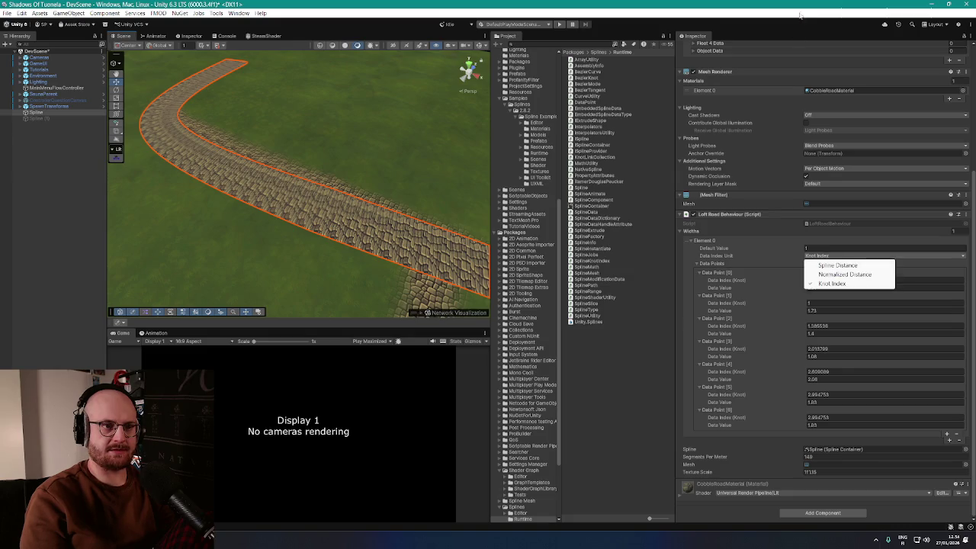
pyautogui.click(831, 283)
pyautogui.moveTo(796, 290); pyautogui.dragTo(793, 288)
pyautogui.scroll(-5, 436, 190)
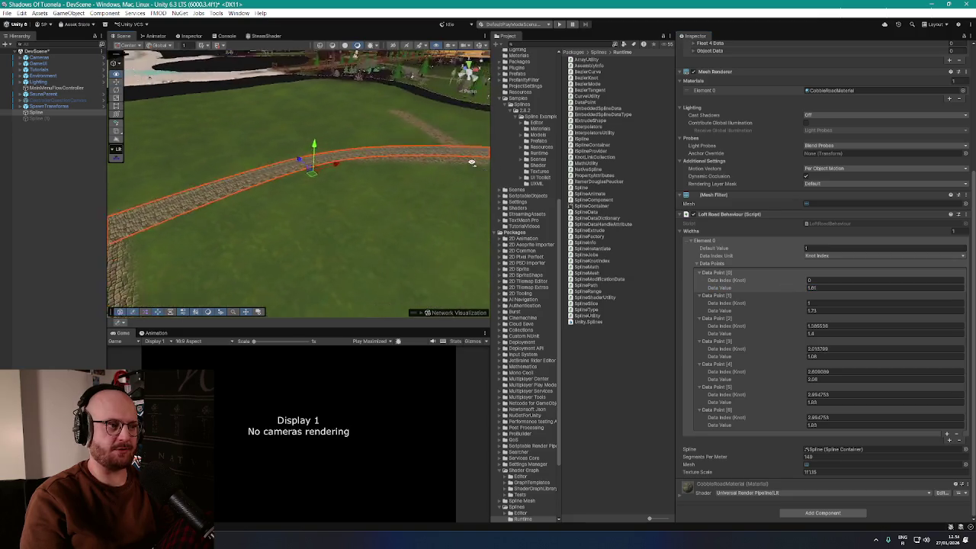
pyautogui.click(116, 158)
pyautogui.moveTo(328, 194)
pyautogui.mouseDown()
pyautogui.moveTo(395, 207)
pyautogui.moveTo(307, 206)
pyautogui.moveTo(343, 183)
pyautogui.moveTo(296, 183)
pyautogui.moveTo(314, 171)
pyautogui.moveTo(337, 183)
pyautogui.moveTo(295, 162)
pyautogui.moveTo(296, 193)
pyautogui.moveTo(353, 213)
pyautogui.moveTo(356, 200)
pyautogui.moveTo(328, 214)
pyautogui.moveTo(385, 224)
pyautogui.moveTo(366, 240)
pyautogui.moveTo(321, 233)
pyautogui.moveTo(399, 233)
pyautogui.moveTo(300, 205)
pyautogui.moveTo(298, 191)
pyautogui.moveTo(335, 181)
pyautogui.moveTo(286, 175)
pyautogui.moveTo(293, 196)
pyautogui.moveTo(323, 199)
pyautogui.moveTo(340, 176)
pyautogui.moveTo(335, 191)
pyautogui.moveTo(298, 203)
pyautogui.moveTo(246, 190)
pyautogui.moveTo(266, 200)
pyautogui.moveTo(275, 176)
pyautogui.moveTo(244, 168)
pyautogui.moveTo(363, 219)
pyautogui.moveTo(335, 227)
pyautogui.moveTo(533, 282)
pyautogui.moveTo(729, 356)
pyautogui.mouseUp()
# Step: Add width Data Point [7] at knot index 4 with value 1.06
pyautogui.click(948, 434)
pyautogui.click(698, 426)
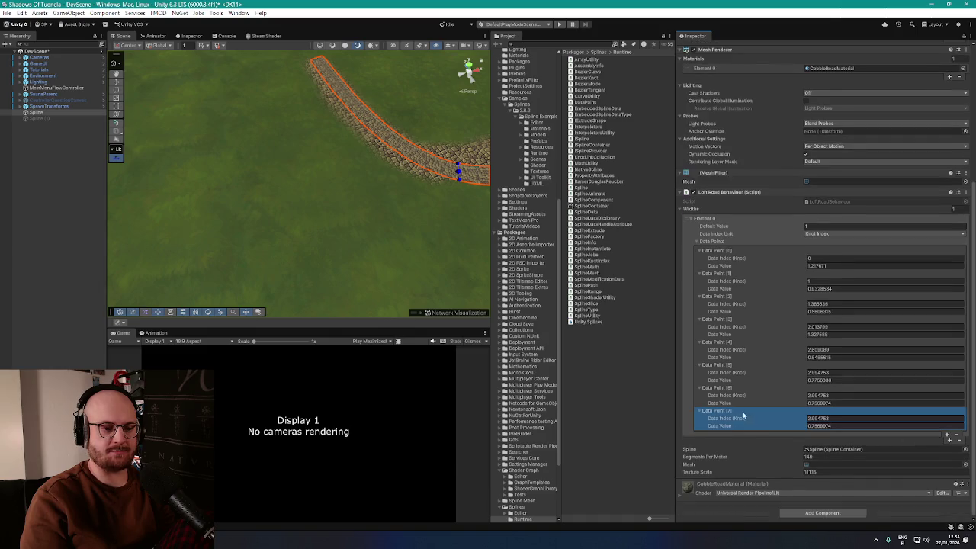
pyautogui.moveTo(408, 214); pyautogui.dragTo(409, 179)
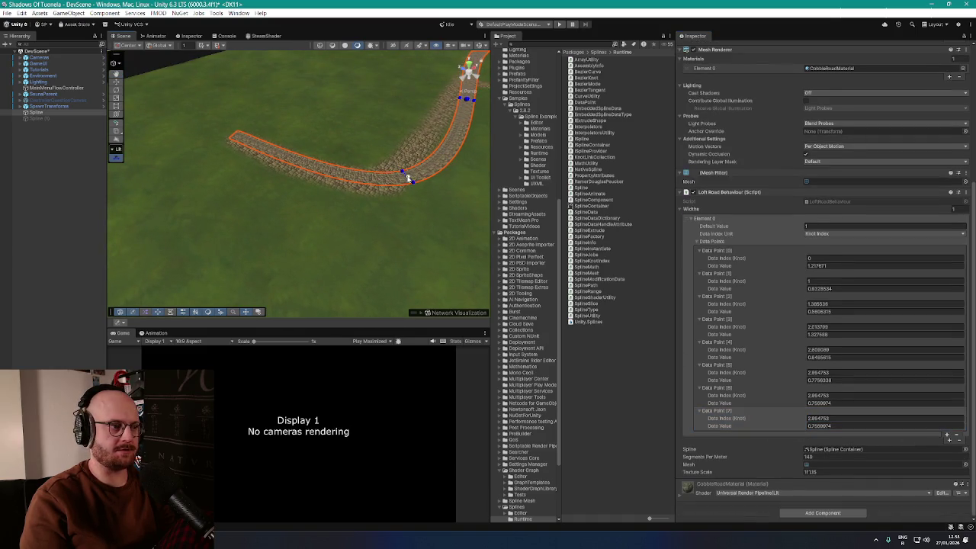
pyautogui.moveTo(229, 155); pyautogui.dragTo(320, 190)
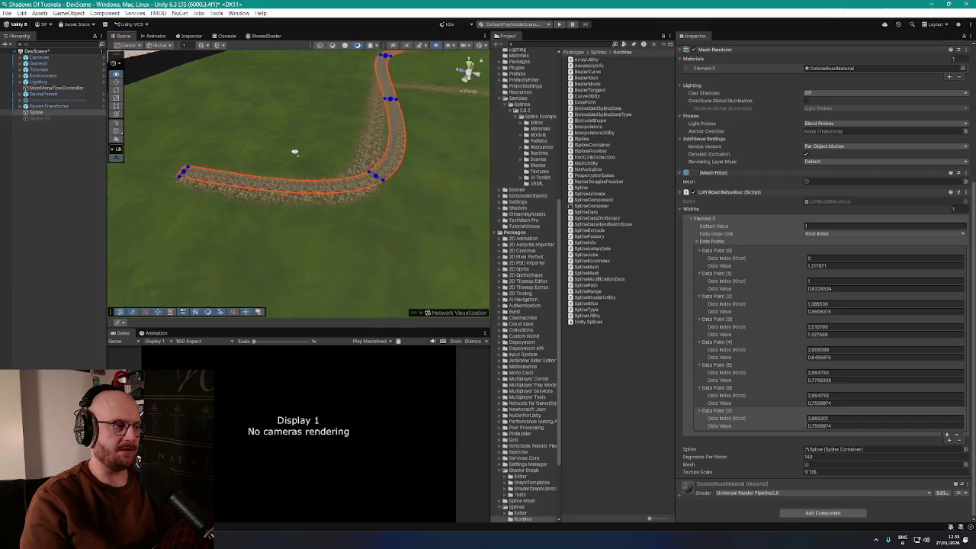
pyautogui.scroll(5, 321, 191)
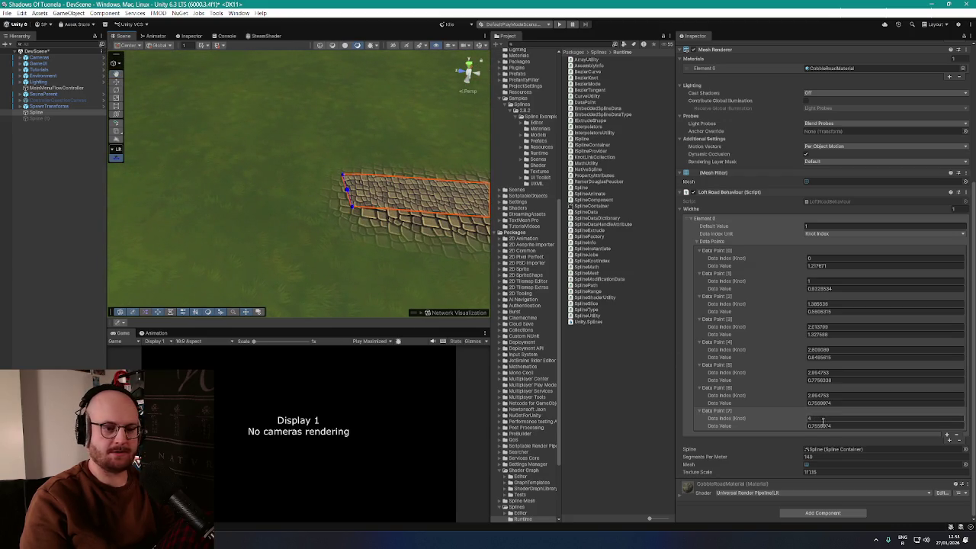
pyautogui.moveTo(776, 428); pyautogui.dragTo(780, 429)
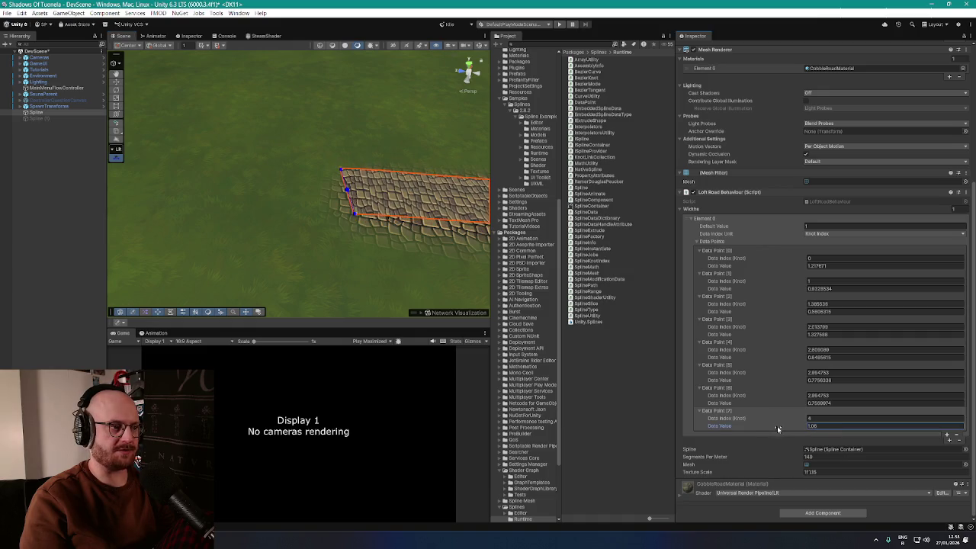
# Step: Frame and orbit the view to inspect the whole widened cobblestone road
pyautogui.press('f')
pyautogui.moveTo(414, 221)
pyautogui.mouseDown()
pyautogui.moveTo(337, 169)
pyautogui.moveTo(207, 183)
pyautogui.moveTo(138, 207)
pyautogui.moveTo(320, 178)
pyautogui.moveTo(257, 183)
pyautogui.moveTo(218, 223)
pyautogui.moveTo(190, 213)
pyautogui.moveTo(229, 198)
pyautogui.moveTo(206, 210)
pyautogui.moveTo(220, 207)
pyautogui.moveTo(240, 234)
pyautogui.mouseUp()
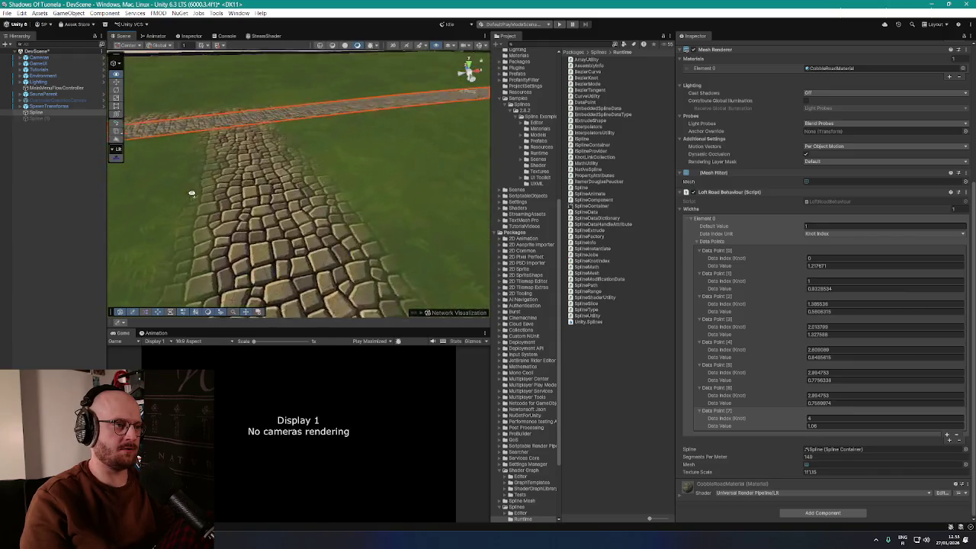
pyautogui.scroll(-5, 191, 198)
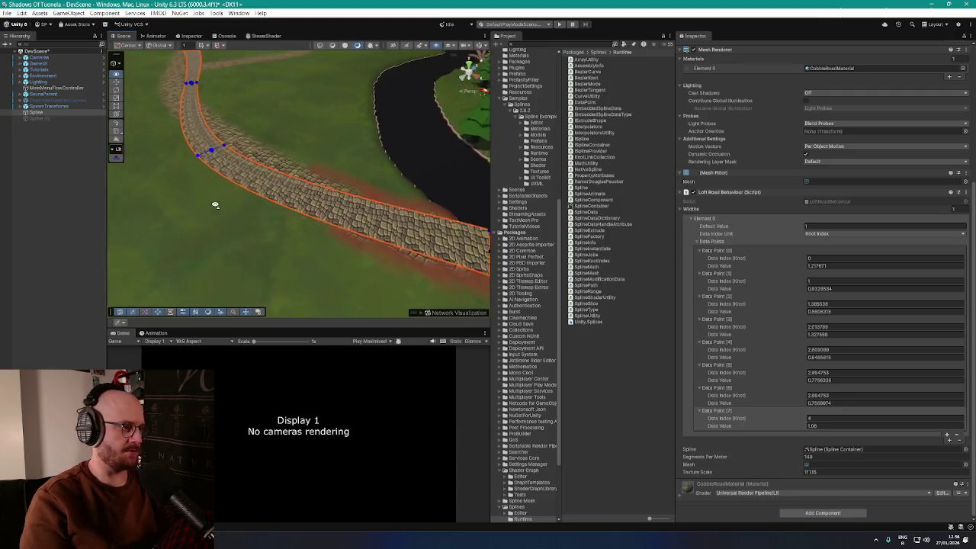
pyautogui.moveTo(277, 184)
pyautogui.mouseDown()
pyautogui.moveTo(312, 196)
pyautogui.moveTo(295, 202)
pyautogui.moveTo(298, 195)
pyautogui.mouseUp()
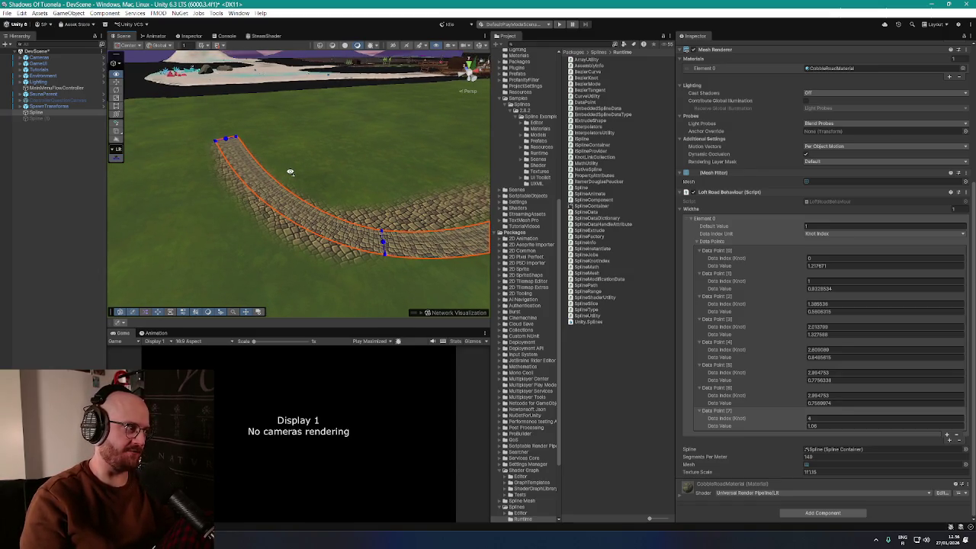
pyautogui.moveTo(313, 175)
pyautogui.mouseDown()
pyautogui.moveTo(448, 174)
pyautogui.moveTo(418, 169)
pyautogui.moveTo(427, 168)
pyautogui.moveTo(423, 180)
pyautogui.moveTo(403, 175)
pyautogui.moveTo(311, 196)
pyautogui.moveTo(254, 191)
pyautogui.moveTo(255, 205)
pyautogui.moveTo(321, 224)
pyautogui.moveTo(301, 201)
pyautogui.moveTo(220, 188)
pyautogui.moveTo(214, 203)
pyautogui.moveTo(218, 191)
pyautogui.moveTo(257, 211)
pyautogui.moveTo(249, 217)
pyautogui.moveTo(239, 211)
pyautogui.moveTo(355, 191)
pyautogui.moveTo(321, 187)
pyautogui.mouseUp()
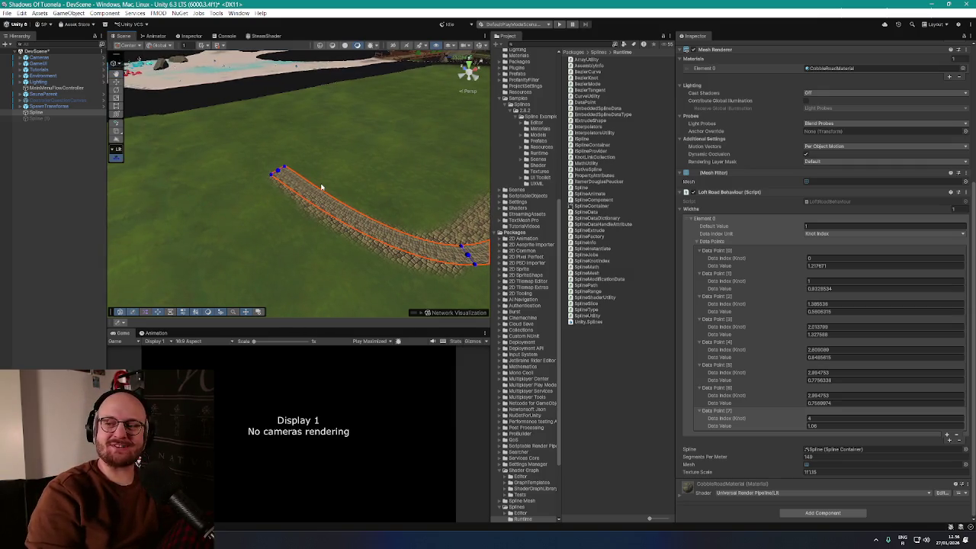
# Step: Review the road's curve, then undo to remove the eighth width data point
pyautogui.moveTo(321, 187)
pyautogui.mouseDown()
pyautogui.moveTo(311, 153)
pyautogui.moveTo(345, 152)
pyautogui.mouseUp()
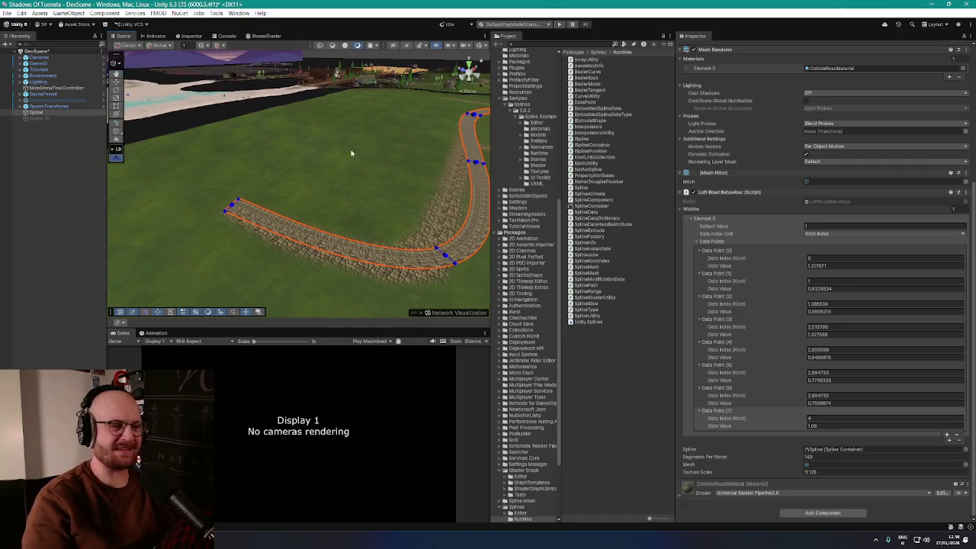
pyautogui.moveTo(402, 70); pyautogui.dragTo(335, 149)
pyautogui.scroll(5, 741, 391)
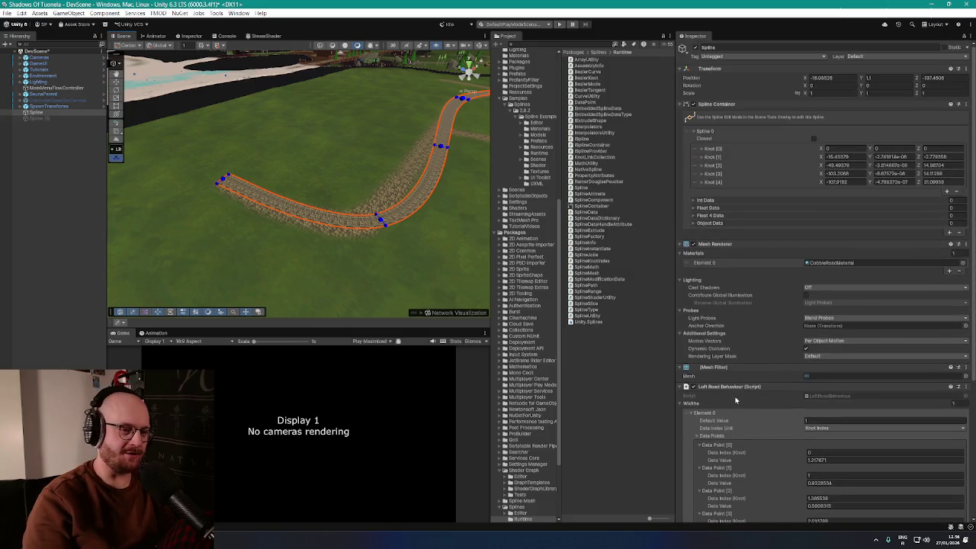
pyautogui.scroll(-5, 744, 404)
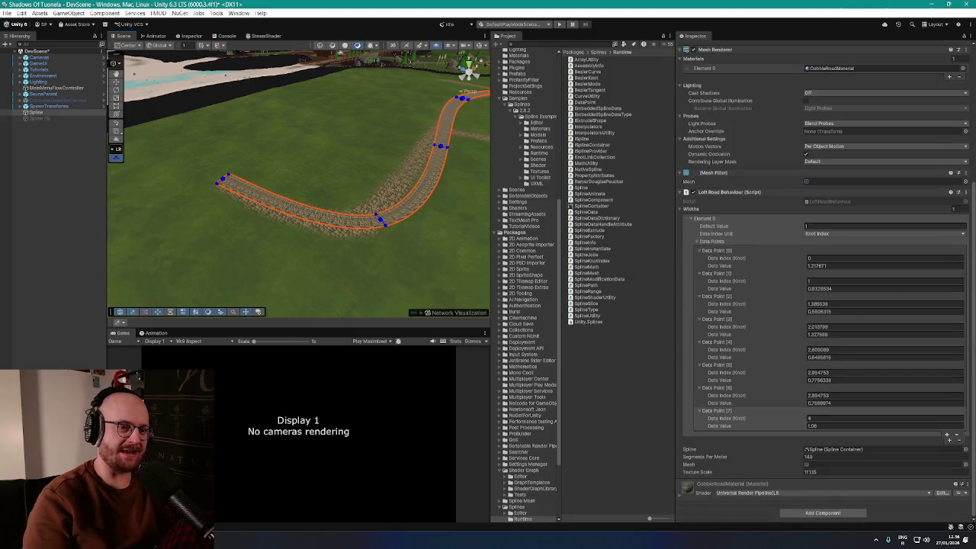
pyautogui.scroll(4, 973, 245)
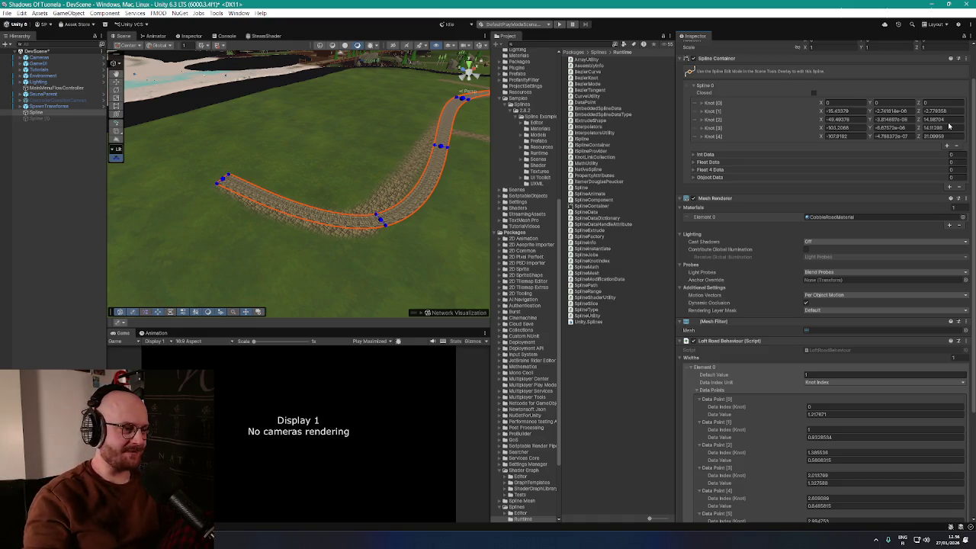
pyautogui.moveTo(320, 137)
pyautogui.mouseDown()
pyautogui.moveTo(279, 129)
pyautogui.moveTo(279, 163)
pyautogui.moveTo(363, 139)
pyautogui.moveTo(355, 157)
pyautogui.mouseUp()
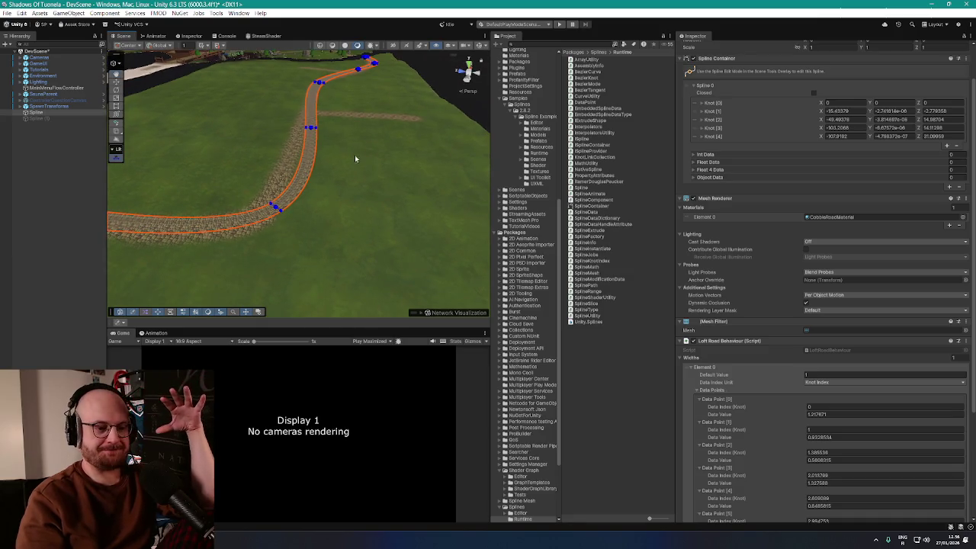
pyautogui.scroll(-5, 743, 334)
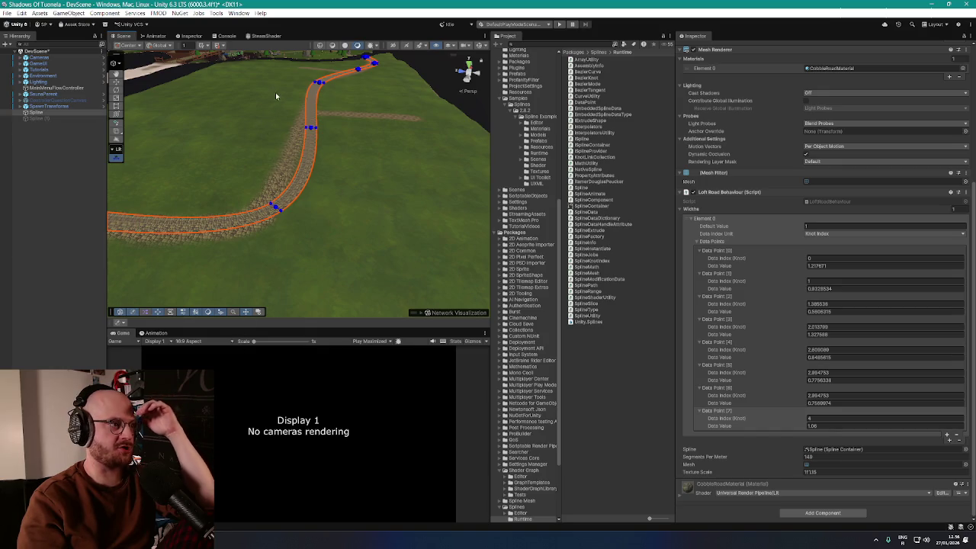
pyautogui.moveTo(365, 152)
pyautogui.mouseDown()
pyautogui.moveTo(358, 125)
pyautogui.moveTo(304, 124)
pyautogui.mouseUp()
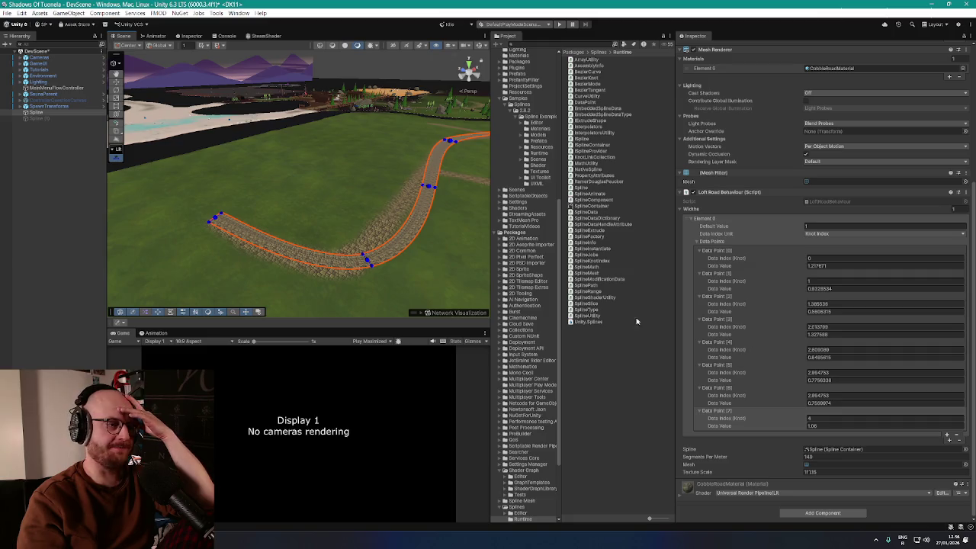
pyautogui.hotkey('ctrl', 'z')
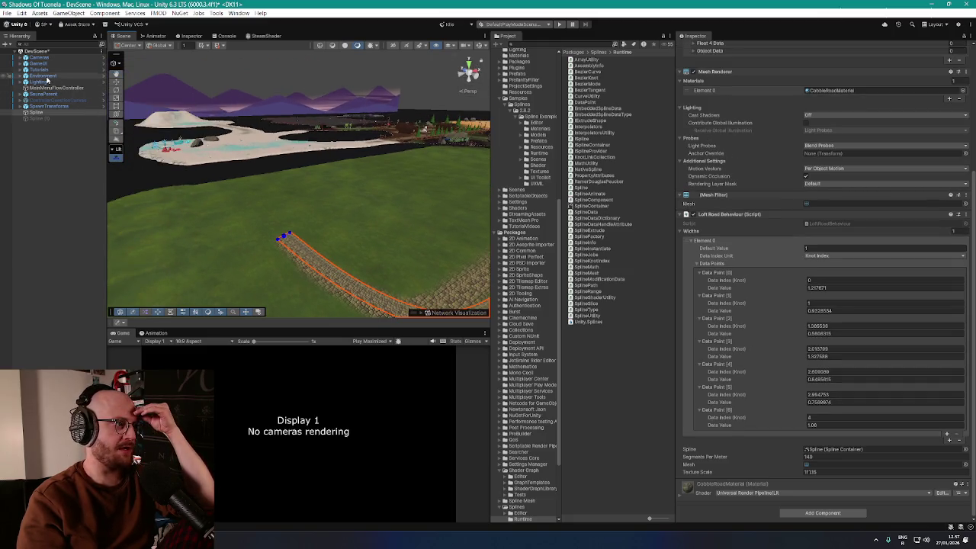
# Step: Expand Environment and select and frame the BetaIsland terrain
pyautogui.click(44, 76)
pyautogui.click(20, 76)
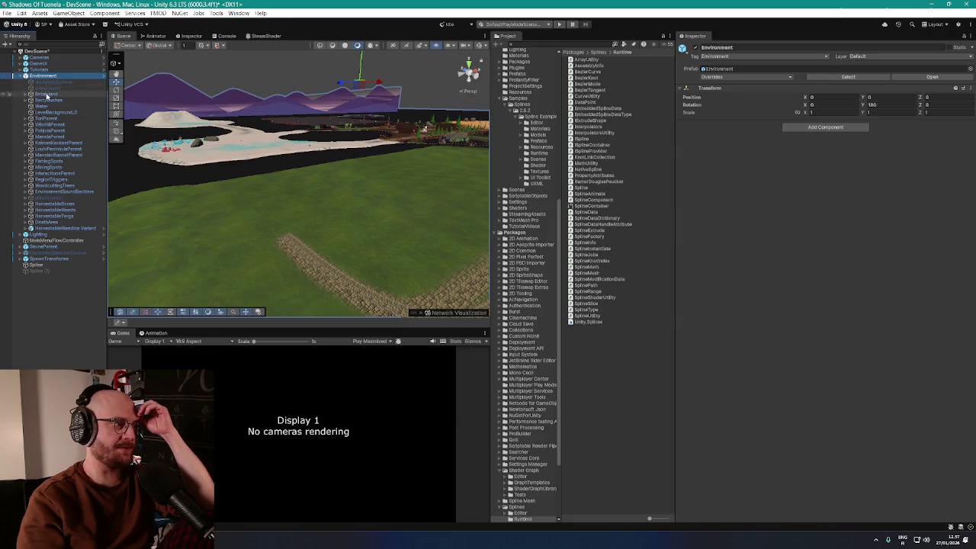
pyautogui.doubleClick(46, 93)
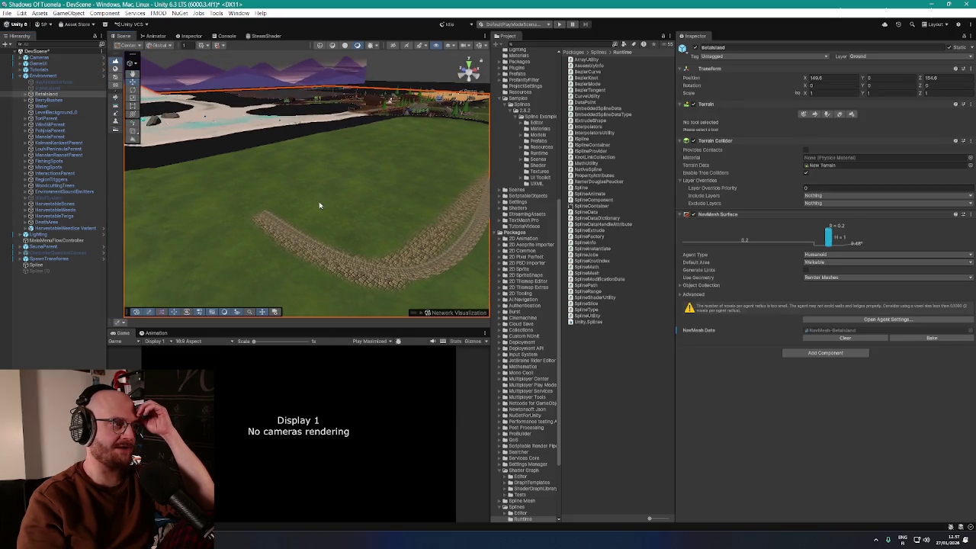
pyautogui.moveTo(321, 205); pyautogui.dragTo(398, 103)
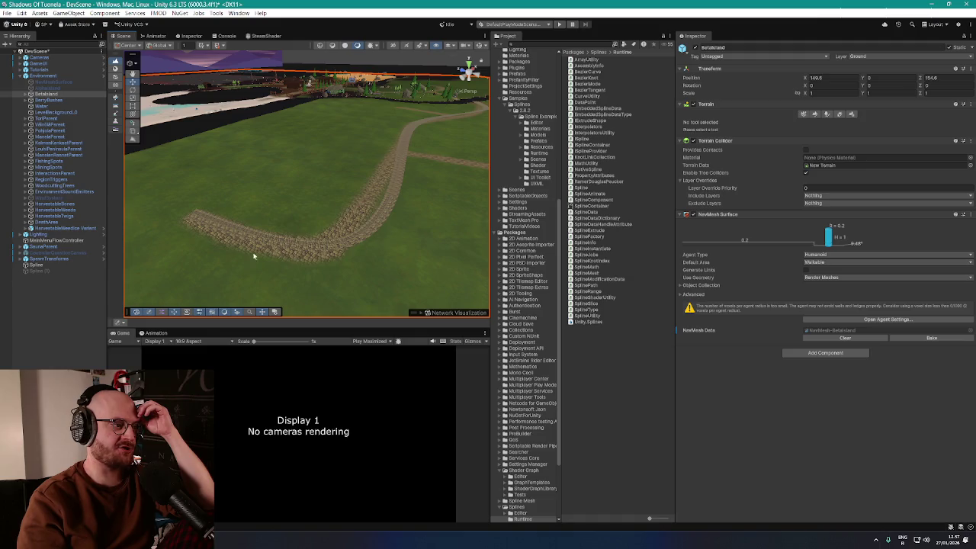
# Step: Switch the terrain to Paint Texture and select the Leafy Grass layer
pyautogui.click(817, 118)
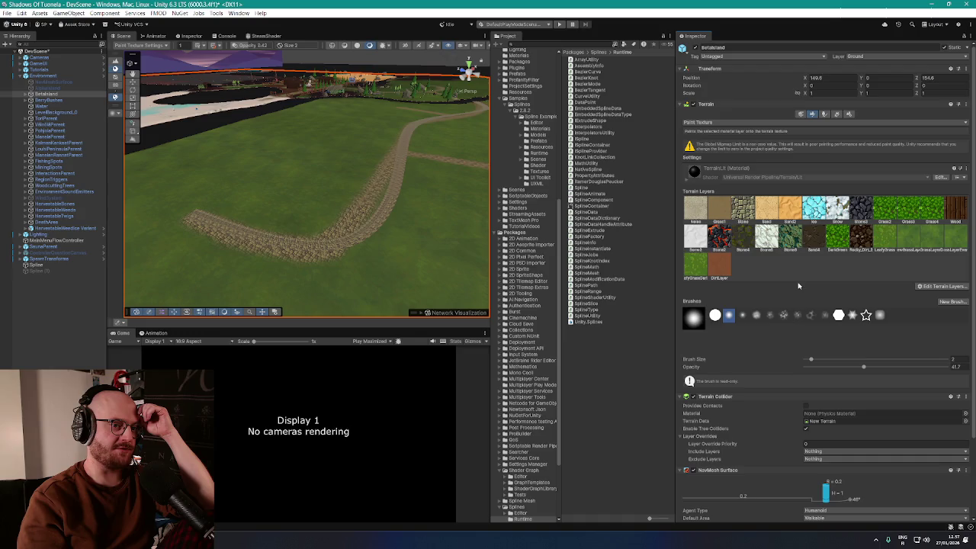
pyautogui.click(882, 240)
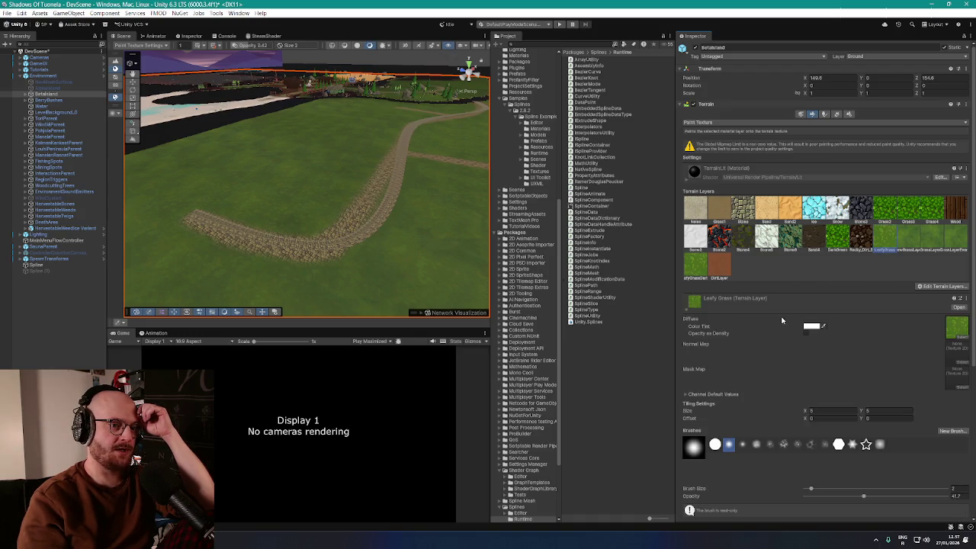
pyautogui.moveTo(384, 184); pyautogui.dragTo(235, 253)
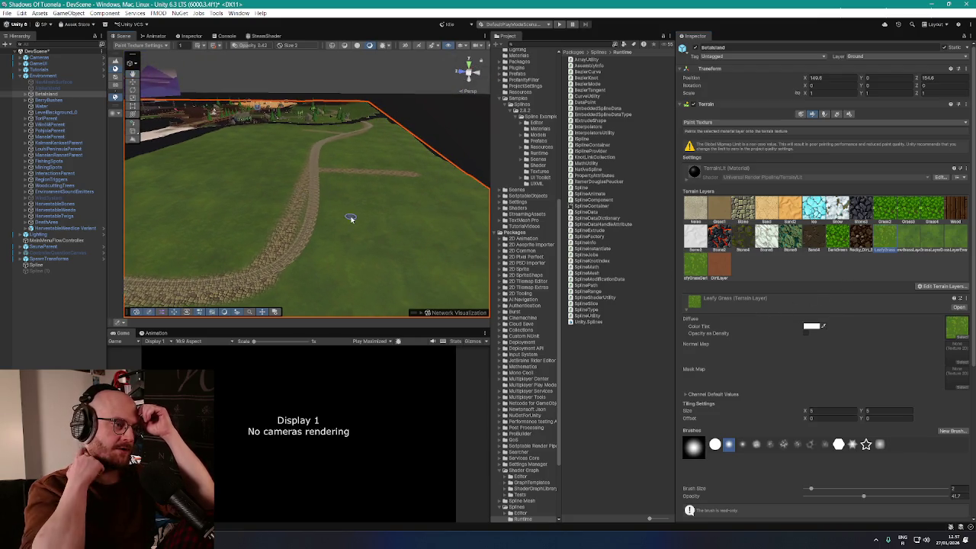
pyautogui.scroll(6, 298, 234)
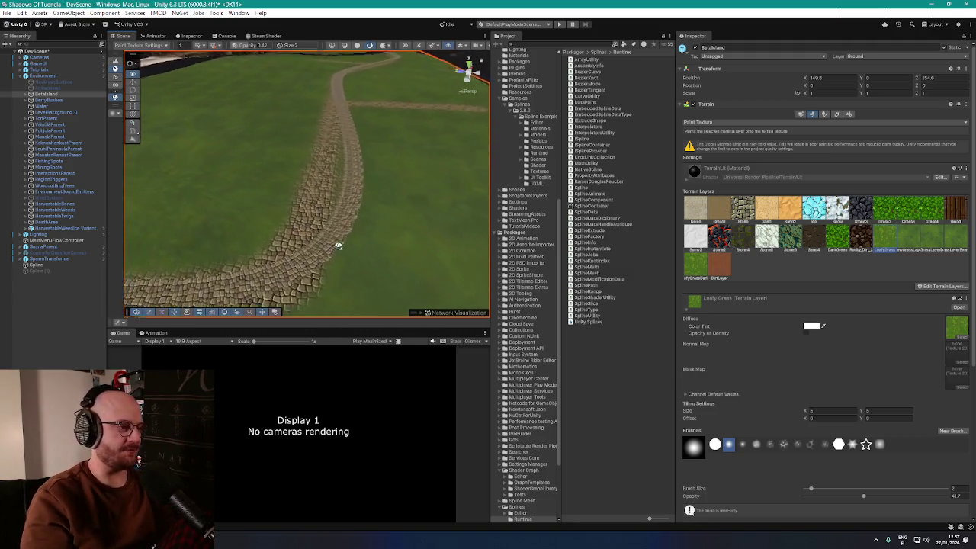
pyautogui.scroll(5, 338, 245)
pyautogui.moveTo(327, 166)
pyautogui.mouseDown()
pyautogui.moveTo(239, 174)
pyautogui.moveTo(309, 175)
pyautogui.moveTo(298, 178)
pyautogui.mouseUp()
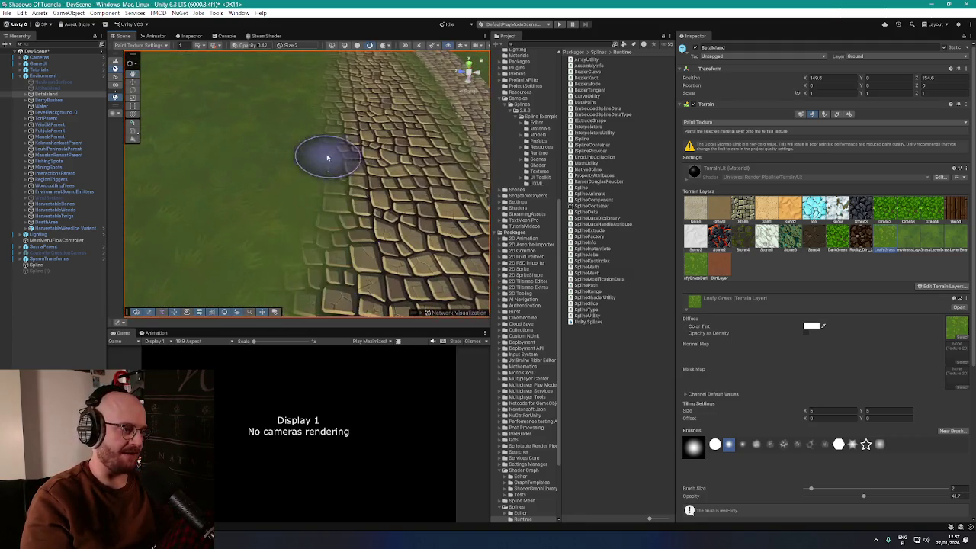
pyautogui.scroll(-10, 238, 174)
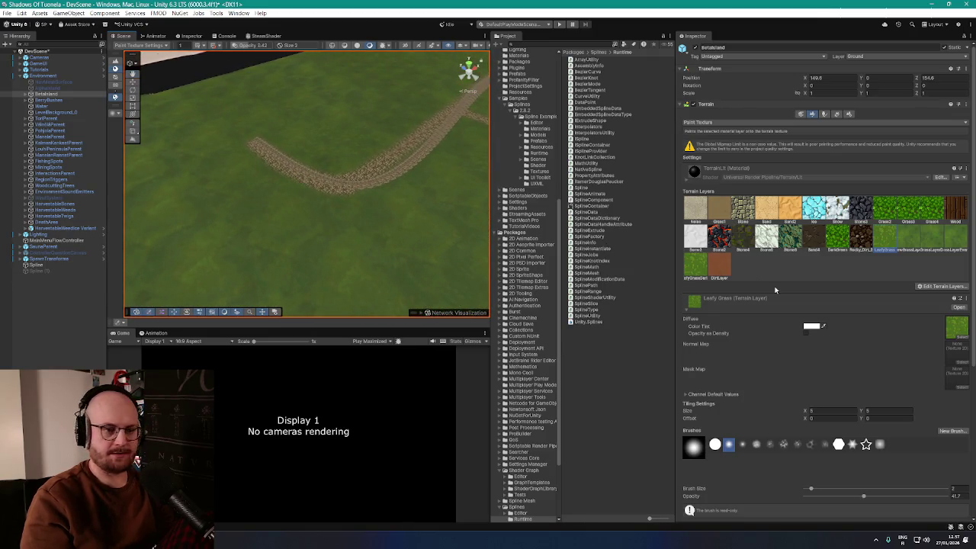
pyautogui.scroll(-1, 810, 265)
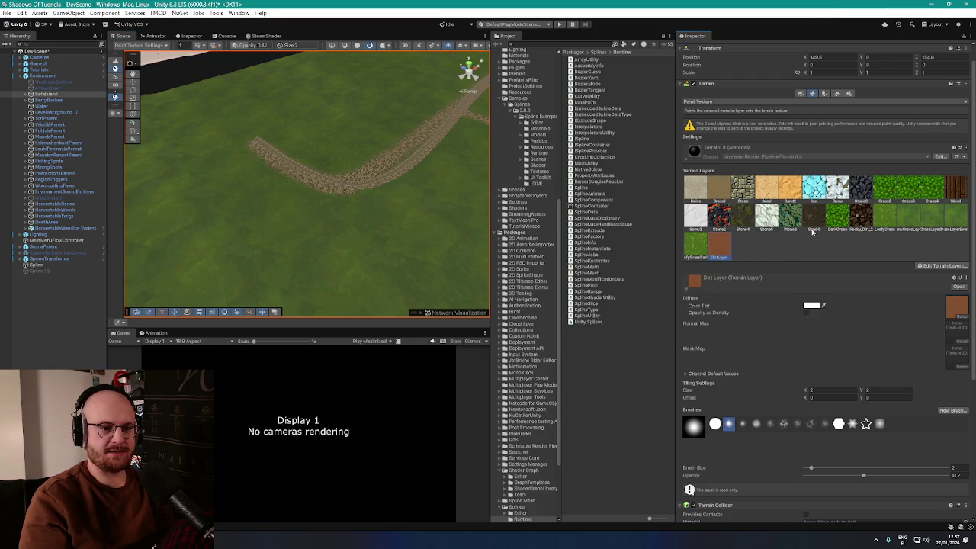
# Step: Pick Rocky_Dirt_2, then the Dirt Layer, for painting dirt along the road edges
pyautogui.click(863, 221)
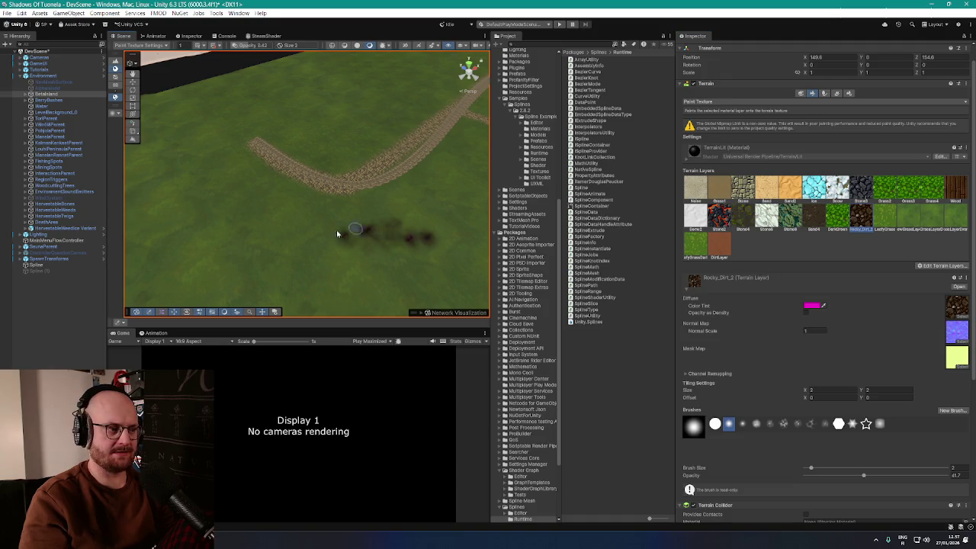
pyautogui.scroll(10, 353, 232)
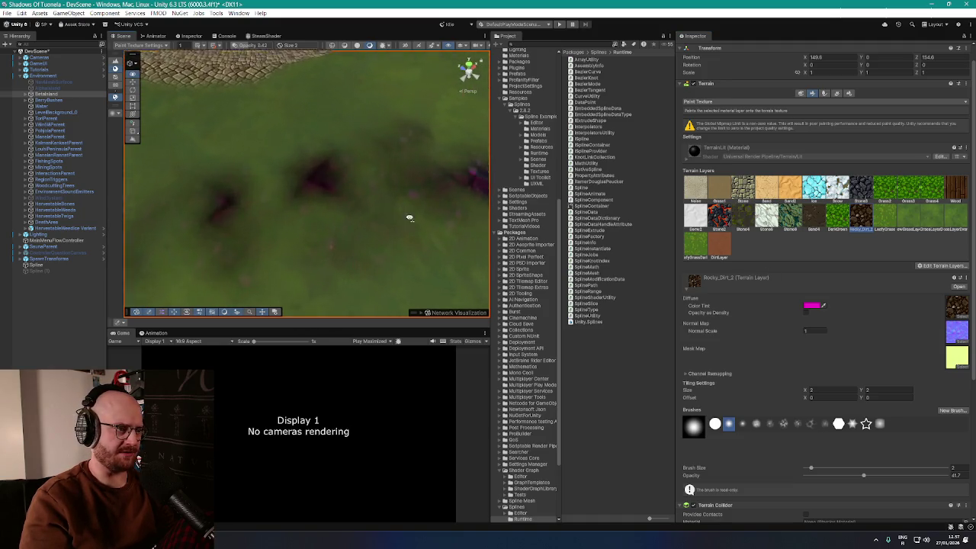
pyautogui.scroll(-10, 340, 170)
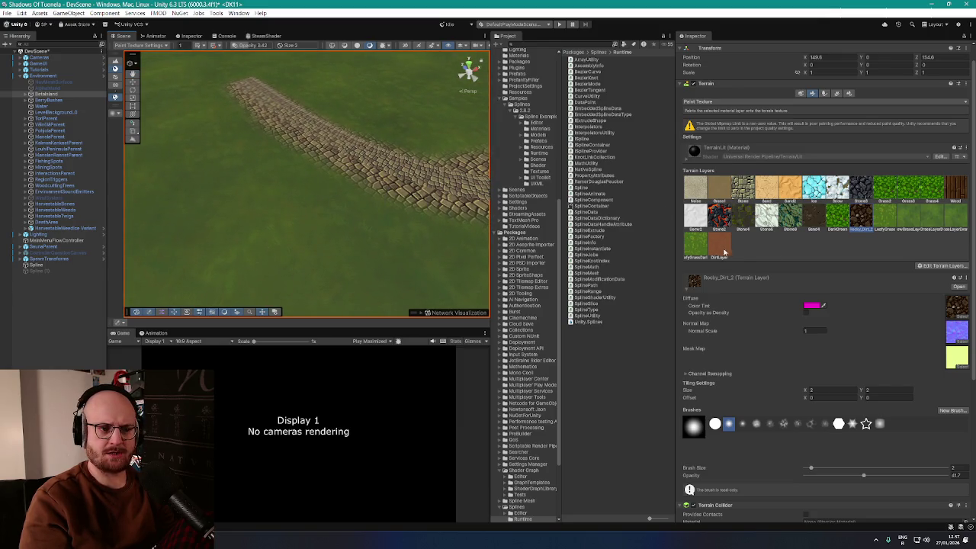
pyautogui.click(720, 248)
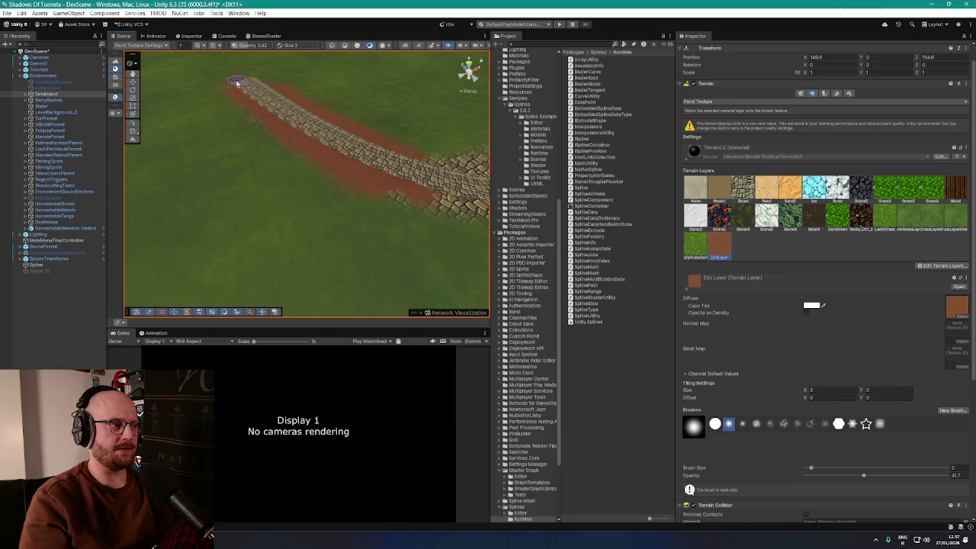
pyautogui.moveTo(393, 167)
pyautogui.mouseDown()
pyautogui.moveTo(387, 141)
pyautogui.moveTo(223, 117)
pyautogui.moveTo(416, 118)
pyautogui.moveTo(391, 170)
pyautogui.moveTo(356, 163)
pyautogui.moveTo(343, 175)
pyautogui.moveTo(387, 190)
pyautogui.moveTo(342, 170)
pyautogui.mouseUp()
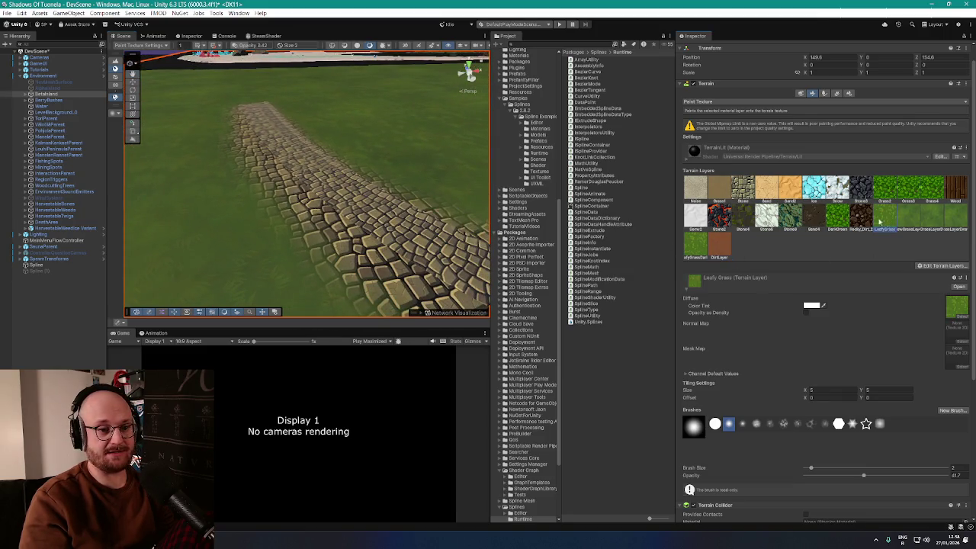
pyautogui.moveTo(232, 112); pyautogui.dragTo(315, 151)
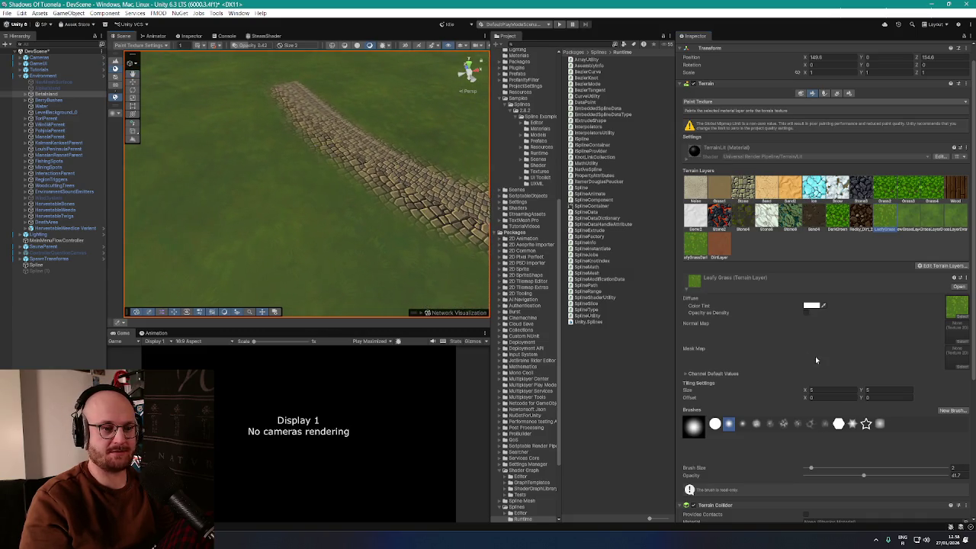
# Step: Paint Leafy Grass along the cobblestone edges with the size 17, 17.4-opacity brush
pyautogui.scroll(-2, 815, 356)
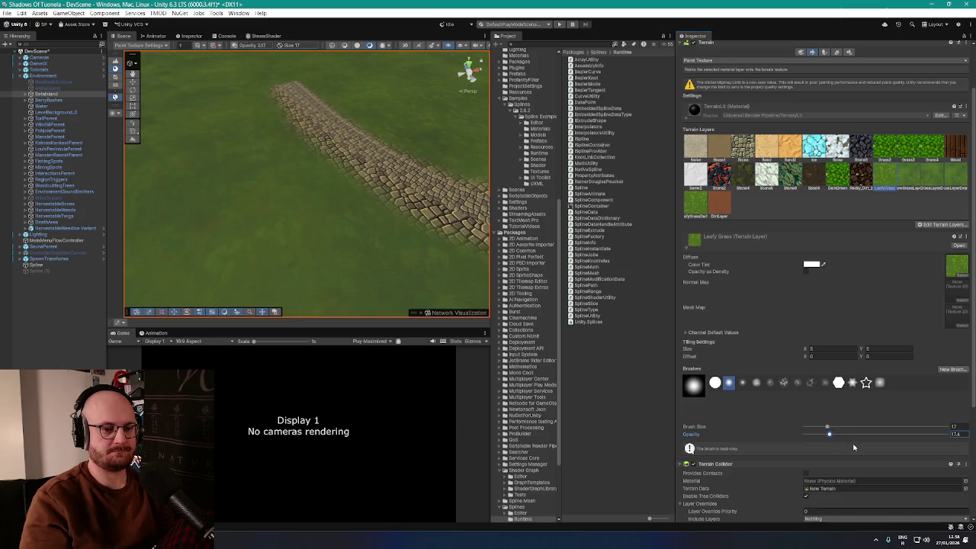
pyautogui.scroll(-2, 342, 102)
pyautogui.moveTo(337, 142)
pyautogui.mouseDown()
pyautogui.moveTo(341, 193)
pyautogui.moveTo(402, 157)
pyautogui.moveTo(446, 175)
pyautogui.moveTo(447, 190)
pyautogui.moveTo(331, 206)
pyautogui.mouseUp()
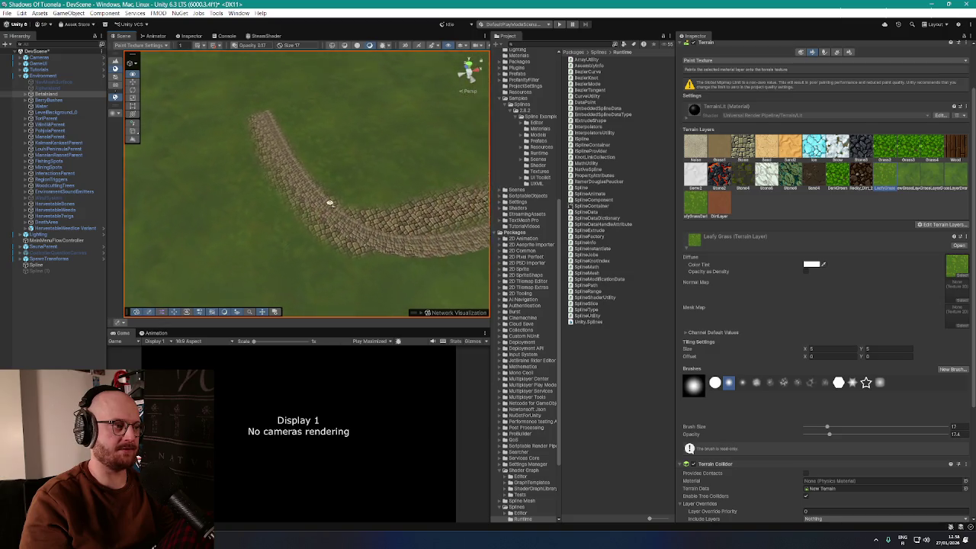
pyautogui.scroll(3, 307, 188)
pyautogui.scroll(-2, 305, 175)
pyautogui.scroll(-3, 339, 251)
pyautogui.scroll(-2, 338, 185)
pyautogui.scroll(2, 392, 232)
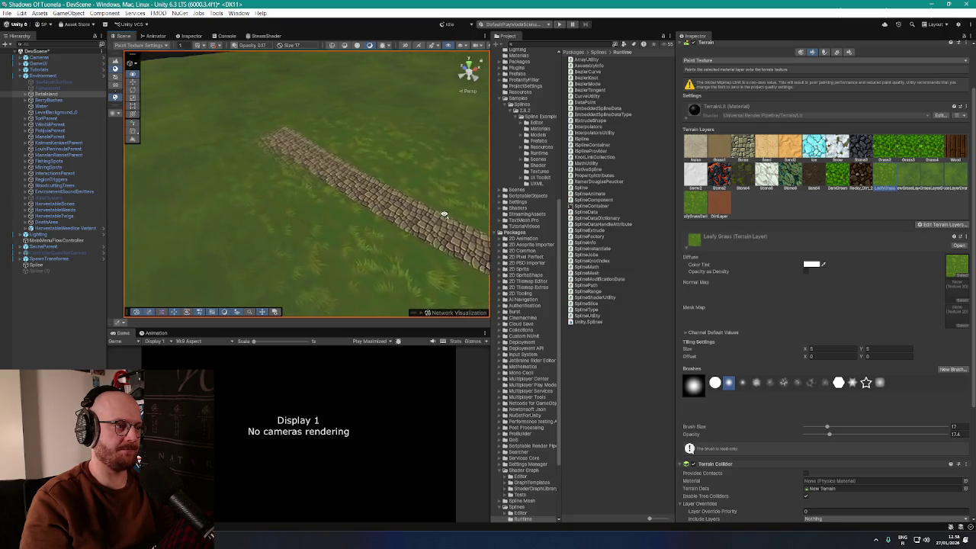
pyautogui.scroll(2, 316, 135)
pyautogui.scroll(-4, 404, 202)
pyautogui.scroll(2, 332, 198)
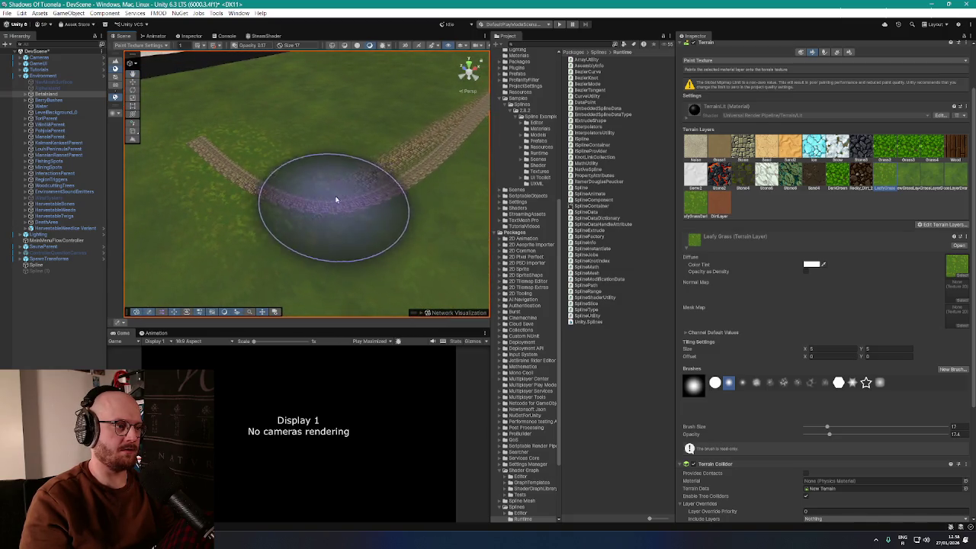
pyautogui.scroll(-3, 433, 186)
pyautogui.scroll(2, 256, 196)
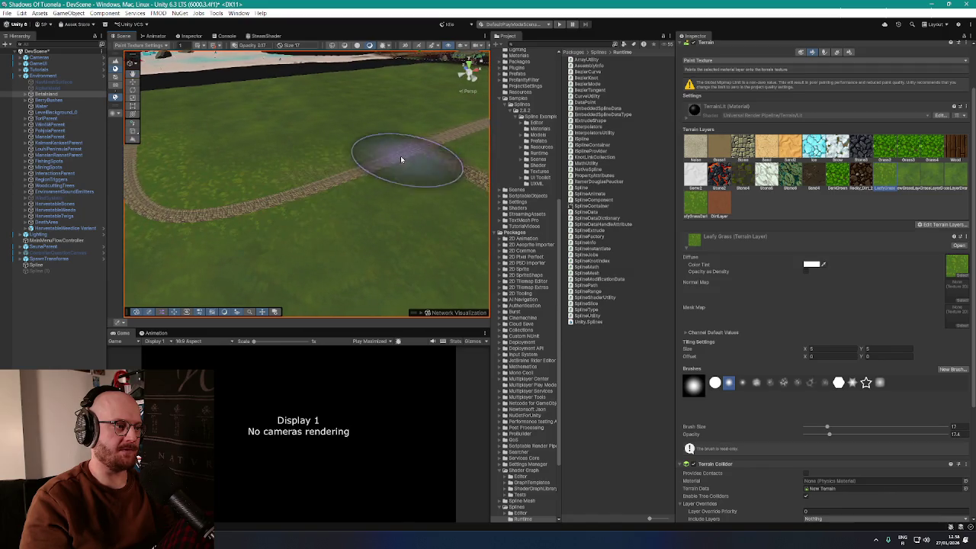
pyautogui.scroll(-3, 363, 176)
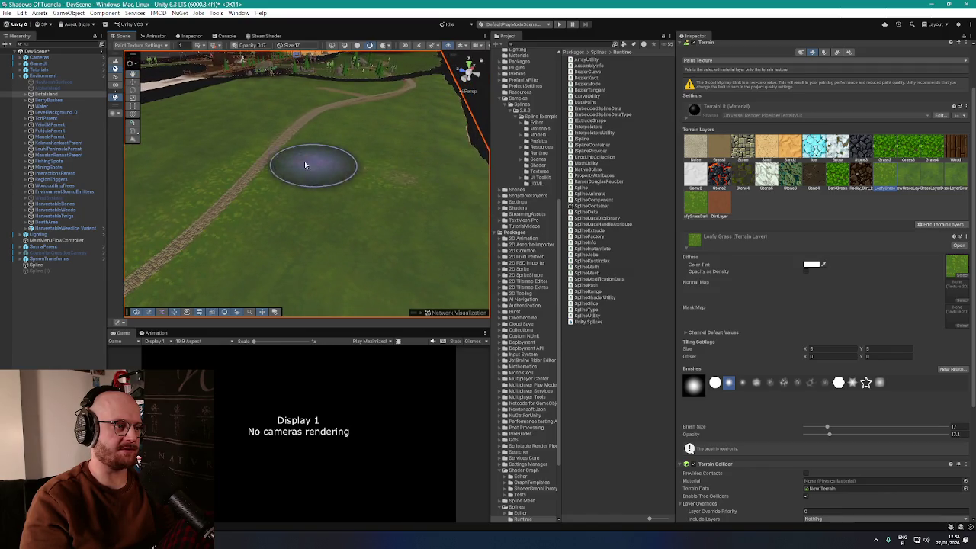
pyautogui.scroll(2, 351, 160)
pyautogui.scroll(2, 304, 217)
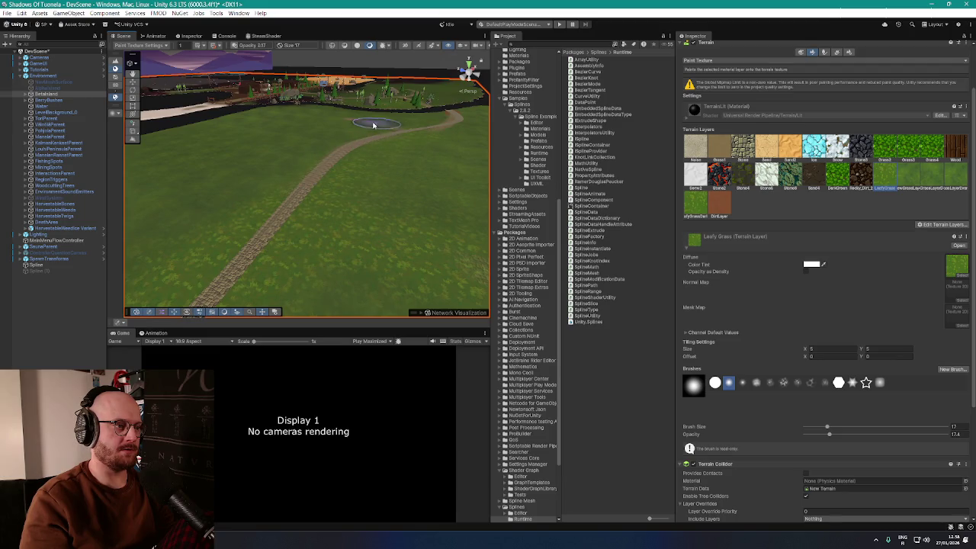
pyautogui.scroll(5, 420, 147)
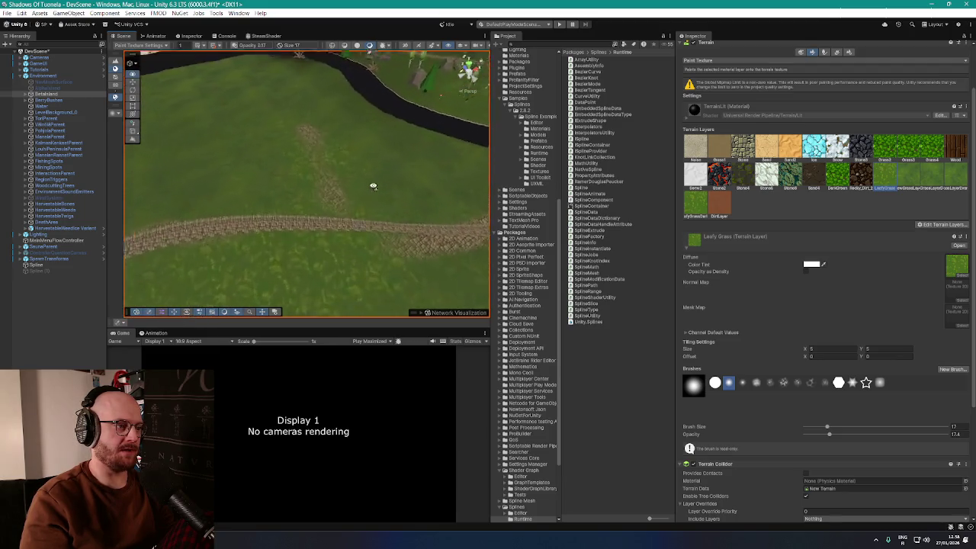
pyautogui.scroll(2, 387, 220)
pyautogui.moveTo(406, 265)
pyautogui.mouseDown()
pyautogui.moveTo(355, 261)
pyautogui.moveTo(447, 222)
pyautogui.moveTo(270, 109)
pyautogui.moveTo(416, 206)
pyautogui.moveTo(337, 203)
pyautogui.moveTo(276, 175)
pyautogui.mouseUp()
pyautogui.scroll(-2, 462, 162)
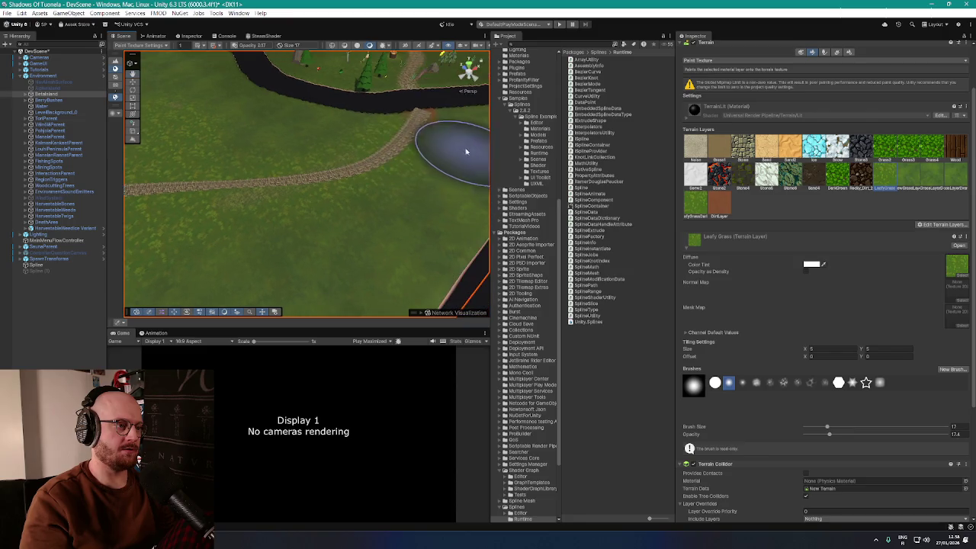
pyautogui.moveTo(405, 137)
pyautogui.mouseDown()
pyautogui.moveTo(294, 211)
pyautogui.moveTo(305, 191)
pyautogui.moveTo(203, 150)
pyautogui.moveTo(376, 148)
pyautogui.mouseUp()
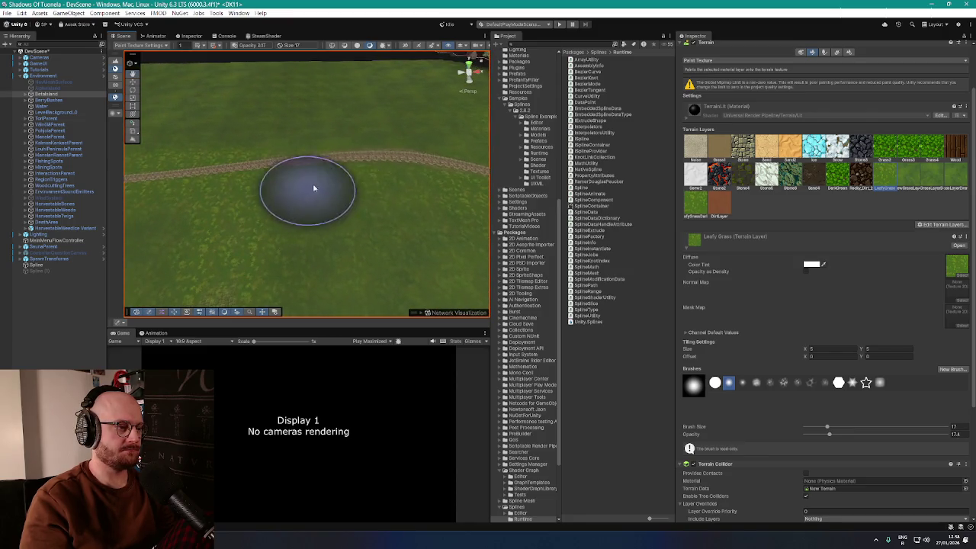
pyautogui.scroll(-3, 376, 147)
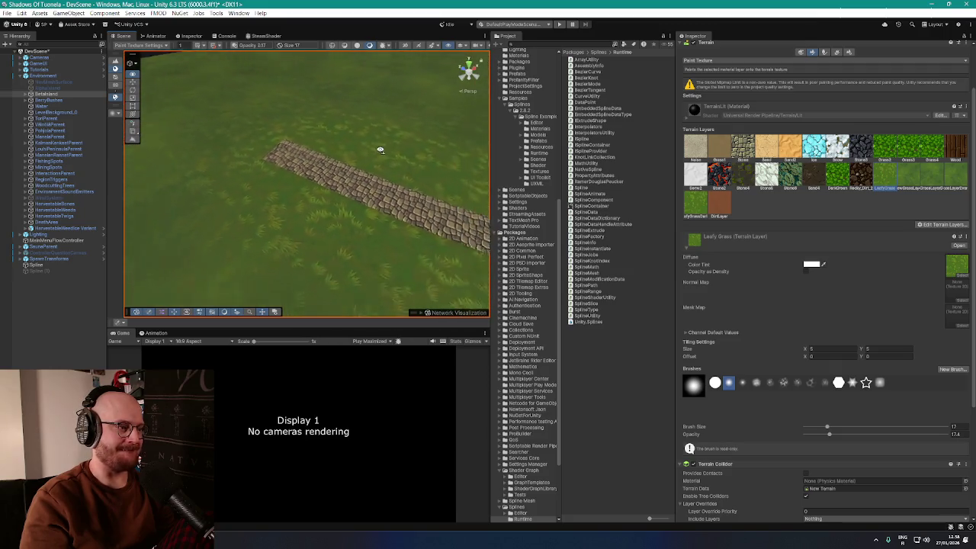
pyautogui.click(720, 205)
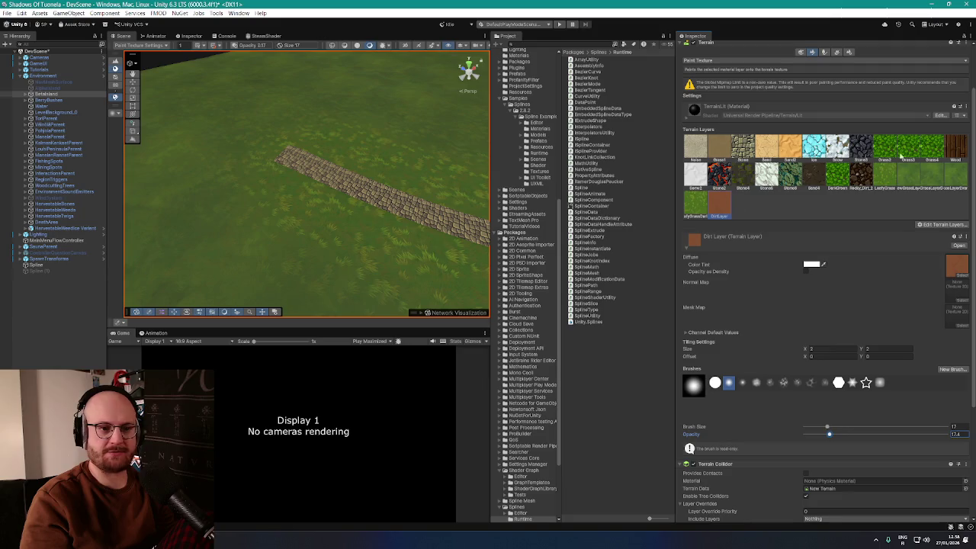
pyautogui.scroll(-2, 857, 334)
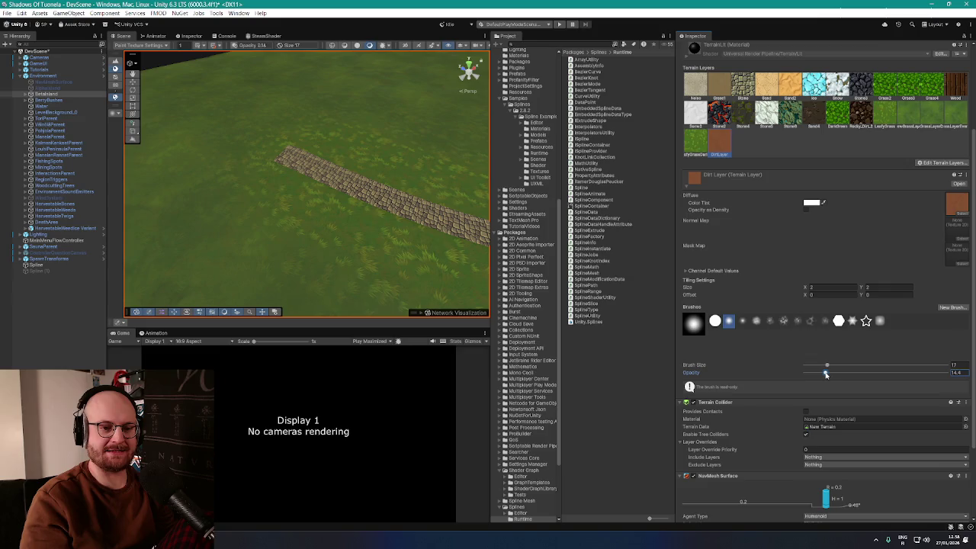
pyautogui.scroll(-2, 796, 443)
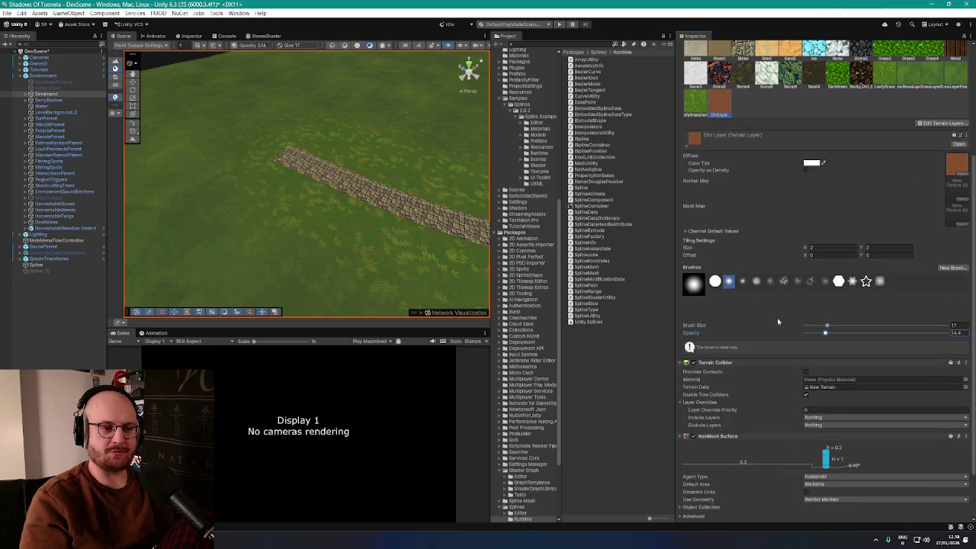
pyautogui.click(784, 282)
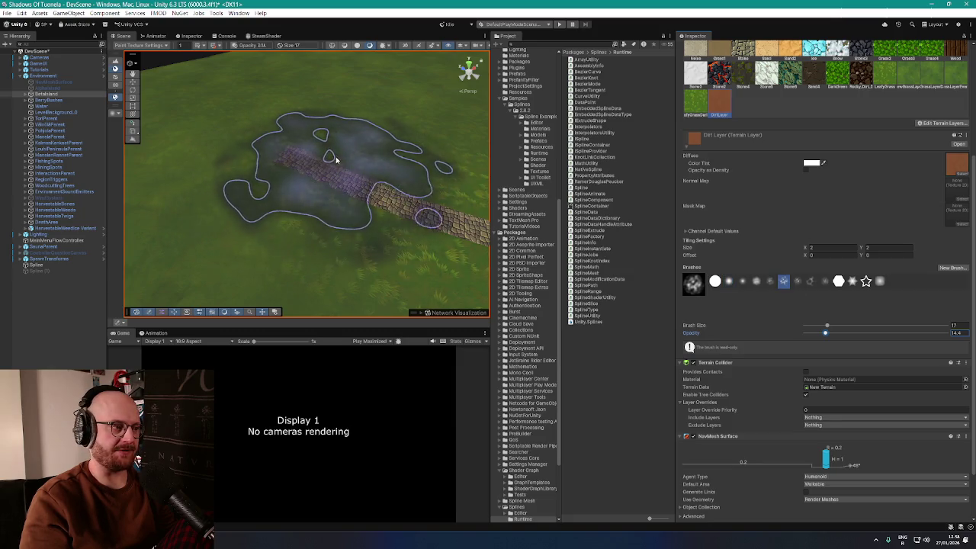
pyautogui.scroll(-2, 389, 213)
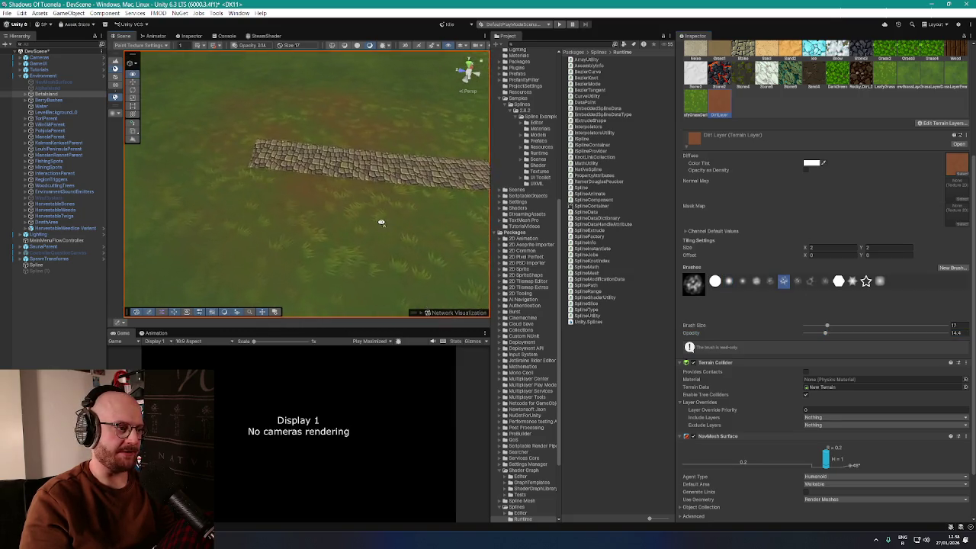
pyautogui.scroll(3, 355, 184)
pyautogui.scroll(-3, 355, 184)
pyautogui.scroll(2, 313, 181)
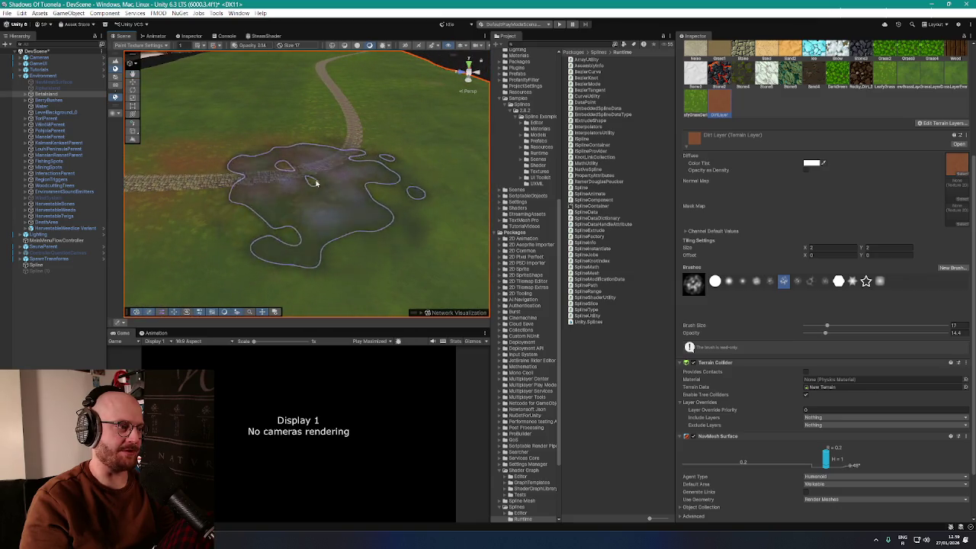
pyautogui.scroll(5, 313, 181)
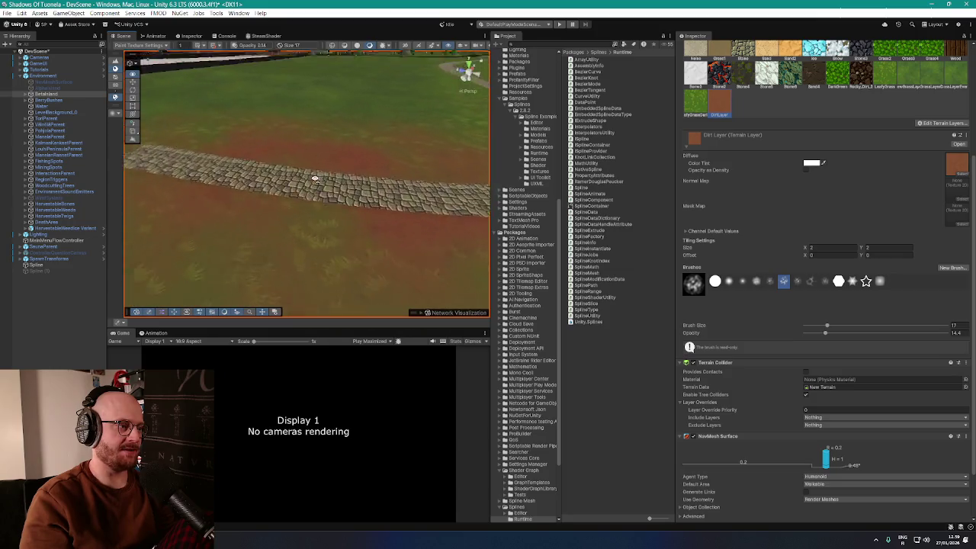
pyautogui.scroll(2, 328, 190)
pyautogui.scroll(-5, 389, 185)
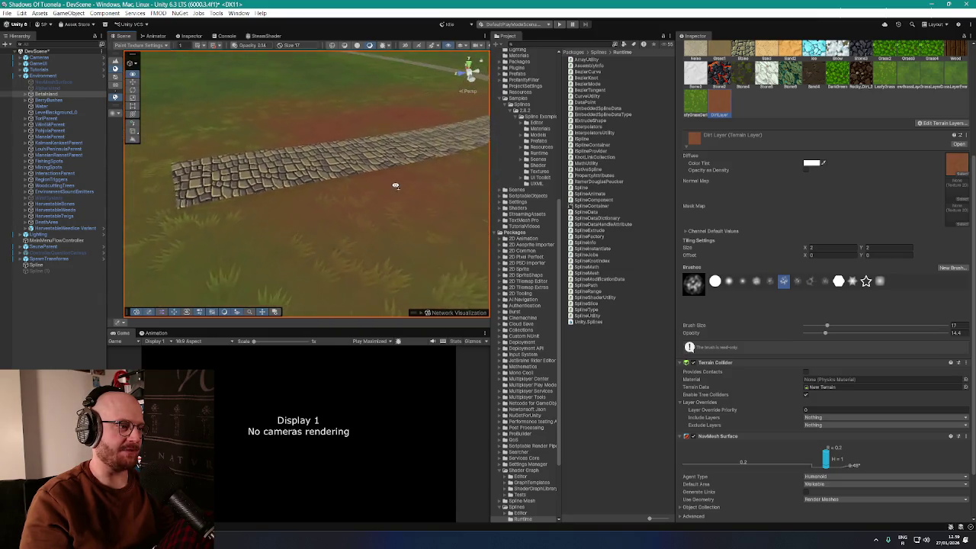
pyautogui.scroll(2, 358, 183)
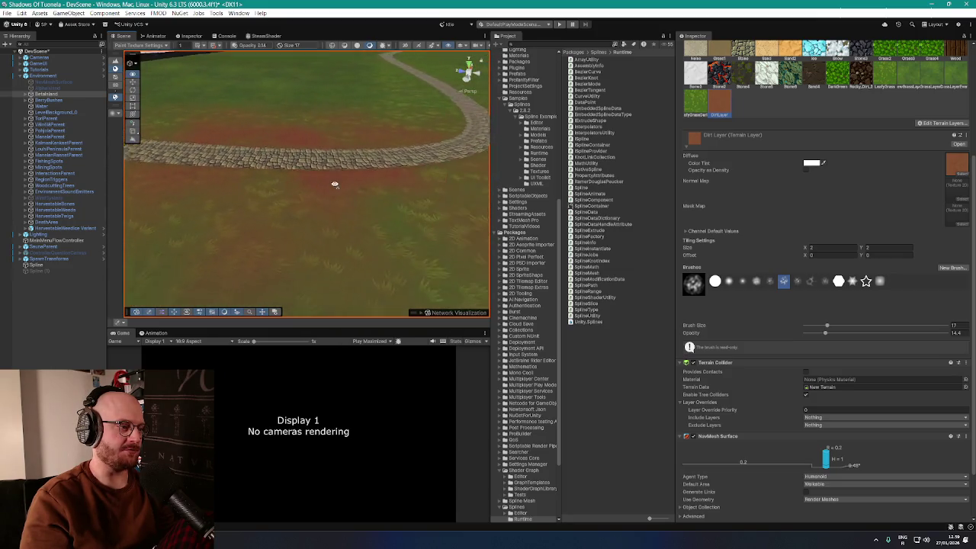
pyautogui.moveTo(334, 184)
pyautogui.mouseDown()
pyautogui.moveTo(327, 181)
pyautogui.moveTo(326, 203)
pyautogui.moveTo(379, 228)
pyautogui.mouseUp()
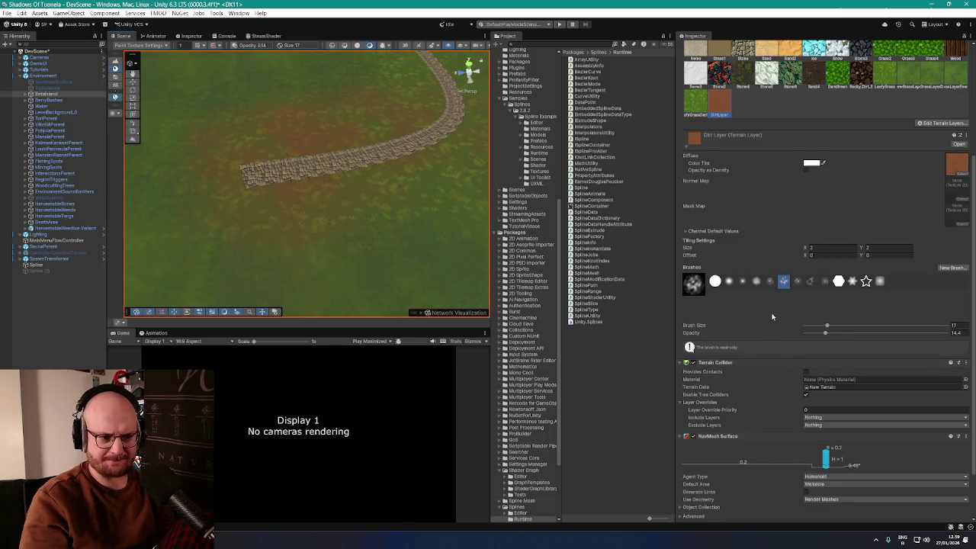
pyautogui.scroll(1, 772, 316)
# Step: Set the Dirt Layer's Color Tint to bright yellow in the colour picker and close it
pyautogui.click(811, 184)
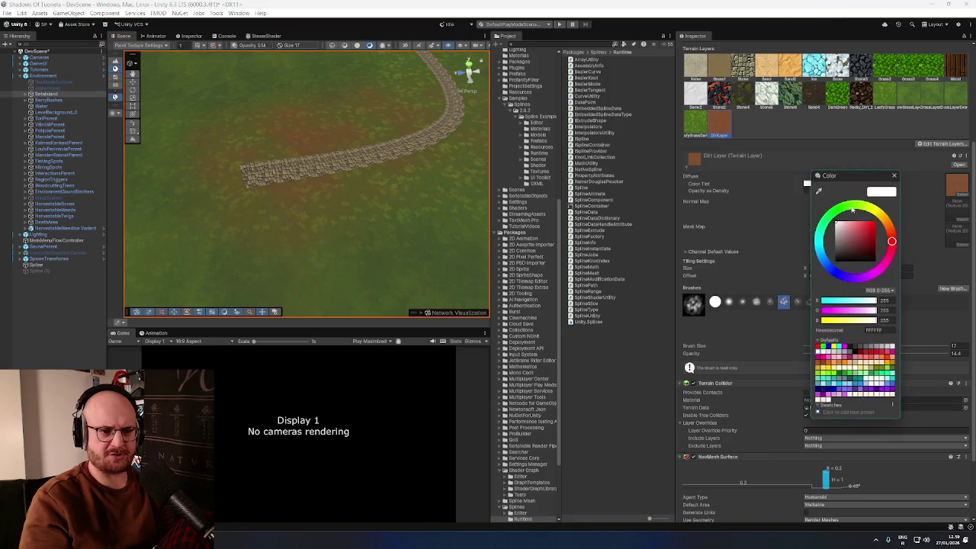
pyautogui.click(852, 210)
pyautogui.moveTo(858, 232)
pyautogui.mouseDown()
pyautogui.moveTo(863, 255)
pyautogui.moveTo(879, 225)
pyautogui.mouseUp()
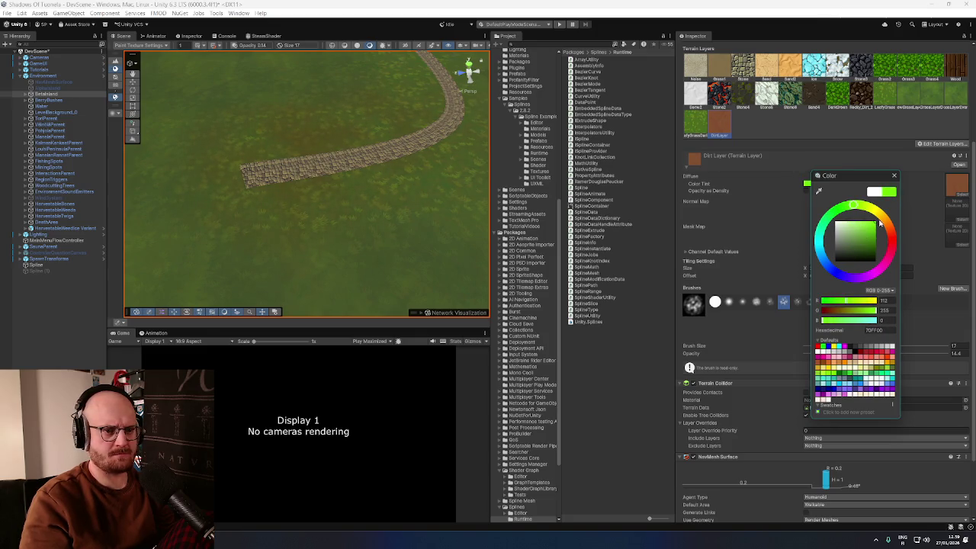
pyautogui.moveTo(854, 206); pyautogui.dragTo(833, 206)
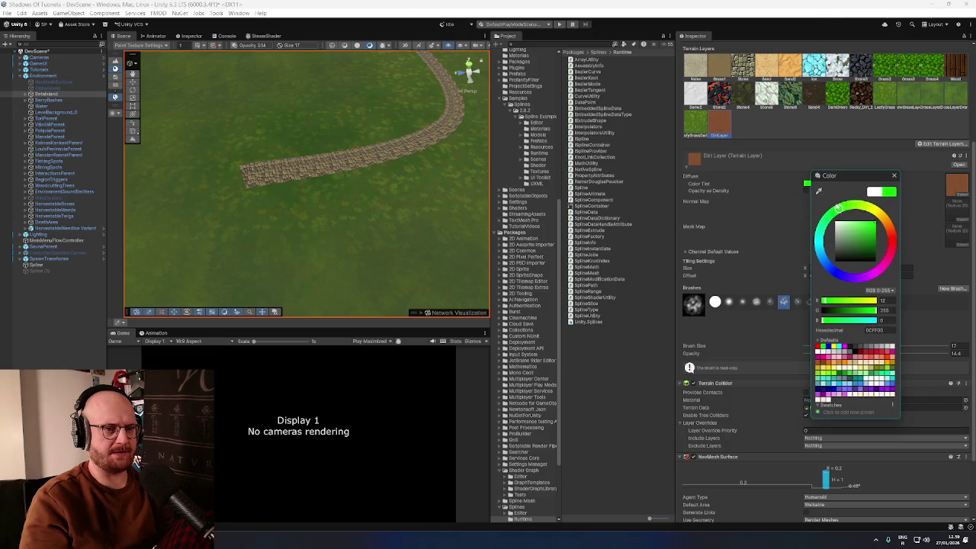
pyautogui.moveTo(837, 206)
pyautogui.mouseDown()
pyautogui.moveTo(878, 215)
pyautogui.moveTo(902, 242)
pyautogui.mouseUp()
pyautogui.moveTo(887, 282)
pyautogui.mouseDown()
pyautogui.moveTo(835, 278)
pyautogui.moveTo(850, 284)
pyautogui.moveTo(807, 357)
pyautogui.mouseUp()
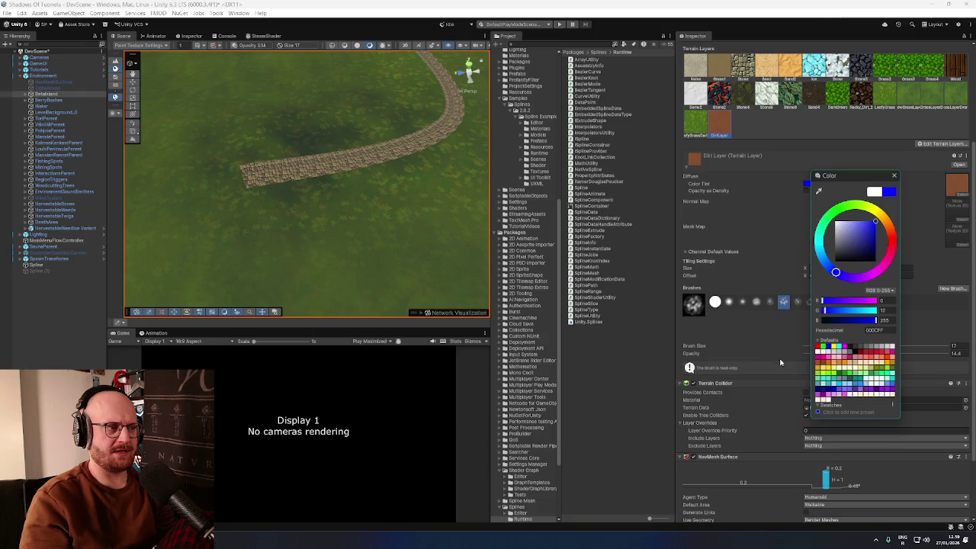
pyautogui.moveTo(780, 363)
pyautogui.mouseDown()
pyautogui.moveTo(724, 283)
pyautogui.moveTo(760, 212)
pyautogui.moveTo(867, 194)
pyautogui.moveTo(888, 227)
pyautogui.moveTo(886, 198)
pyautogui.mouseUp()
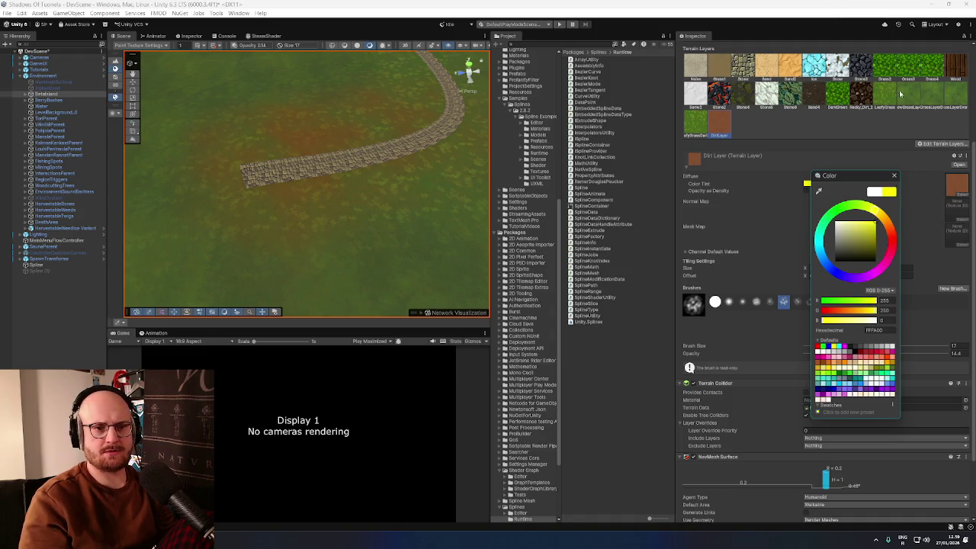
pyautogui.click(348, 152)
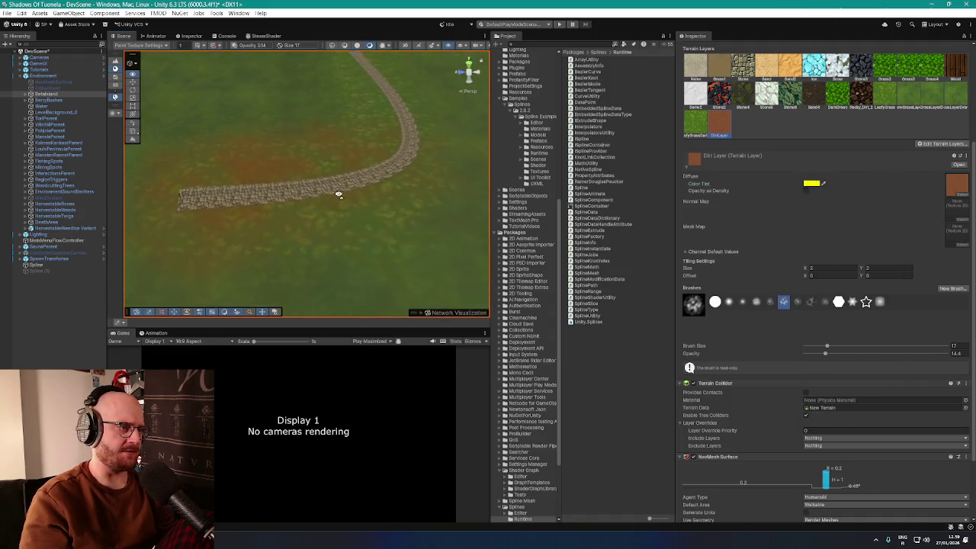
# Step: Zoom the Scene view in and out, then frame it on the path bend with F
pyautogui.scroll(-2, 341, 193)
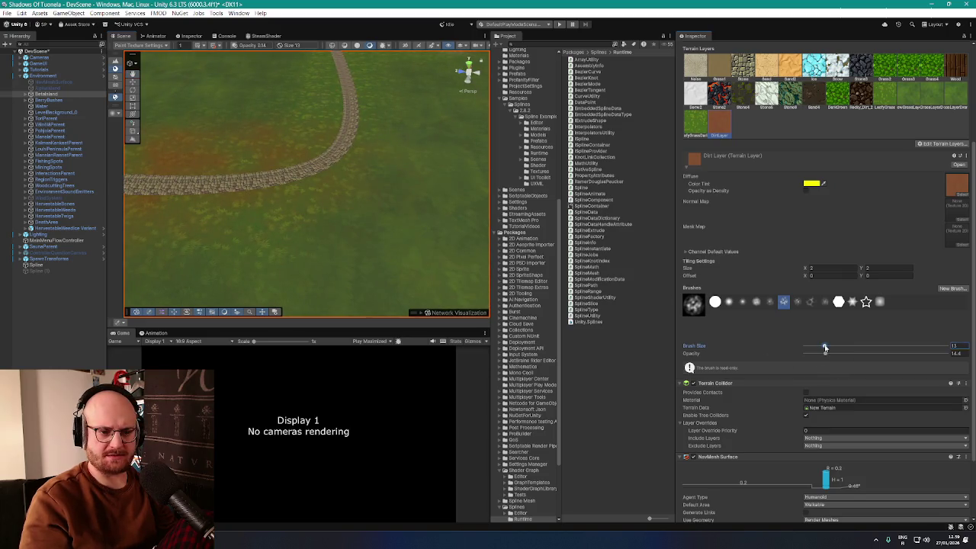
pyautogui.scroll(2, 275, 148)
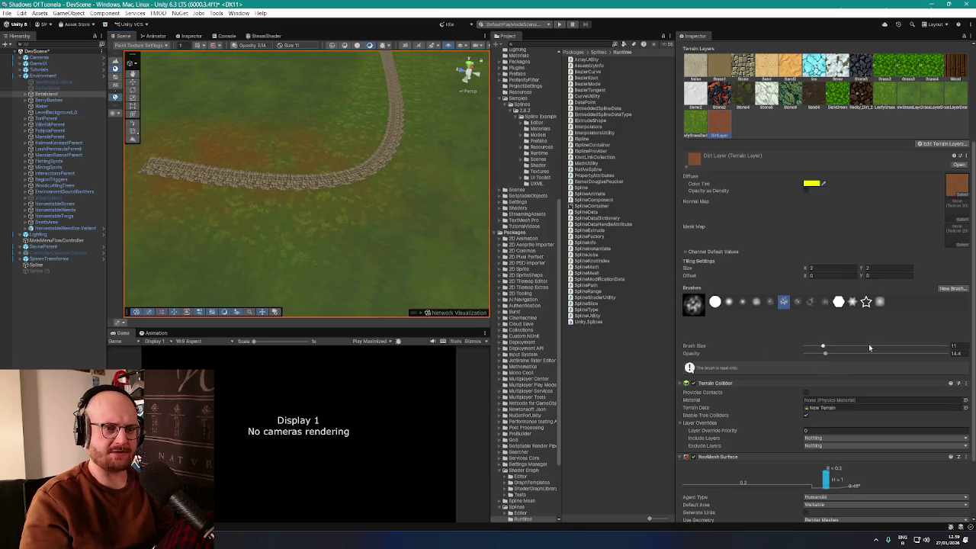
pyautogui.scroll(-4, 348, 163)
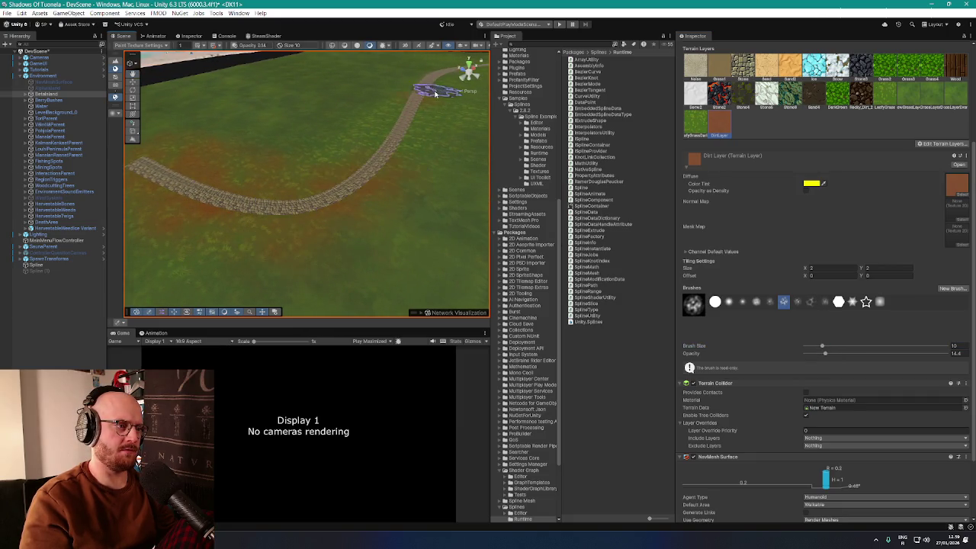
pyautogui.scroll(-5, 381, 206)
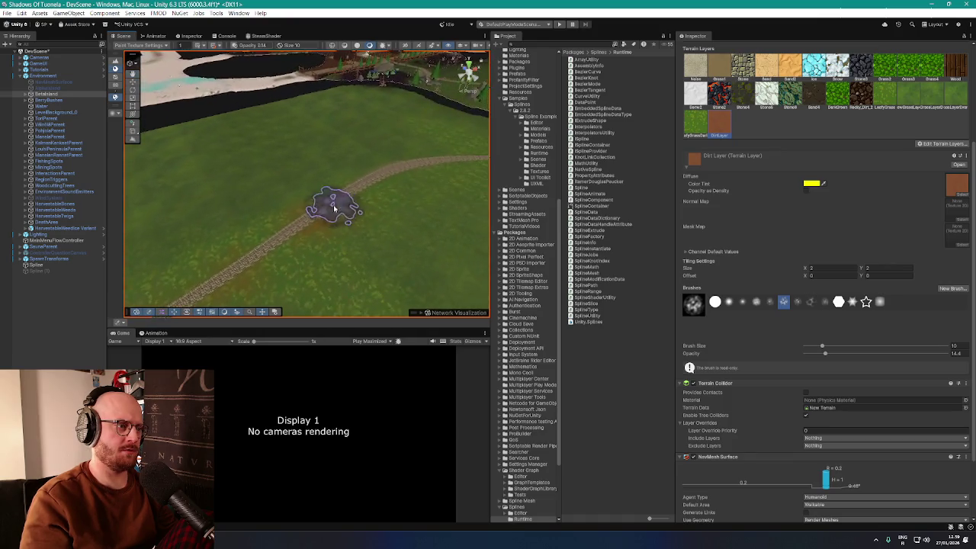
pyautogui.press('f')
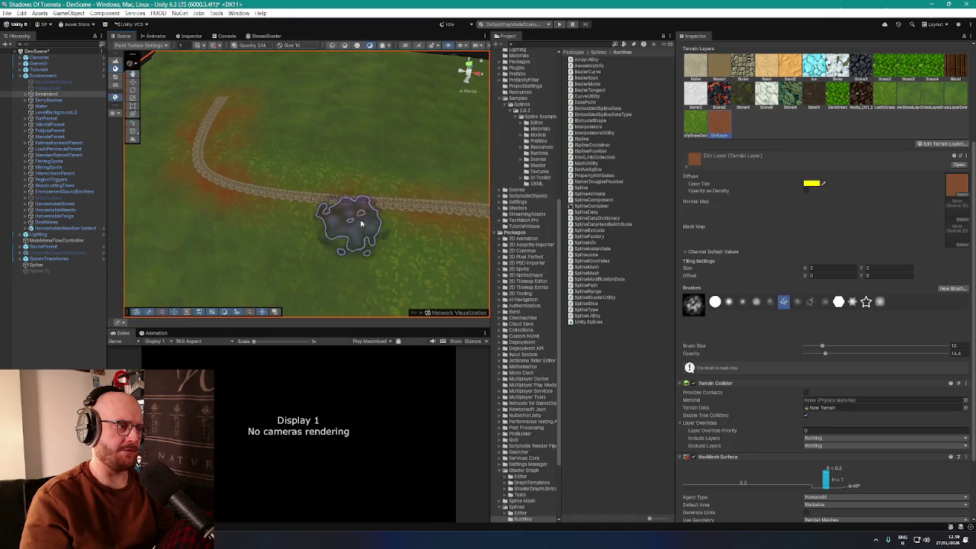
# Step: Orbit the Scene view over a long stretch of the path, then open the Window menu
pyautogui.scroll(10, 307, 231)
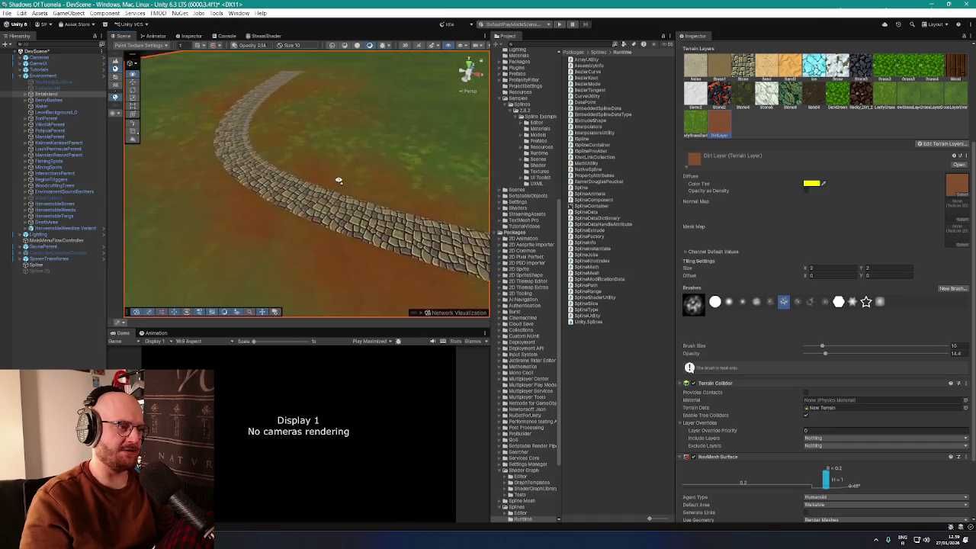
pyautogui.moveTo(275, 166)
pyautogui.mouseDown()
pyautogui.moveTo(294, 153)
pyautogui.moveTo(439, 197)
pyautogui.mouseUp()
pyautogui.scroll(-10, 439, 198)
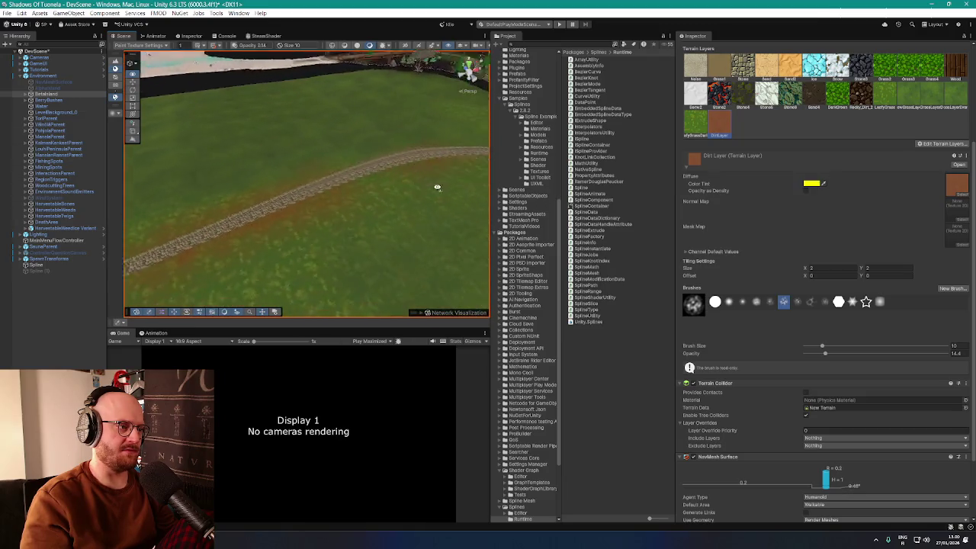
pyautogui.scroll(5, 397, 151)
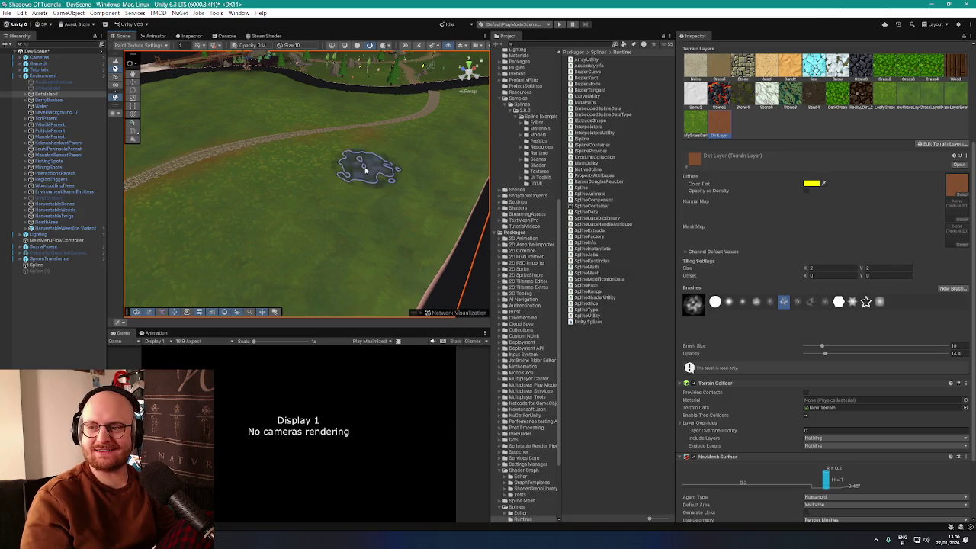
pyautogui.moveTo(366, 164)
pyautogui.mouseDown()
pyautogui.moveTo(322, 160)
pyautogui.moveTo(355, 159)
pyautogui.moveTo(342, 175)
pyautogui.moveTo(322, 159)
pyautogui.moveTo(283, 179)
pyautogui.moveTo(407, 139)
pyautogui.moveTo(332, 170)
pyautogui.moveTo(218, 163)
pyautogui.moveTo(227, 148)
pyautogui.moveTo(305, 174)
pyautogui.moveTo(379, 232)
pyautogui.moveTo(435, 224)
pyautogui.moveTo(298, 218)
pyautogui.mouseUp()
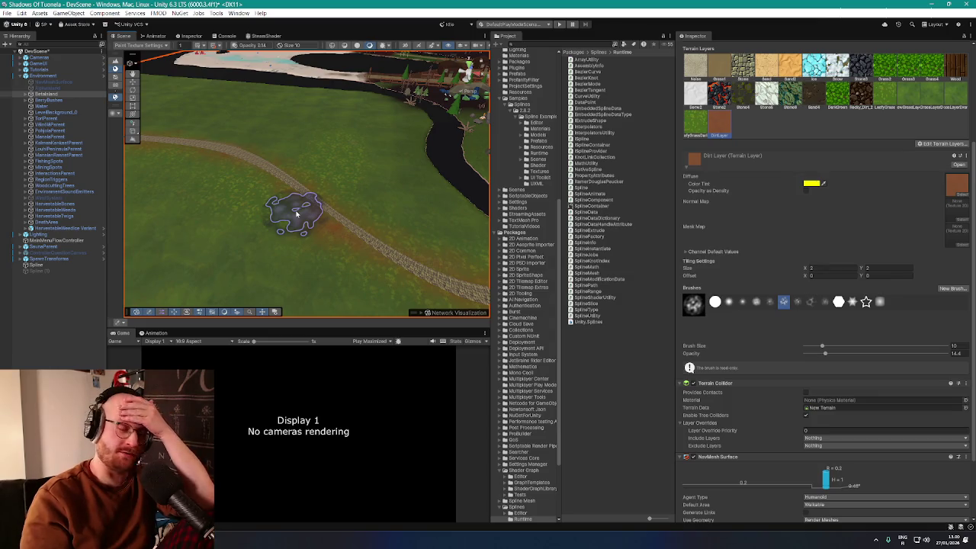
pyautogui.moveTo(305, 228); pyautogui.dragTo(471, 258)
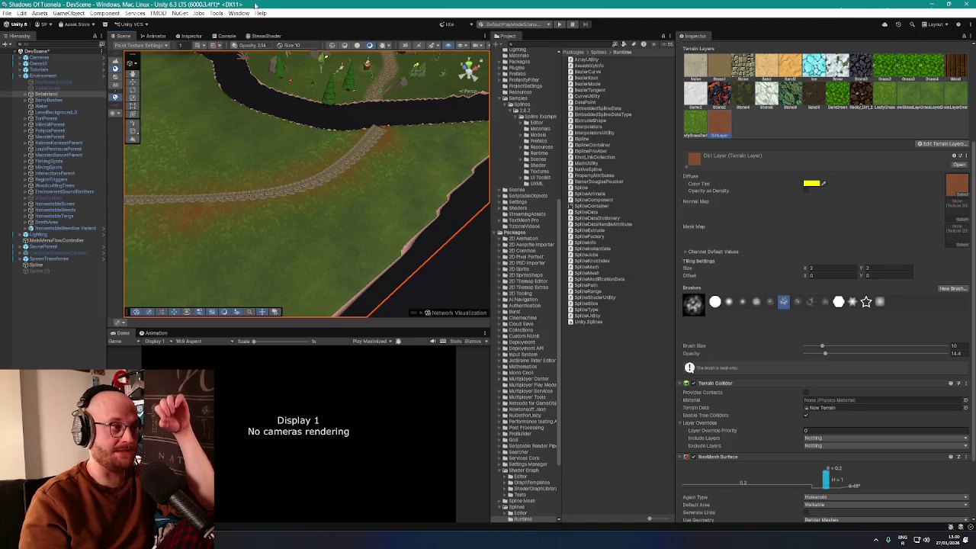
pyautogui.click(223, 13)
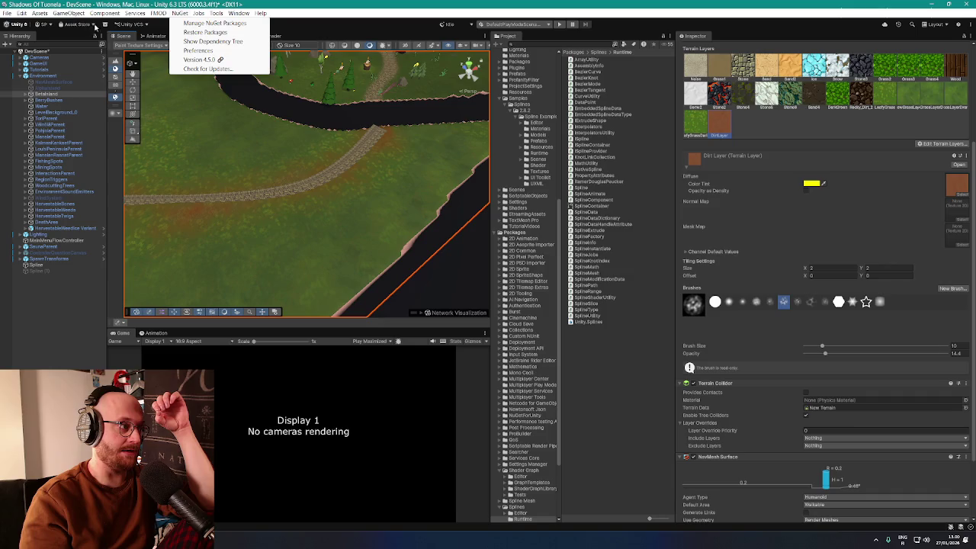
# Step: Open the Package Manager, search 'spline', and view the Splines package's samples
pyautogui.click(105, 24)
pyautogui.click(387, 193)
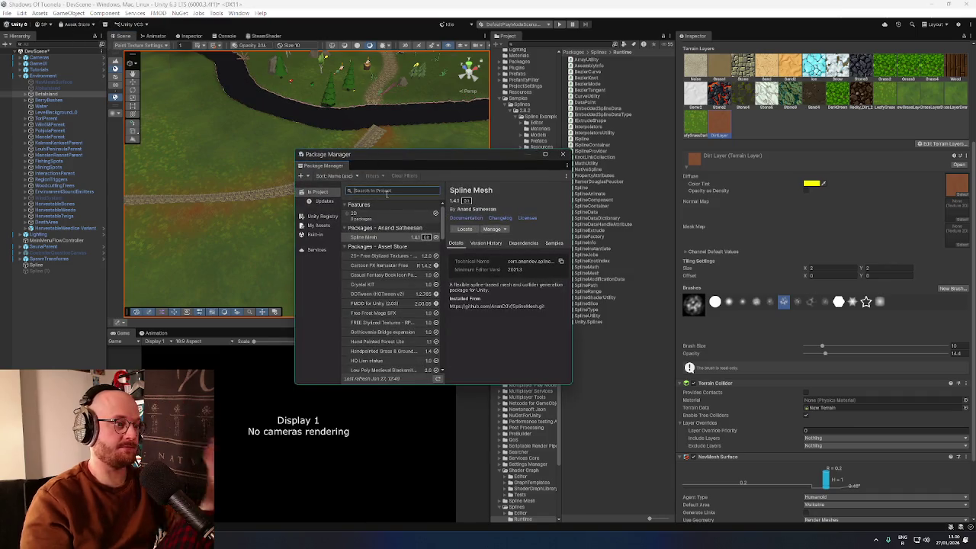
pyautogui.write('spline')
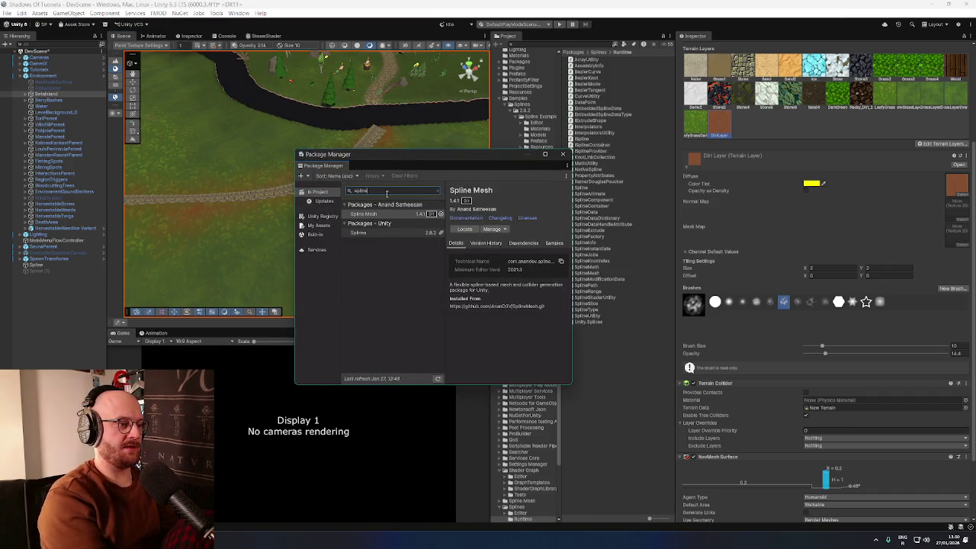
pyautogui.click(398, 233)
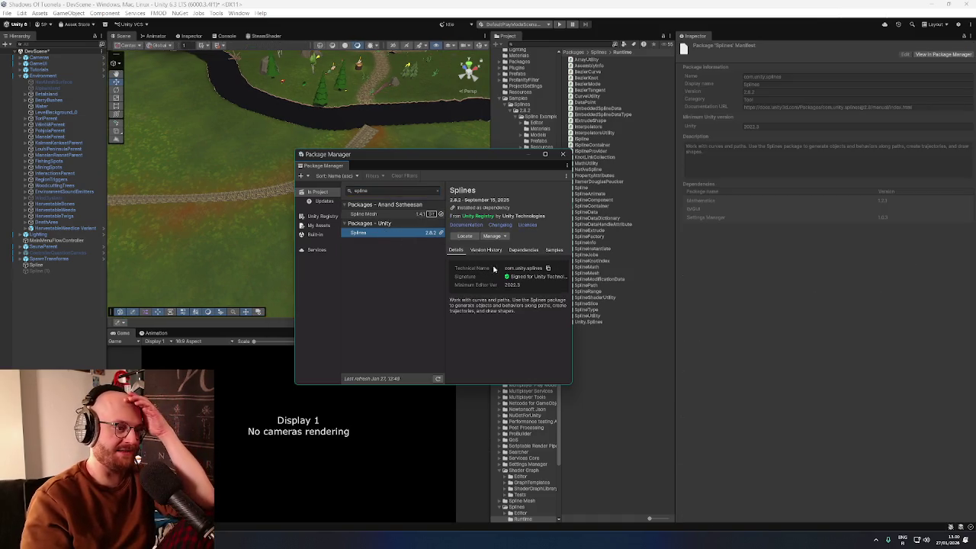
pyautogui.click(557, 251)
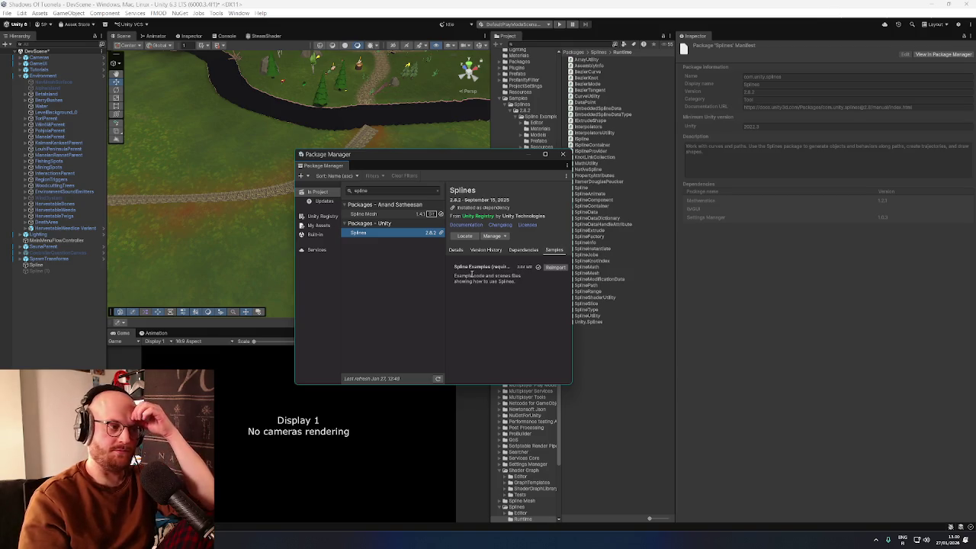
# Step: Select Spline Mesh 1.4.1, choose Update under Manage, and answer the warning prompt
pyautogui.click(387, 215)
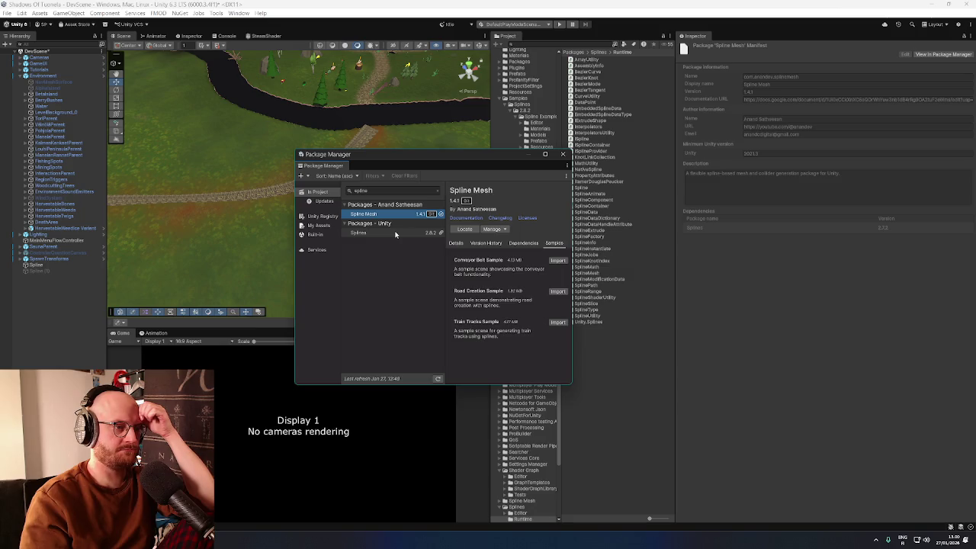
pyautogui.click(509, 230)
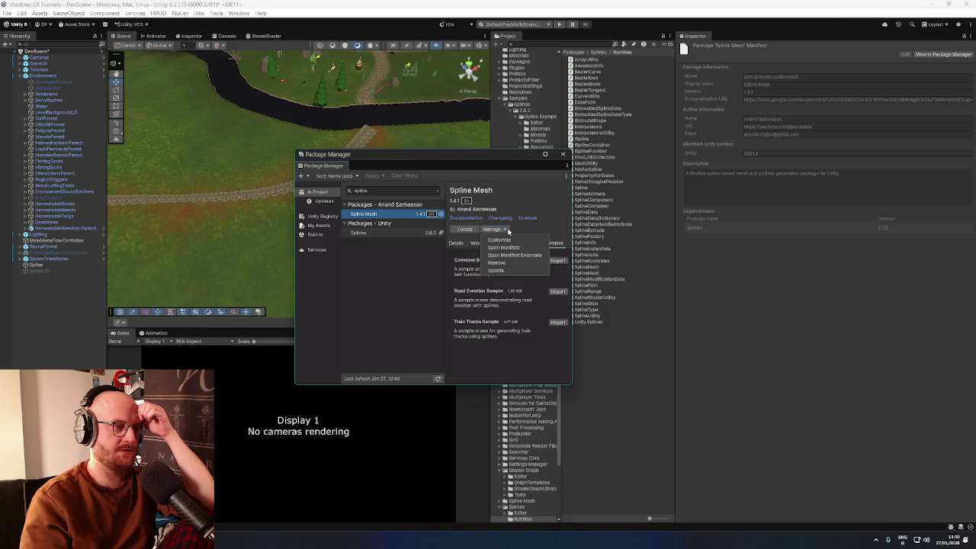
pyautogui.click(505, 268)
pyautogui.click(467, 280)
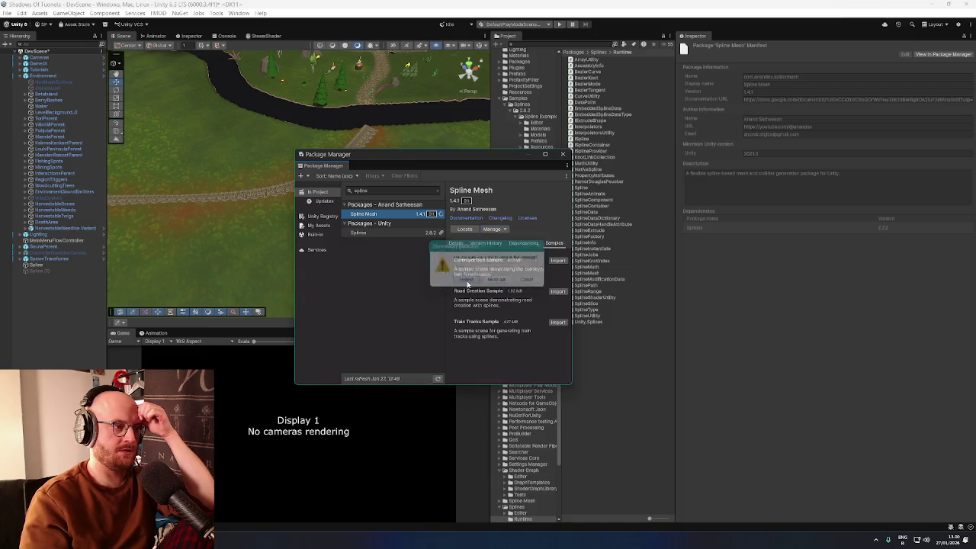
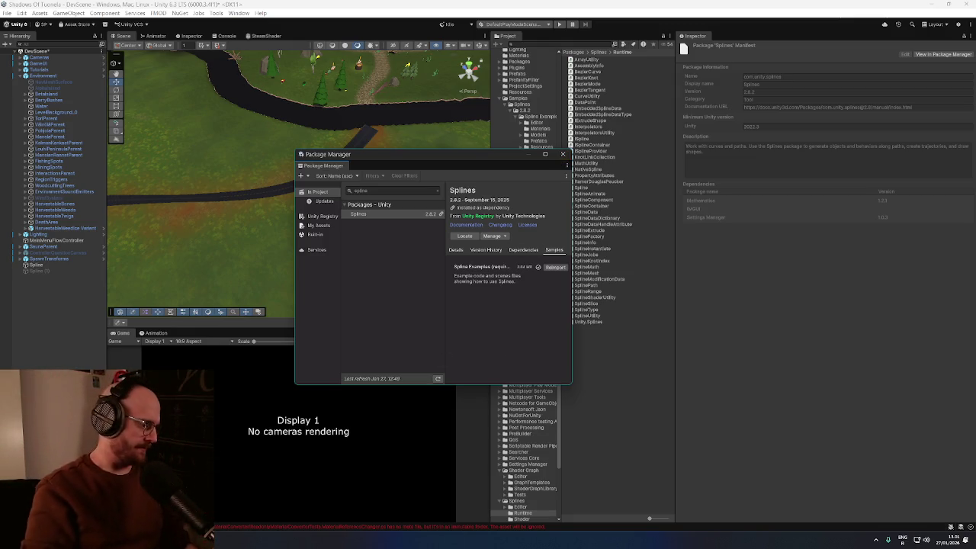
# Step: Launch Logi Tune from the Start search and start the webcam preview
pyautogui.press('super')
pyautogui.write('logi')
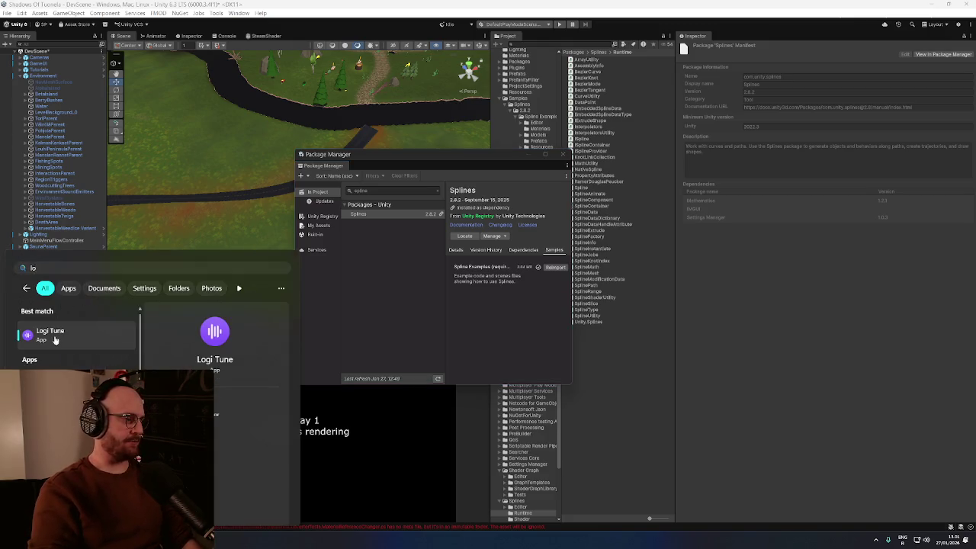
pyautogui.press('Return')
pyautogui.click(476, 207)
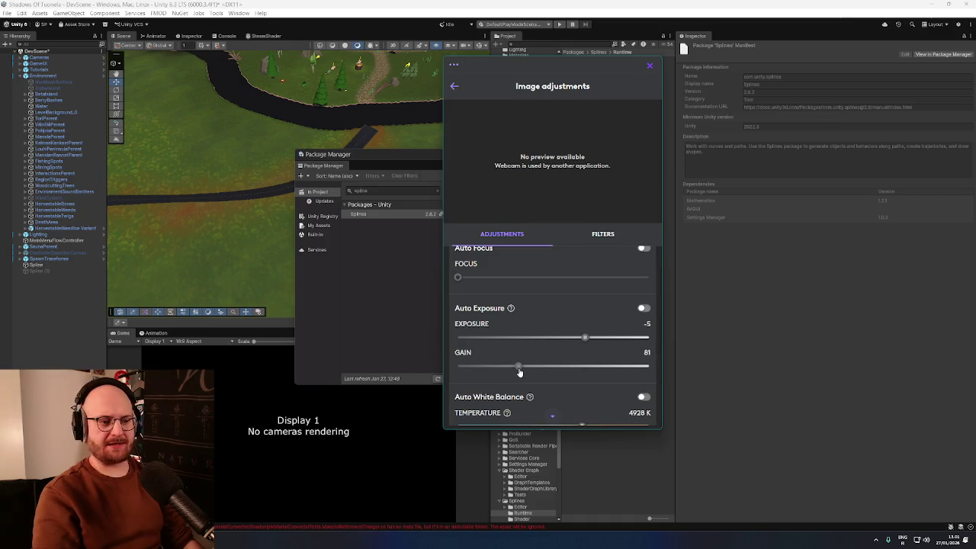
# Step: Raise the webcam gain to 87, then close Logi Tune and the Splines package details window
pyautogui.moveTo(555, 372); pyautogui.dragTo(529, 376)
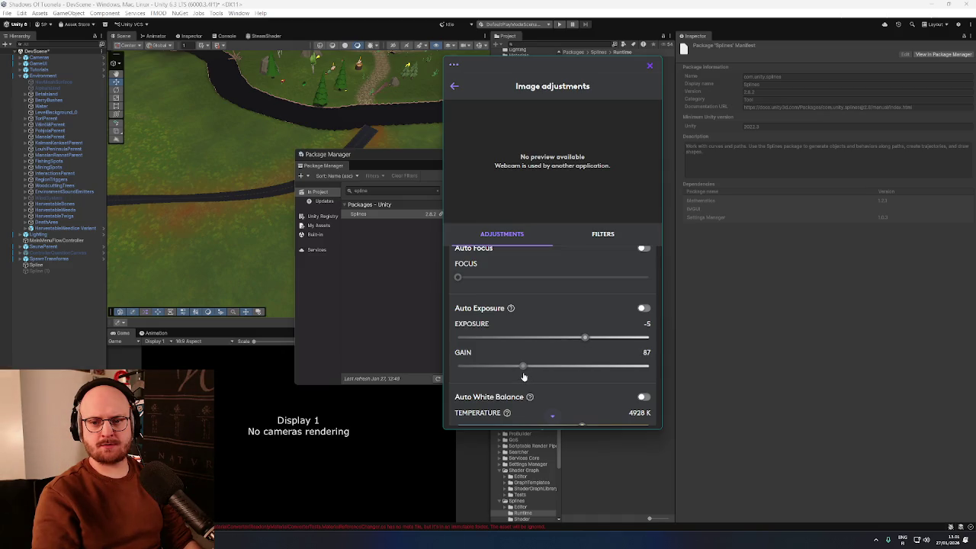
pyautogui.click(646, 66)
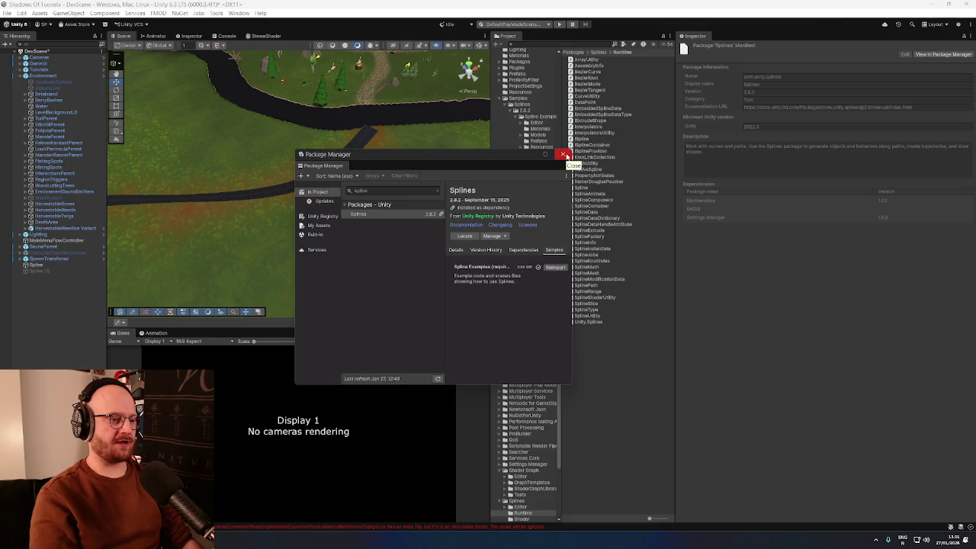
pyautogui.click(564, 154)
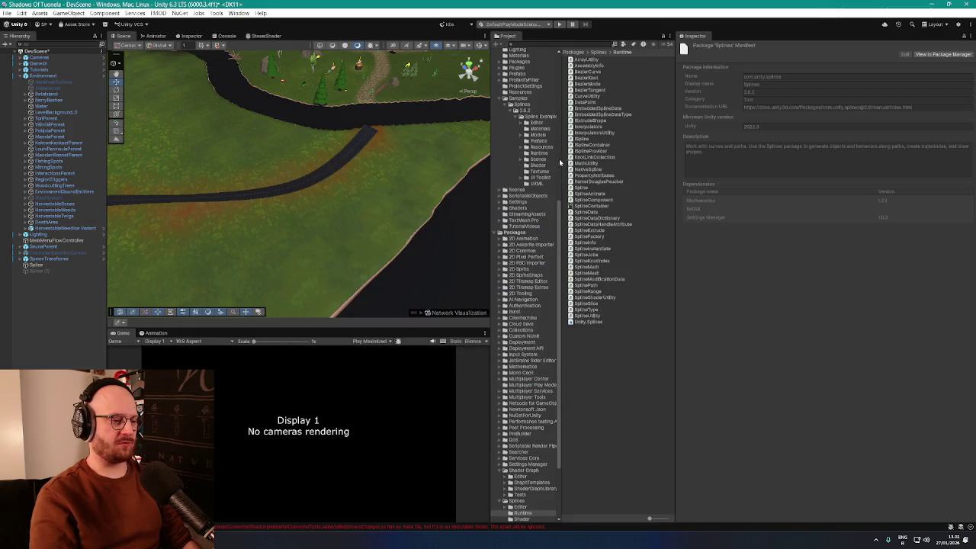
# Step: Delete the duplicate Spline (1) object and select the Spline road
pyautogui.click(35, 270)
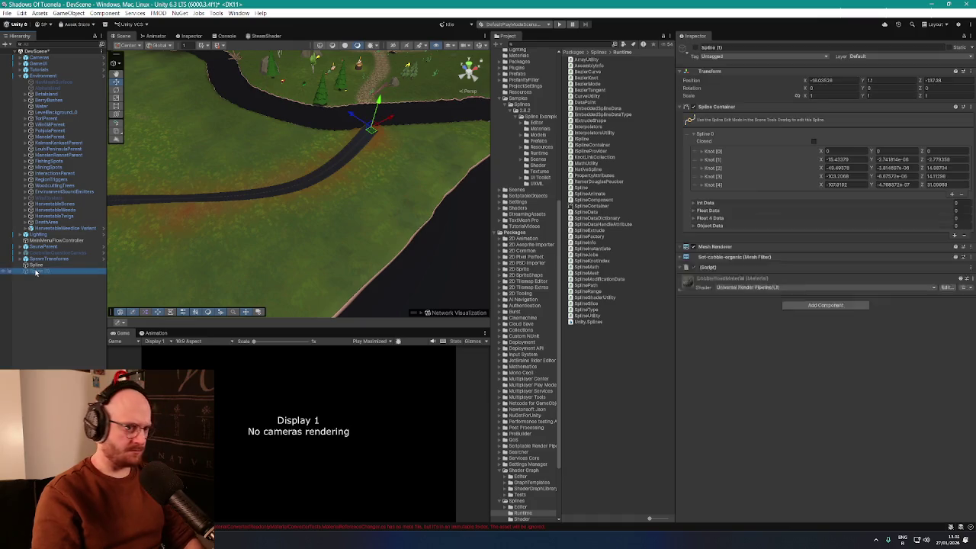
pyautogui.press('Delete')
pyautogui.click(36, 265)
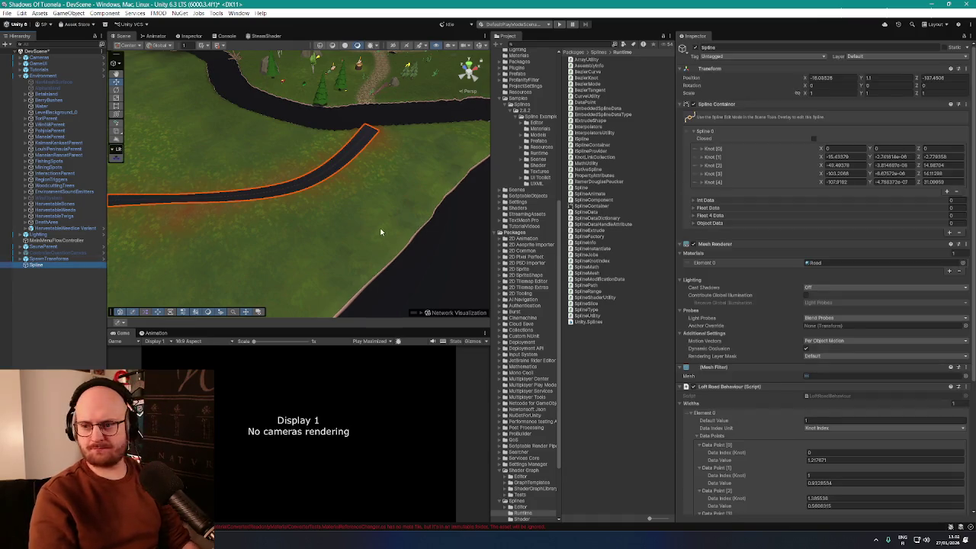
# Step: Assign CobbleRoadMaterial to the Spline's Mesh Renderer
pyautogui.click(963, 263)
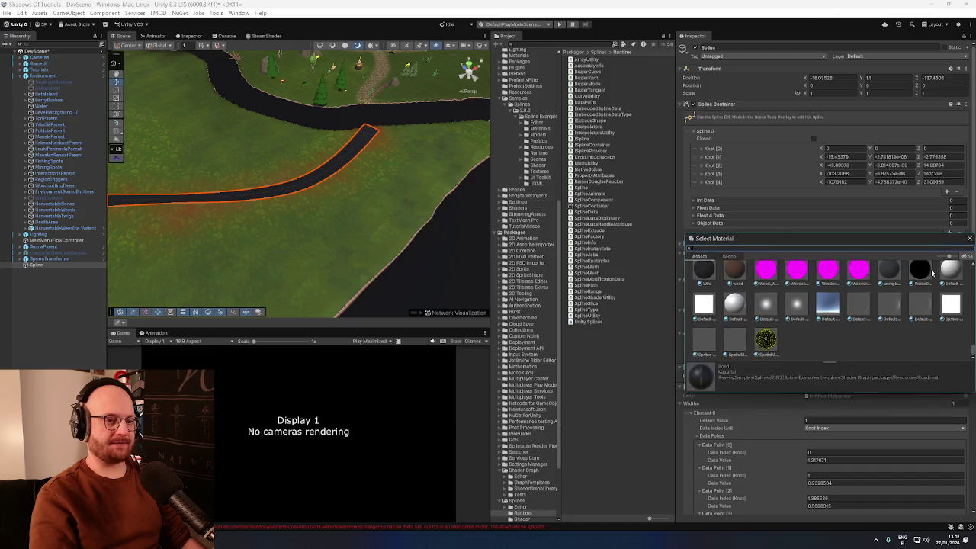
pyautogui.write('p')
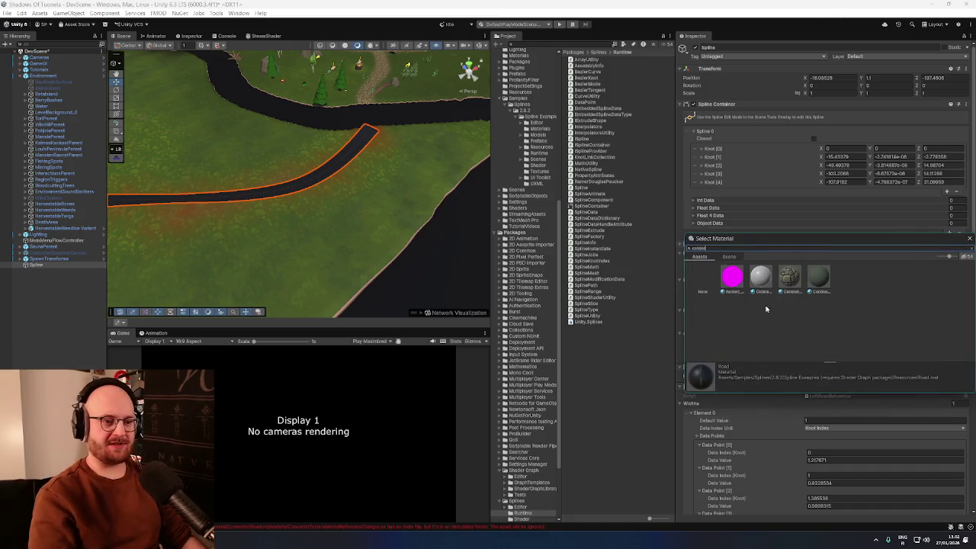
pyautogui.doubleClick(789, 274)
# Step: Orbit low over the cobblestone road to inspect it, then select the Environment object
pyautogui.moveTo(287, 119)
pyautogui.mouseDown()
pyautogui.moveTo(276, 161)
pyautogui.moveTo(381, 171)
pyautogui.mouseUp()
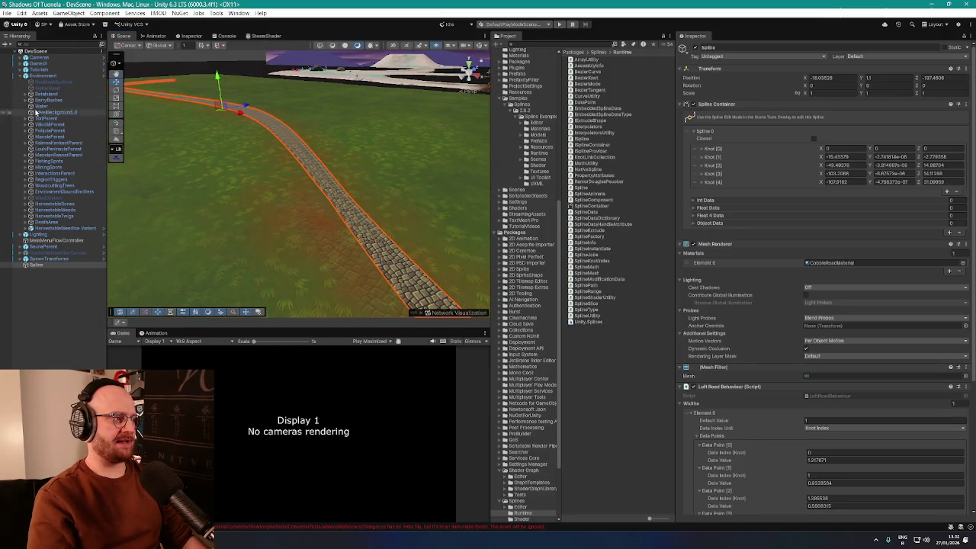
pyautogui.click(6, 13)
pyautogui.press('Escape')
pyautogui.moveTo(320, 176)
pyautogui.mouseDown()
pyautogui.moveTo(429, 183)
pyautogui.moveTo(457, 198)
pyautogui.mouseUp()
pyautogui.moveTo(521, 197)
pyautogui.mouseDown()
pyautogui.moveTo(457, 153)
pyautogui.moveTo(343, 138)
pyautogui.moveTo(261, 159)
pyautogui.moveTo(280, 180)
pyautogui.moveTo(250, 154)
pyautogui.moveTo(324, 153)
pyautogui.moveTo(305, 164)
pyautogui.moveTo(315, 178)
pyautogui.moveTo(284, 187)
pyautogui.moveTo(277, 150)
pyautogui.moveTo(255, 181)
pyautogui.moveTo(344, 172)
pyautogui.moveTo(353, 157)
pyautogui.moveTo(458, 166)
pyautogui.moveTo(460, 175)
pyautogui.moveTo(404, 190)
pyautogui.moveTo(447, 203)
pyautogui.moveTo(436, 207)
pyautogui.moveTo(258, 137)
pyautogui.mouseUp()
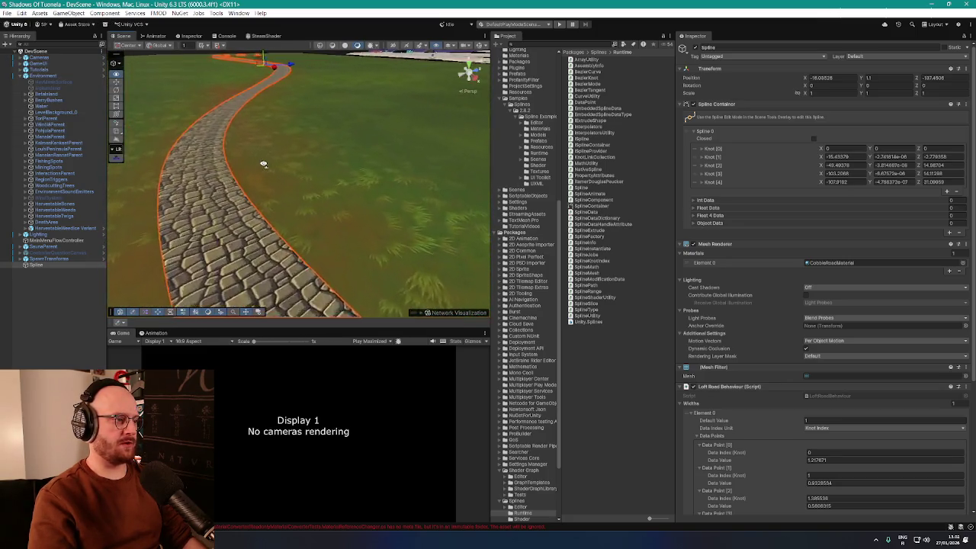
pyautogui.click(255, 180)
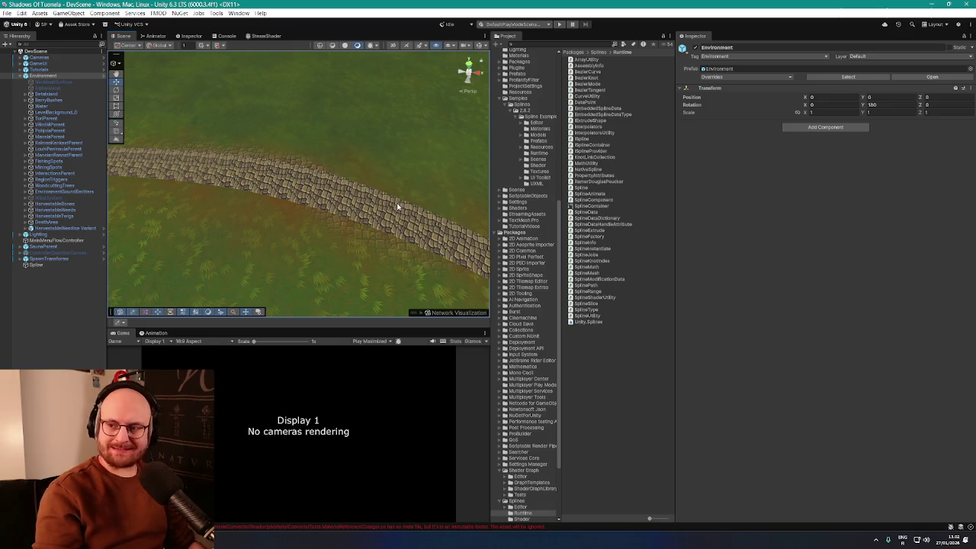
# Step: Select the BetaIsland terrain and switch to the Paint Texture terrain tool
pyautogui.moveTo(375, 227)
pyautogui.mouseDown()
pyautogui.moveTo(473, 220)
pyautogui.moveTo(406, 199)
pyautogui.moveTo(415, 214)
pyautogui.mouseUp()
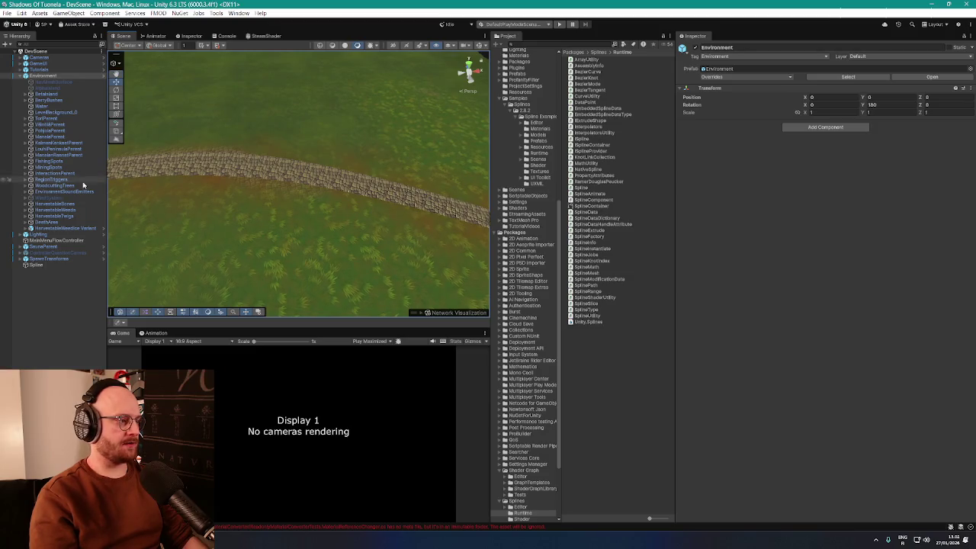
pyautogui.click(44, 95)
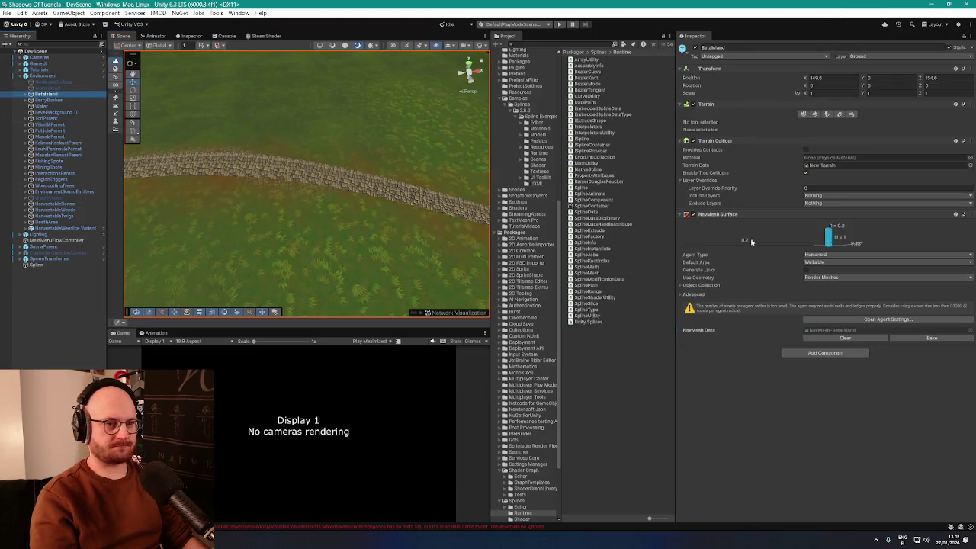
pyautogui.click(812, 114)
# Step: Paint the dirt layer along the cobblestone path while orbiting and zooming around it
pyautogui.moveTo(332, 198)
pyautogui.mouseDown()
pyautogui.moveTo(404, 244)
pyautogui.moveTo(414, 213)
pyautogui.moveTo(370, 187)
pyautogui.moveTo(333, 207)
pyautogui.moveTo(322, 231)
pyautogui.mouseUp()
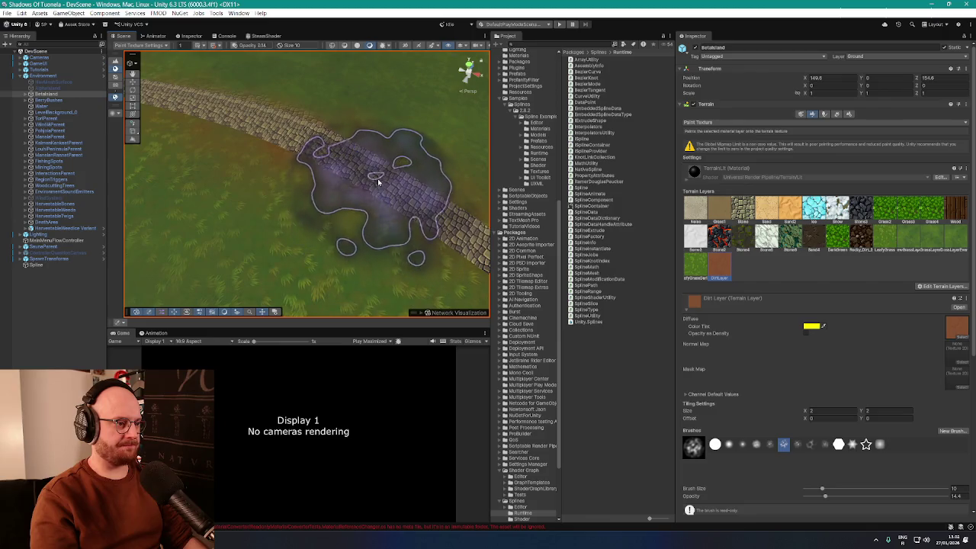
pyautogui.moveTo(334, 197)
pyautogui.mouseDown()
pyautogui.moveTo(399, 168)
pyautogui.moveTo(425, 240)
pyautogui.moveTo(327, 119)
pyautogui.moveTo(242, 120)
pyautogui.mouseUp()
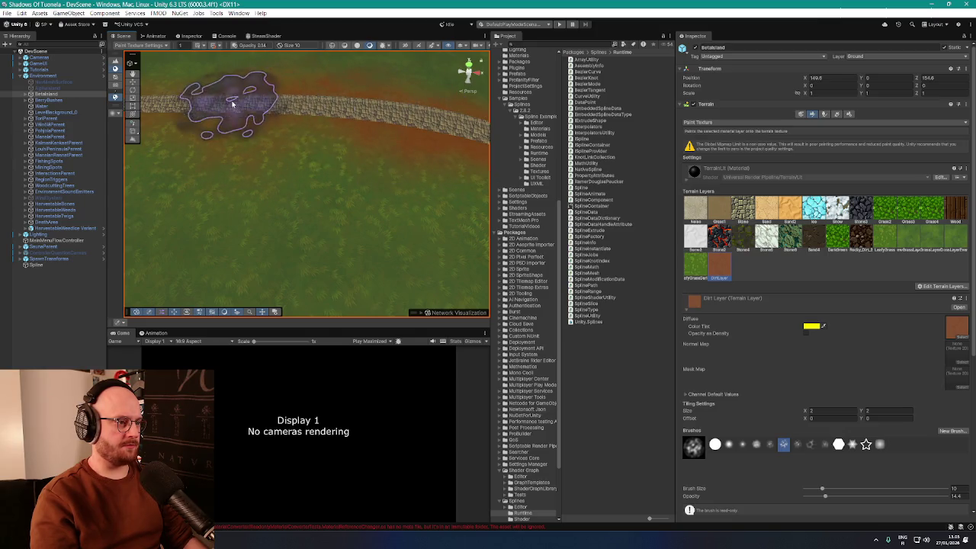
pyautogui.moveTo(373, 159)
pyautogui.mouseDown()
pyautogui.moveTo(441, 137)
pyautogui.moveTo(295, 125)
pyautogui.moveTo(338, 180)
pyautogui.moveTo(343, 205)
pyautogui.moveTo(333, 211)
pyautogui.moveTo(328, 187)
pyautogui.moveTo(242, 157)
pyautogui.mouseUp()
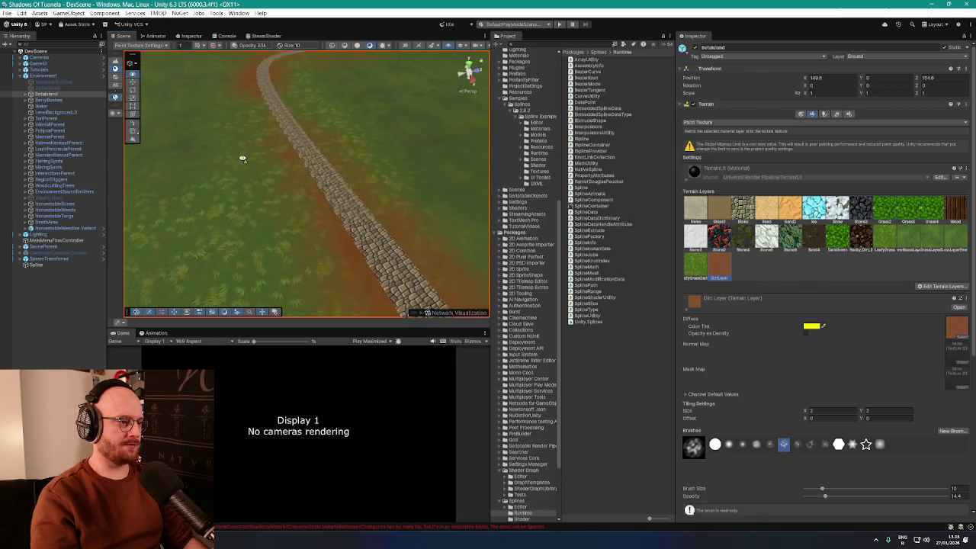
pyautogui.moveTo(305, 192); pyautogui.dragTo(602, 169)
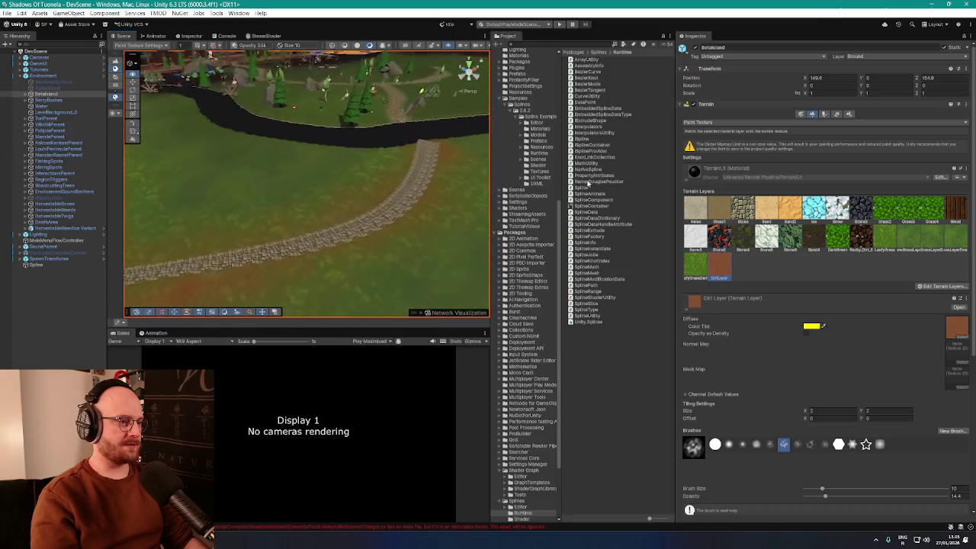
pyautogui.scroll(3, 358, 199)
pyautogui.moveTo(358, 198); pyautogui.dragTo(394, 234)
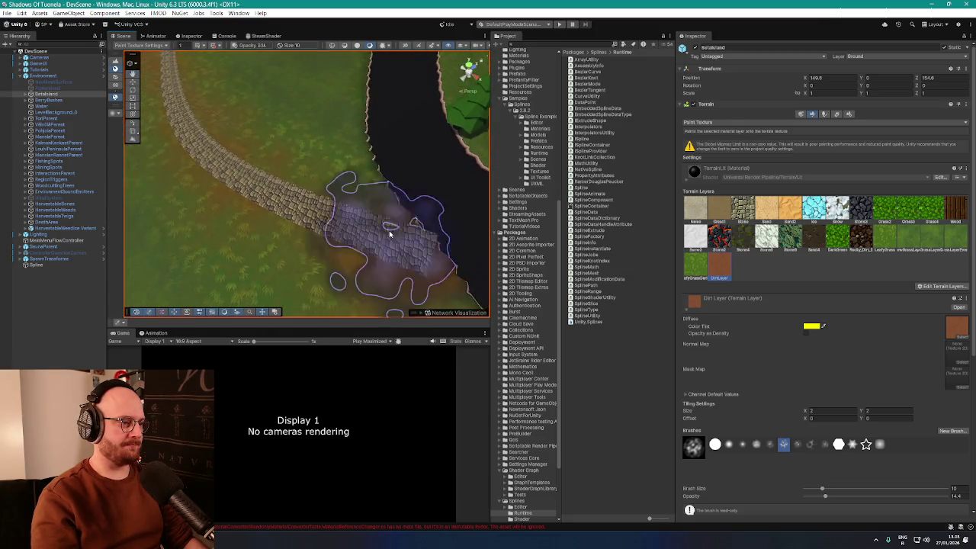
pyautogui.scroll(-3, 394, 234)
pyautogui.moveTo(272, 209)
pyautogui.mouseDown()
pyautogui.moveTo(399, 198)
pyautogui.moveTo(327, 200)
pyautogui.moveTo(327, 170)
pyautogui.moveTo(370, 192)
pyautogui.mouseUp()
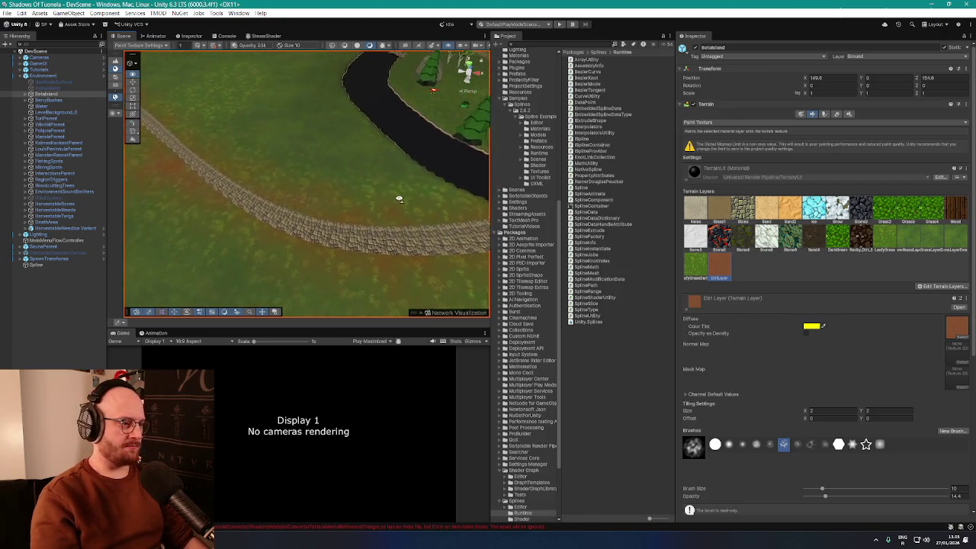
pyautogui.scroll(2, 389, 153)
pyautogui.scroll(-2, 389, 152)
pyautogui.scroll(2, 349, 153)
pyautogui.moveTo(349, 152); pyautogui.dragTo(359, 202)
pyautogui.scroll(2, 359, 195)
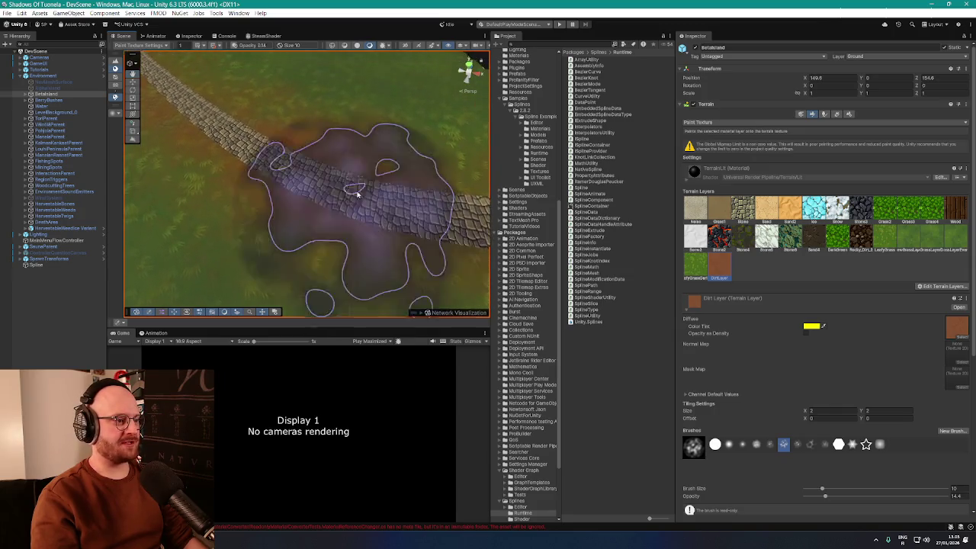
pyautogui.scroll(-2, 359, 195)
pyautogui.scroll(2, 355, 222)
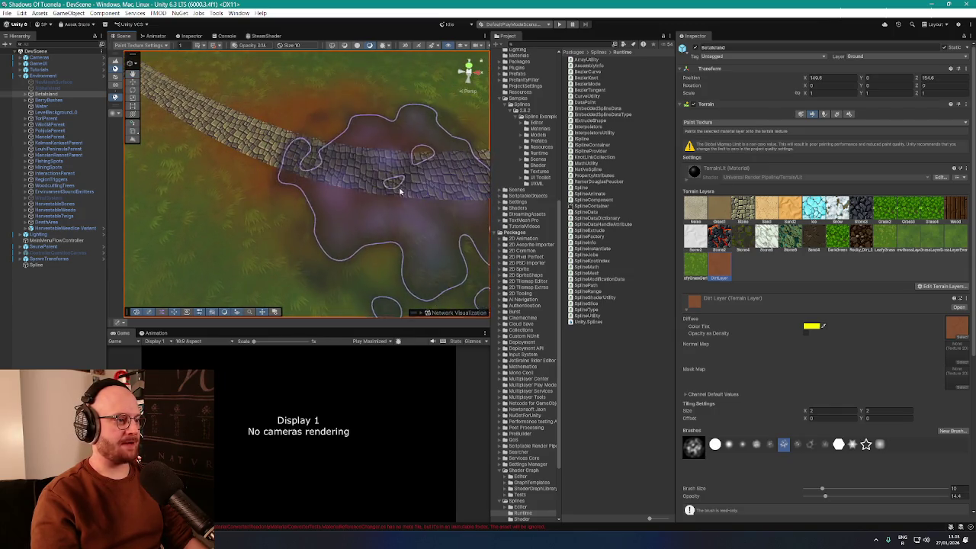
pyautogui.scroll(-2, 399, 191)
pyautogui.moveTo(381, 174)
pyautogui.mouseDown()
pyautogui.moveTo(429, 183)
pyautogui.moveTo(405, 152)
pyautogui.moveTo(220, 155)
pyautogui.mouseUp()
pyautogui.scroll(2, 220, 154)
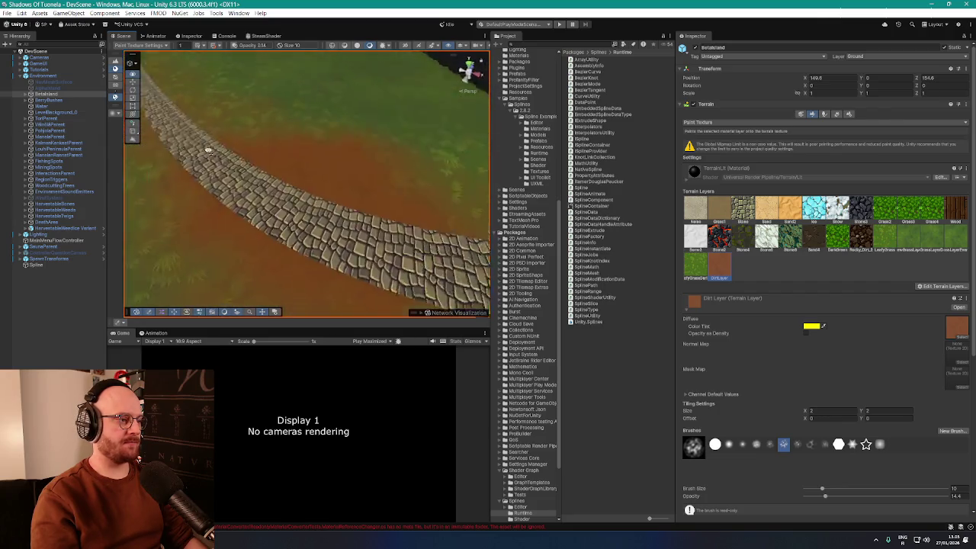
pyautogui.scroll(-2, 220, 154)
pyautogui.moveTo(266, 132)
pyautogui.mouseDown()
pyautogui.moveTo(283, 131)
pyautogui.moveTo(319, 162)
pyautogui.moveTo(381, 178)
pyautogui.moveTo(420, 163)
pyautogui.mouseUp()
pyautogui.scroll(2, 319, 162)
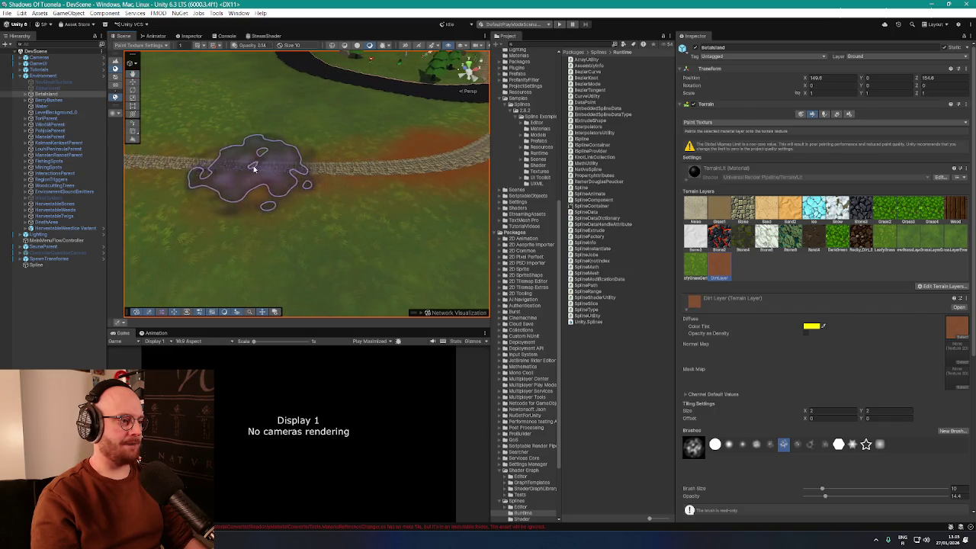
pyautogui.scroll(3, 240, 163)
# Step: Blend reddish-brown dirt into the grass verge beside the road from further angles
pyautogui.moveTo(239, 164); pyautogui.dragTo(252, 176)
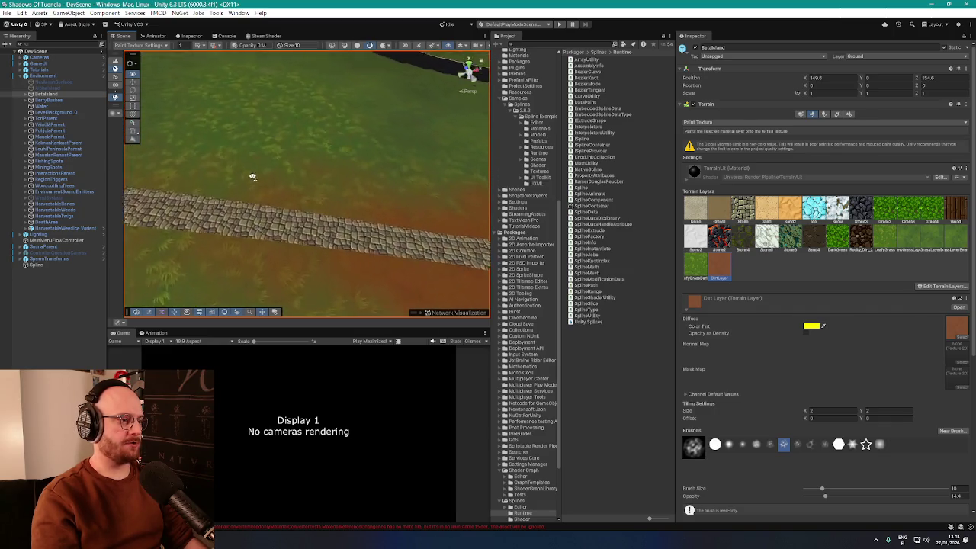
pyautogui.scroll(-3, 253, 176)
pyautogui.scroll(3, 236, 191)
pyautogui.scroll(-3, 229, 183)
pyautogui.scroll(3, 330, 166)
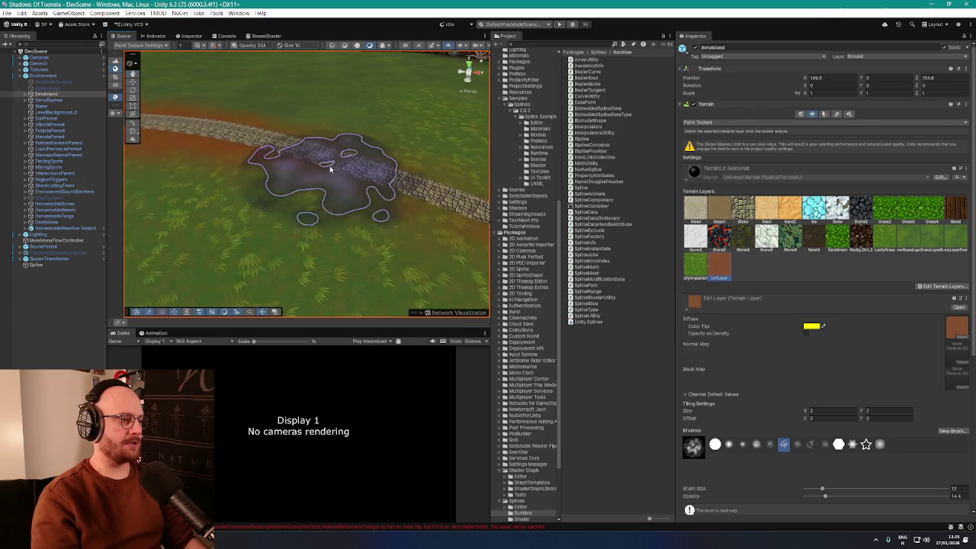
pyautogui.scroll(-5, 330, 165)
pyautogui.moveTo(253, 157)
pyautogui.mouseDown()
pyautogui.moveTo(277, 183)
pyautogui.moveTo(370, 186)
pyautogui.mouseUp()
pyautogui.scroll(4, 370, 187)
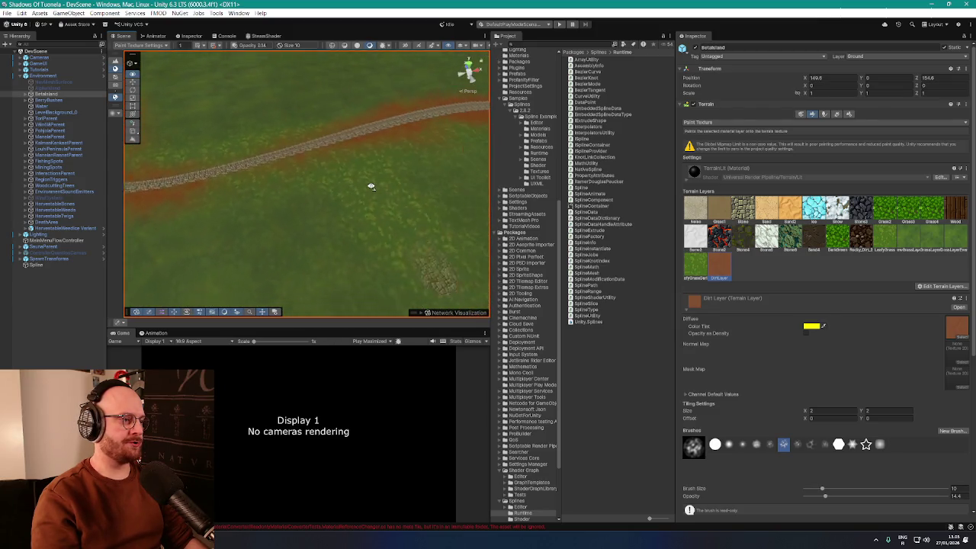
pyautogui.scroll(-2, 371, 186)
pyautogui.scroll(-4, 287, 201)
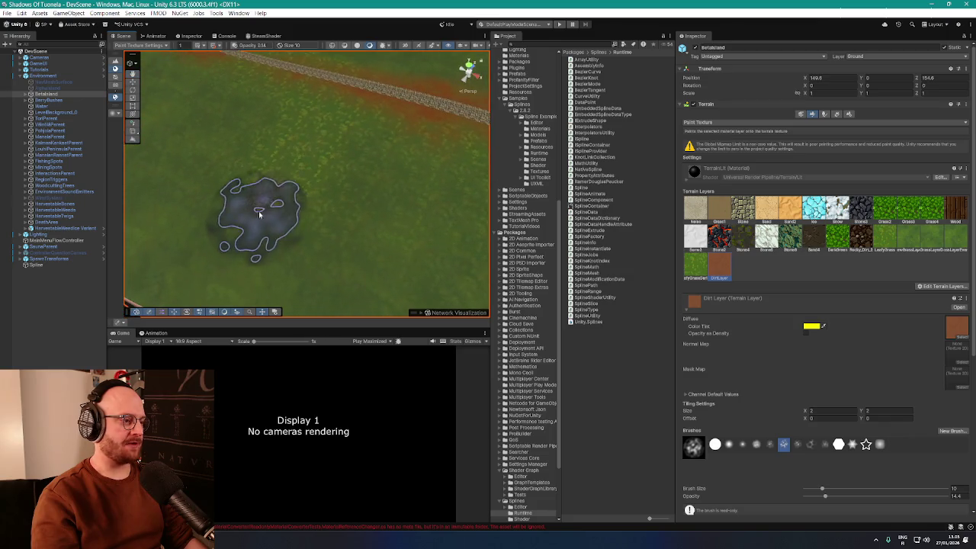
pyautogui.scroll(4, 261, 181)
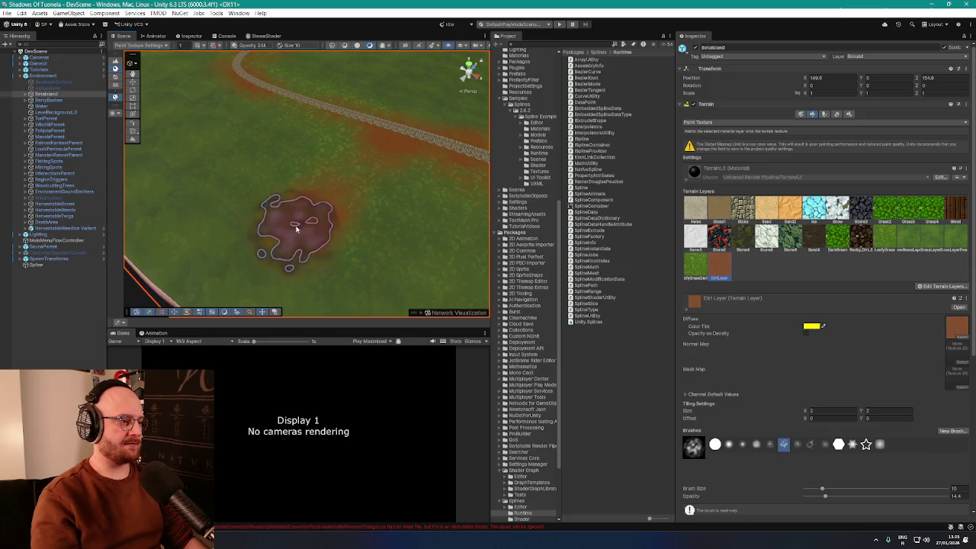
pyautogui.scroll(-3, 446, 135)
pyautogui.moveTo(446, 135)
pyautogui.mouseDown()
pyautogui.moveTo(431, 124)
pyautogui.moveTo(355, 142)
pyautogui.moveTo(312, 130)
pyautogui.moveTo(346, 154)
pyautogui.mouseUp()
pyautogui.scroll(-3, 346, 155)
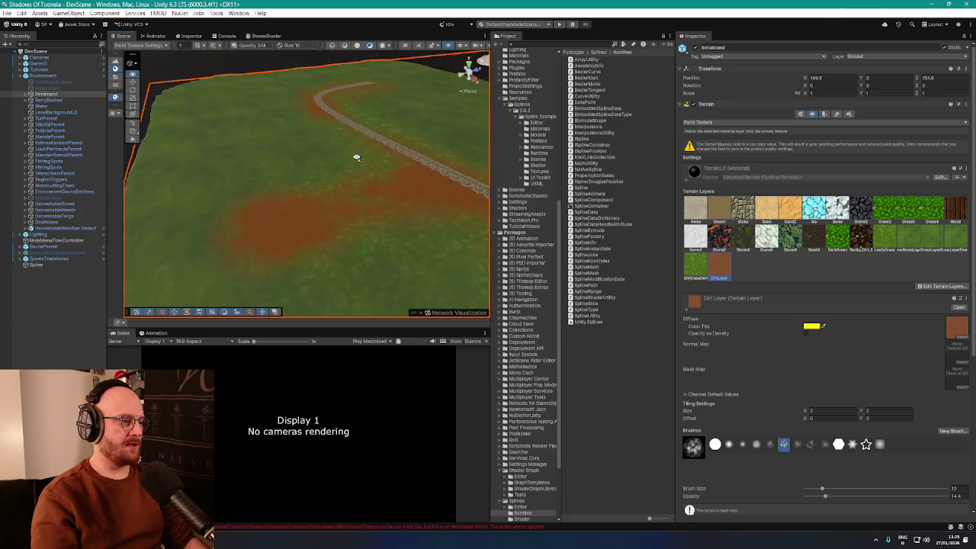
pyautogui.scroll(3, 359, 163)
pyautogui.moveTo(342, 218)
pyautogui.mouseDown()
pyautogui.moveTo(396, 183)
pyautogui.moveTo(455, 218)
pyautogui.moveTo(492, 204)
pyautogui.moveTo(443, 189)
pyautogui.moveTo(403, 218)
pyautogui.moveTo(458, 247)
pyautogui.moveTo(461, 219)
pyautogui.moveTo(420, 257)
pyautogui.moveTo(412, 252)
pyautogui.mouseUp()
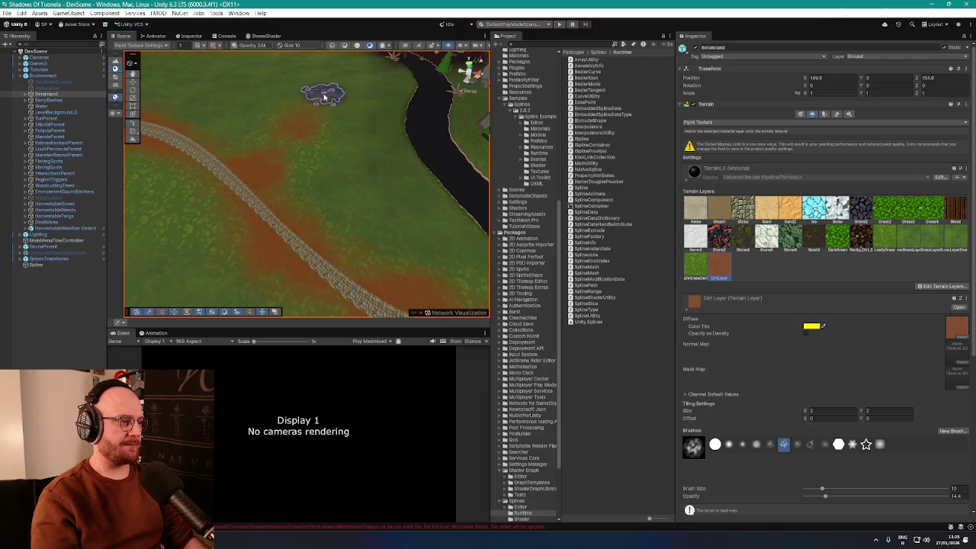
pyautogui.moveTo(342, 103)
pyautogui.mouseDown()
pyautogui.moveTo(279, 130)
pyautogui.moveTo(262, 122)
pyautogui.moveTo(279, 143)
pyautogui.moveTo(353, 173)
pyautogui.moveTo(338, 191)
pyautogui.moveTo(414, 157)
pyautogui.moveTo(282, 127)
pyautogui.moveTo(340, 204)
pyautogui.moveTo(431, 126)
pyautogui.moveTo(366, 115)
pyautogui.moveTo(327, 144)
pyautogui.moveTo(348, 223)
pyautogui.moveTo(339, 235)
pyautogui.mouseUp()
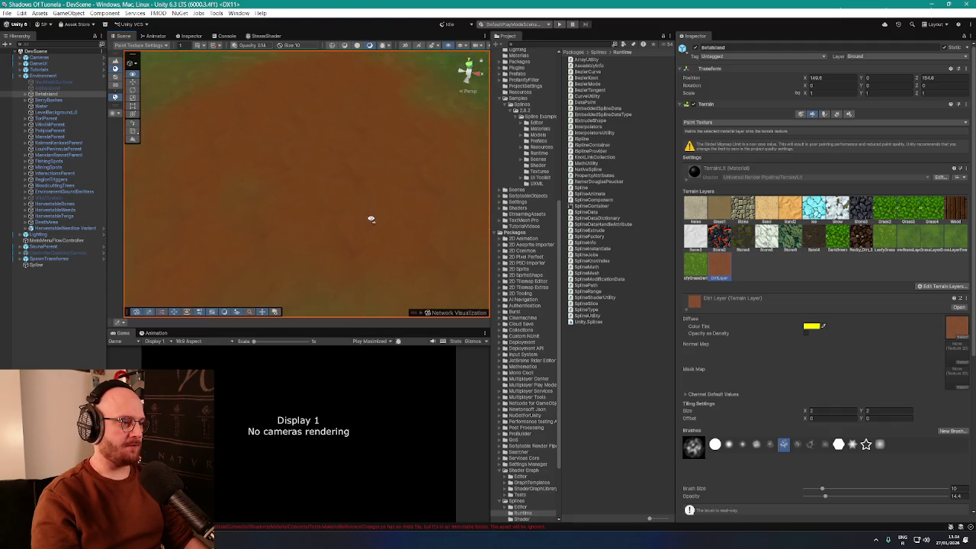
pyautogui.moveTo(402, 189)
pyautogui.mouseDown()
pyautogui.moveTo(348, 183)
pyautogui.moveTo(461, 278)
pyautogui.mouseUp()
pyautogui.moveTo(401, 239); pyautogui.dragTo(403, 233)
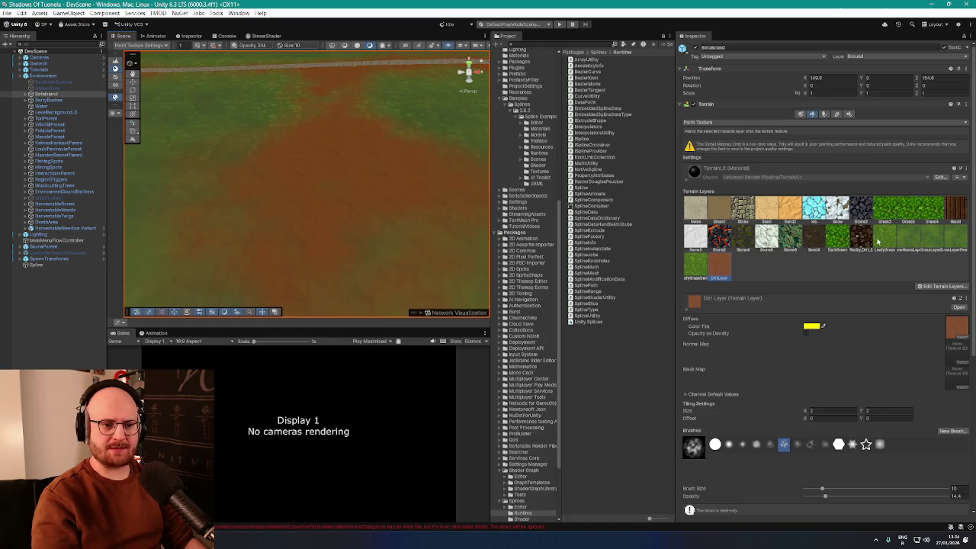
pyautogui.moveTo(333, 183); pyautogui.dragTo(333, 189)
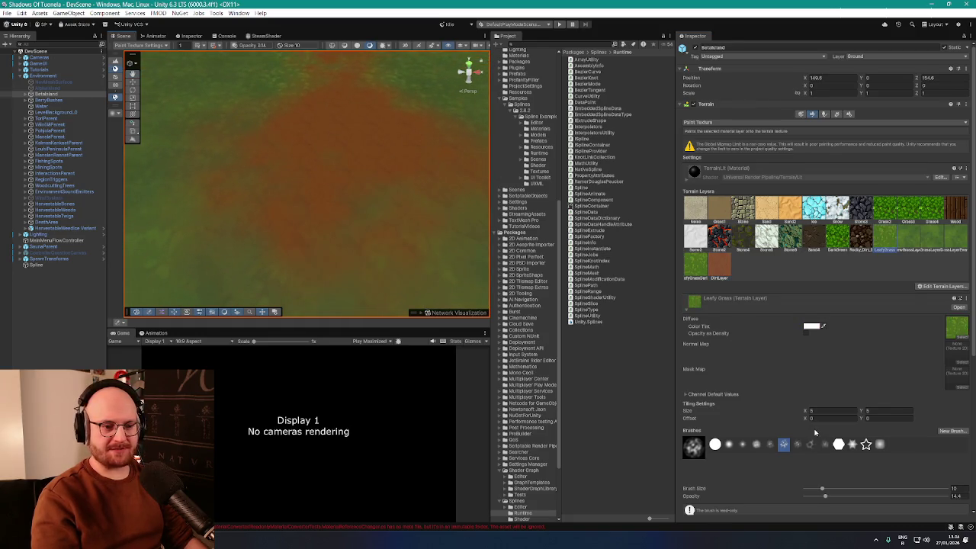
pyautogui.scroll(-1, 815, 433)
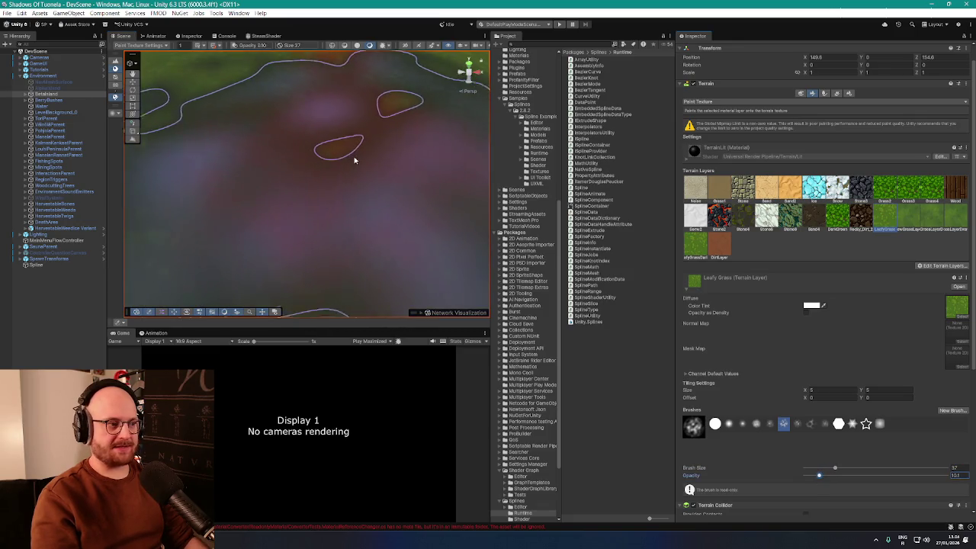
pyautogui.moveTo(386, 211)
pyautogui.mouseDown()
pyautogui.moveTo(399, 194)
pyautogui.moveTo(475, 219)
pyautogui.moveTo(361, 188)
pyautogui.moveTo(388, 207)
pyautogui.moveTo(358, 199)
pyautogui.moveTo(277, 228)
pyautogui.mouseUp()
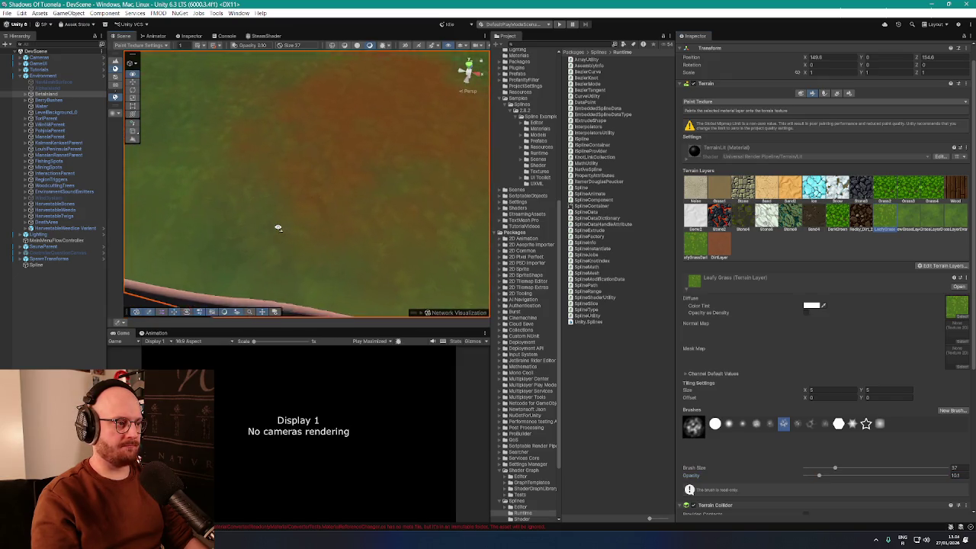
pyautogui.moveTo(319, 196)
pyautogui.mouseDown()
pyautogui.moveTo(338, 196)
pyautogui.moveTo(327, 165)
pyautogui.moveTo(294, 216)
pyautogui.moveTo(319, 175)
pyautogui.mouseUp()
pyautogui.press('w')
pyautogui.press('s')
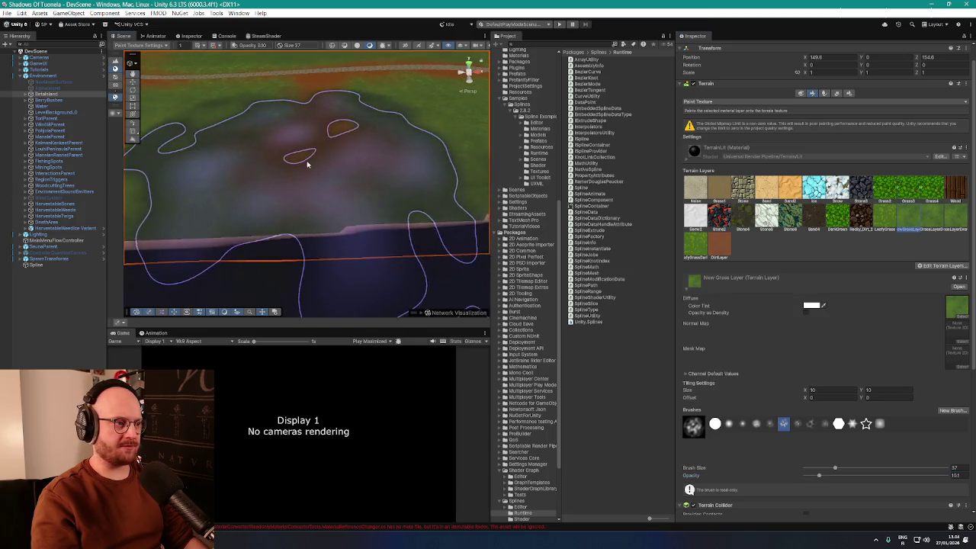
pyautogui.press('w')
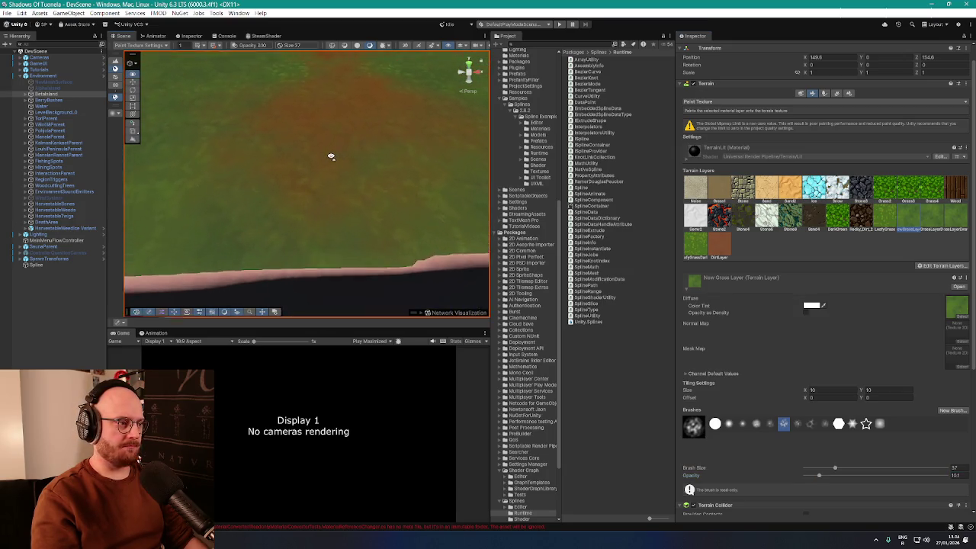
pyautogui.press('s')
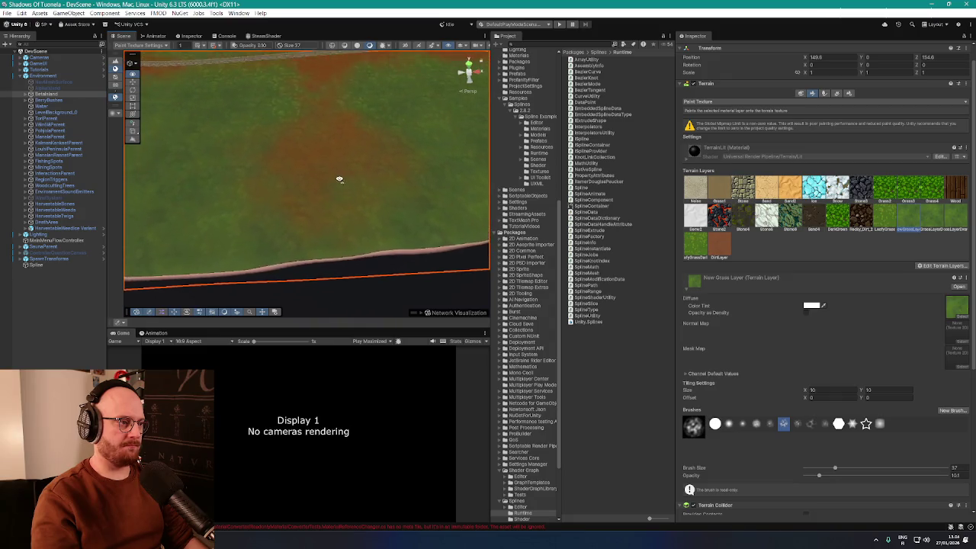
pyautogui.press('w')
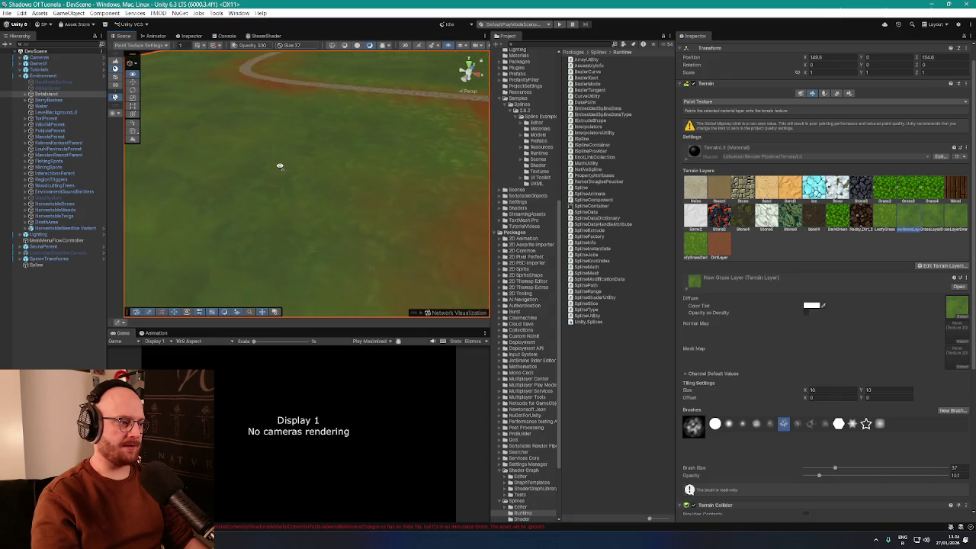
pyautogui.press('s')
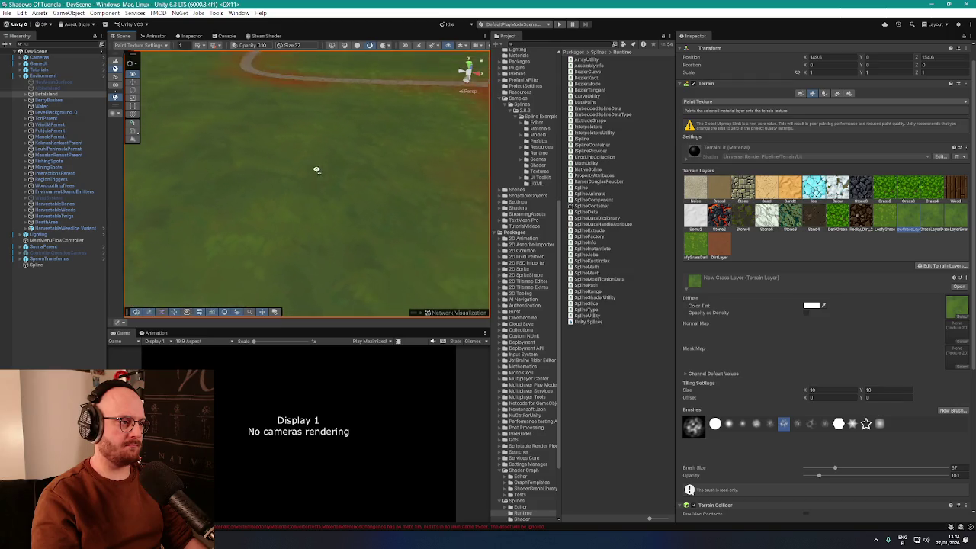
pyautogui.press('s')
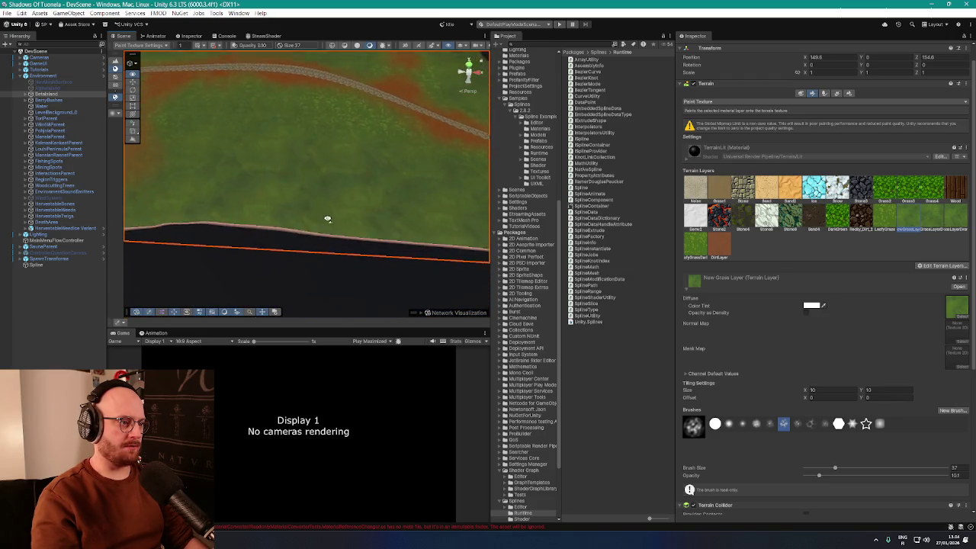
pyautogui.press('w')
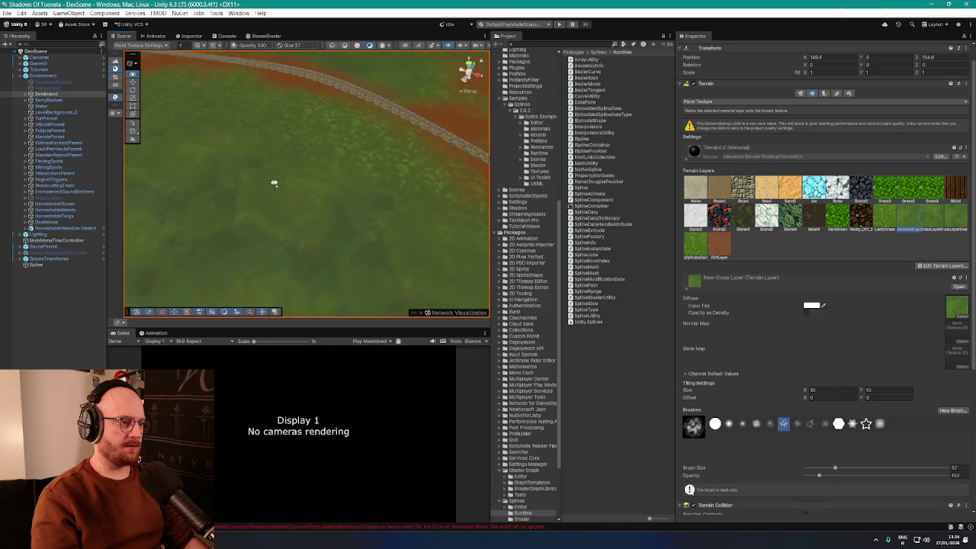
pyautogui.press('s')
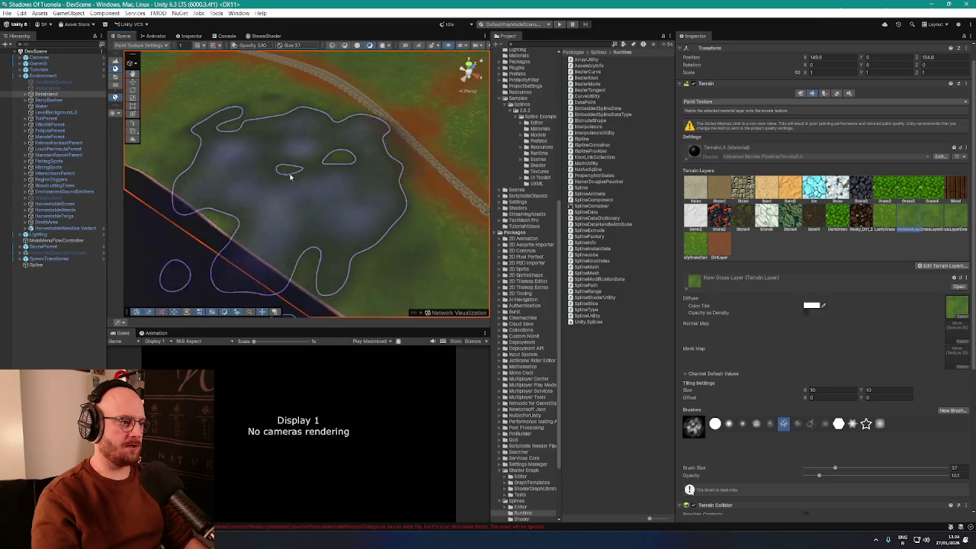
pyautogui.press('w')
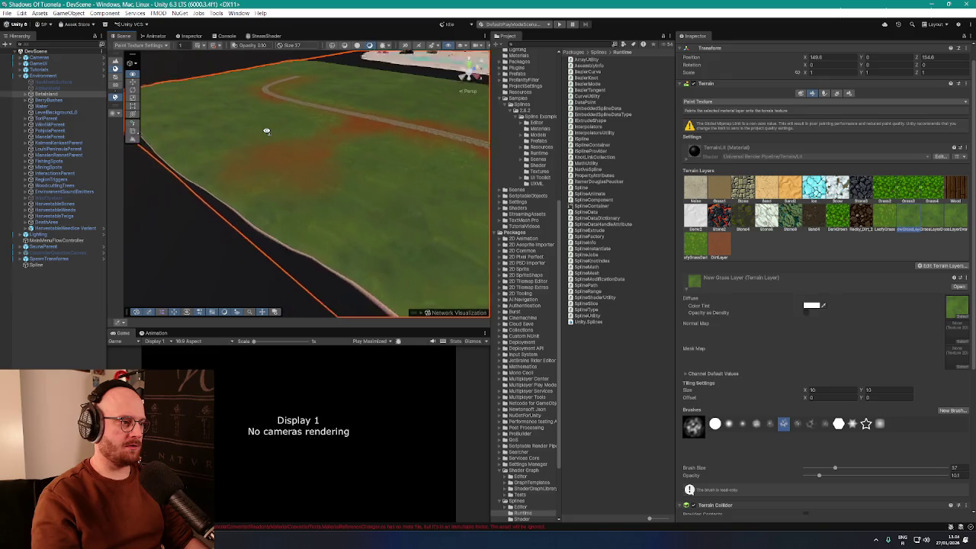
pyautogui.press('w')
pyautogui.press('w')
pyautogui.press('w')
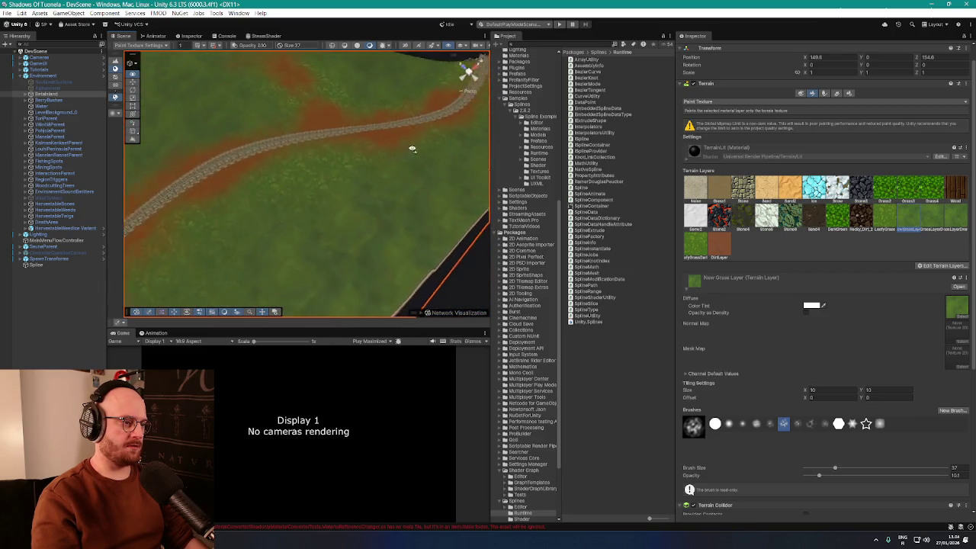
pyautogui.press('w')
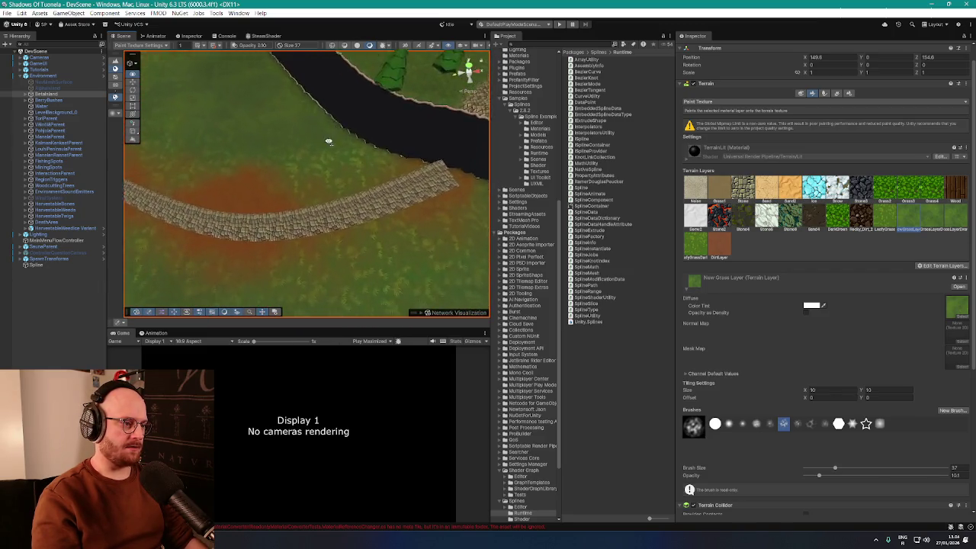
pyautogui.press('w')
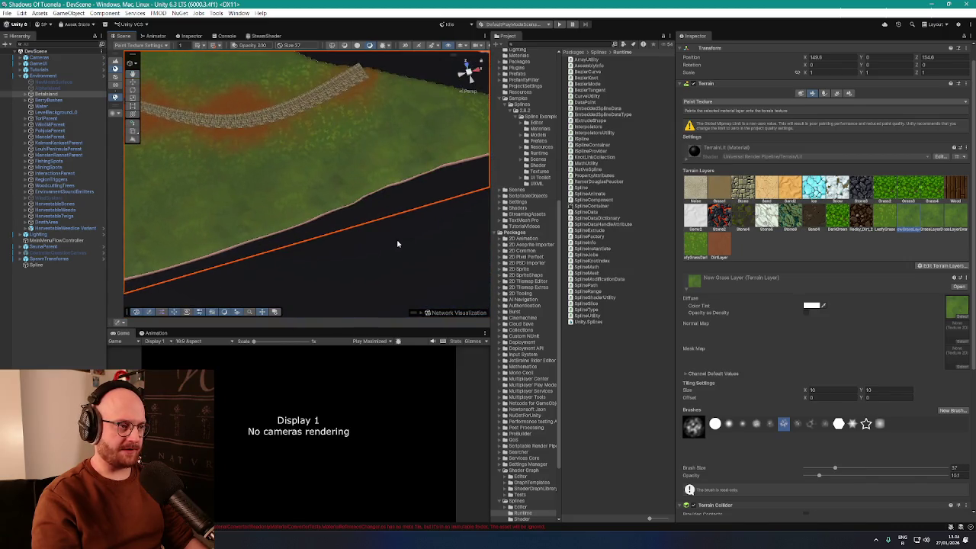
pyautogui.press('w')
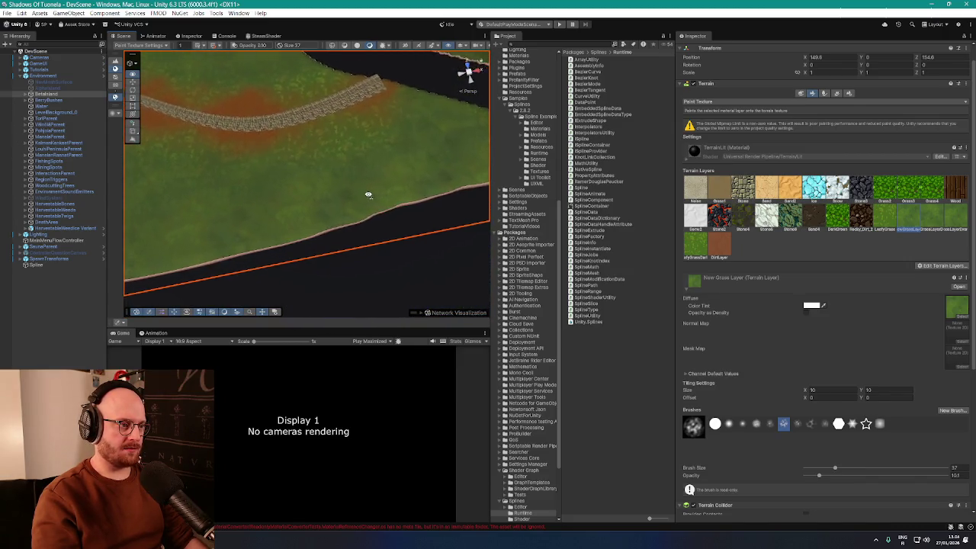
pyautogui.press('w')
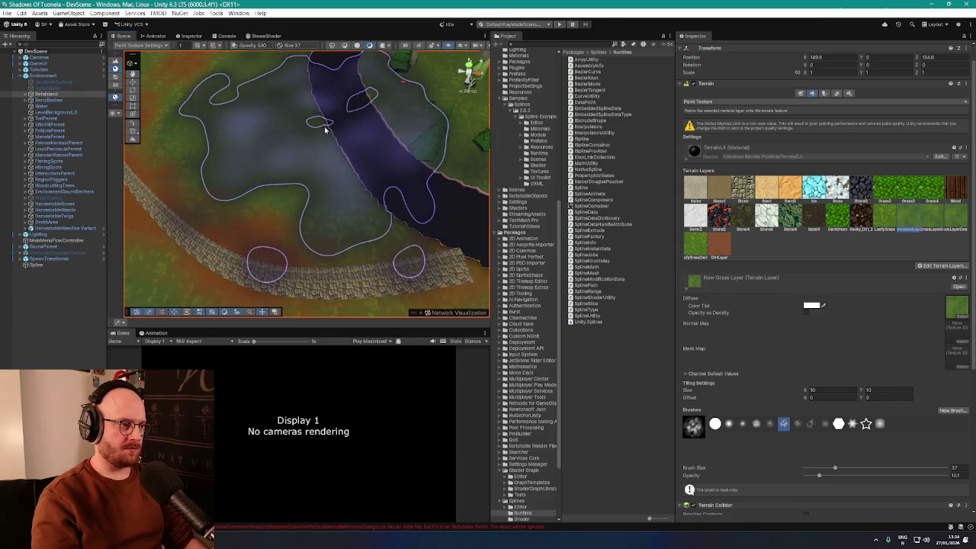
pyautogui.press('w')
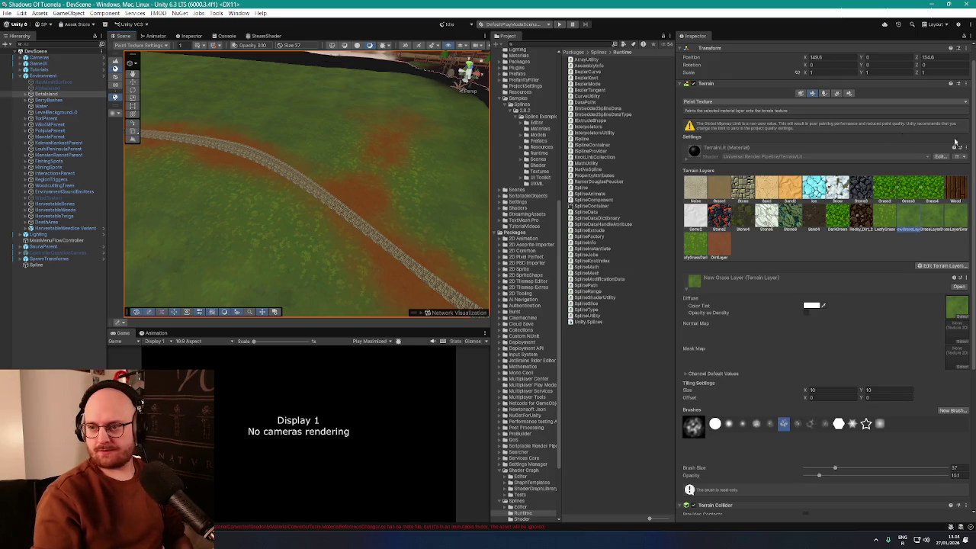
# Step: Scroll the Spline Extrude reference page in Firefox and copy 'Extrude' from its title
pyautogui.hotkey('alt', 'Tab')
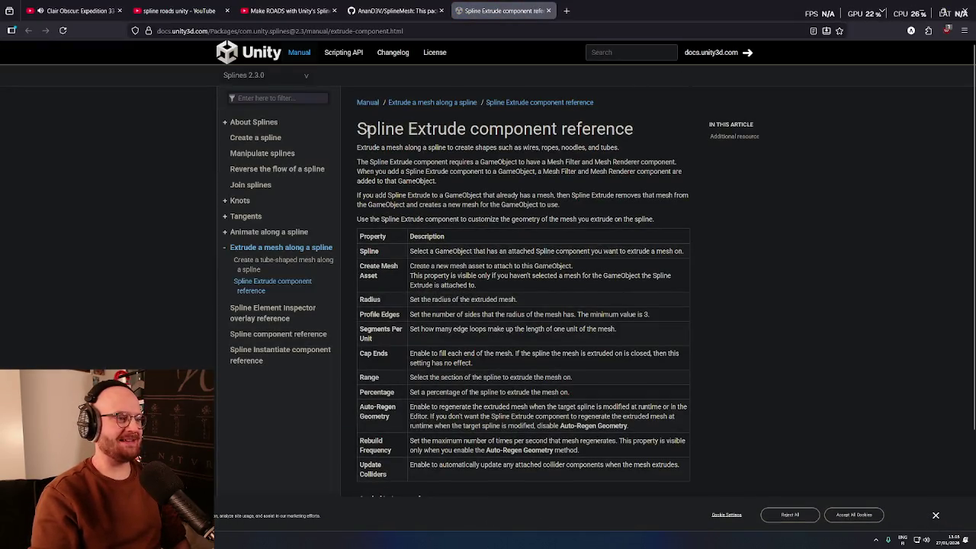
pyautogui.moveTo(359, 128); pyautogui.dragTo(438, 128)
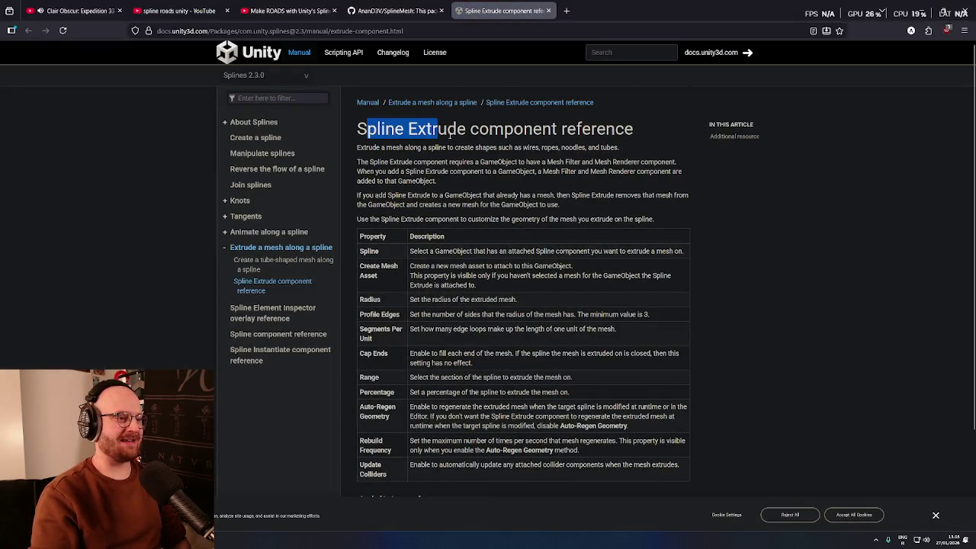
pyautogui.middleClick(489, 149)
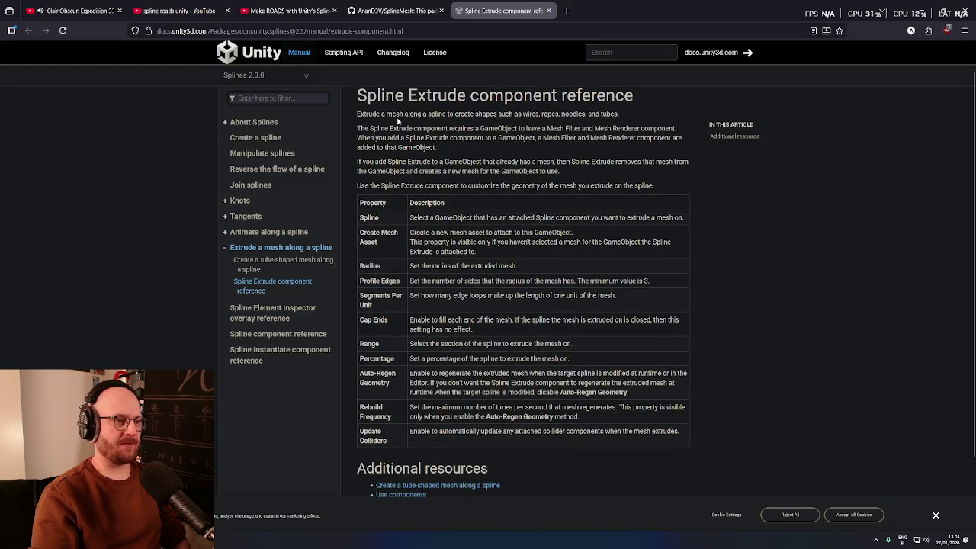
pyautogui.moveTo(358, 114); pyautogui.dragTo(417, 115)
pyautogui.middleClick(432, 127)
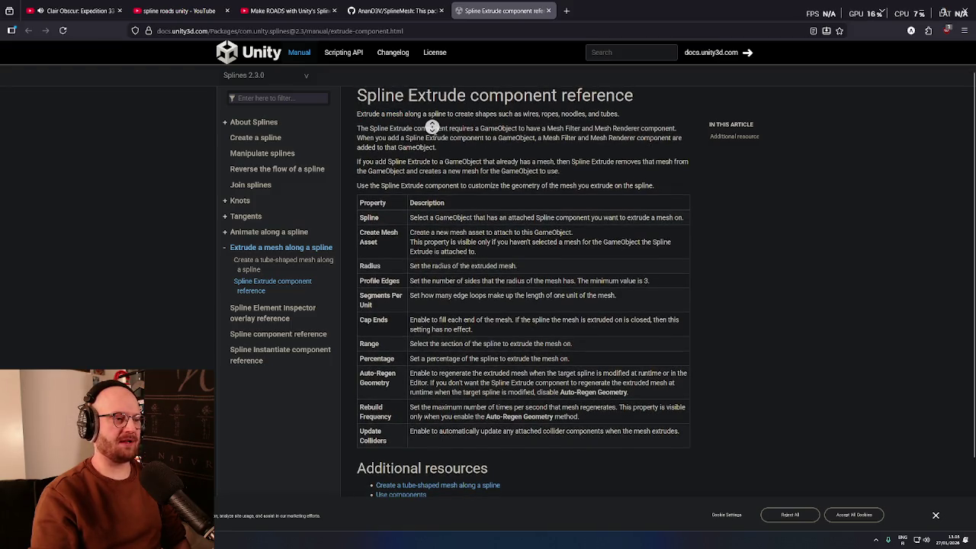
pyautogui.moveTo(517, 105); pyautogui.dragTo(576, 105)
pyautogui.middleClick(589, 135)
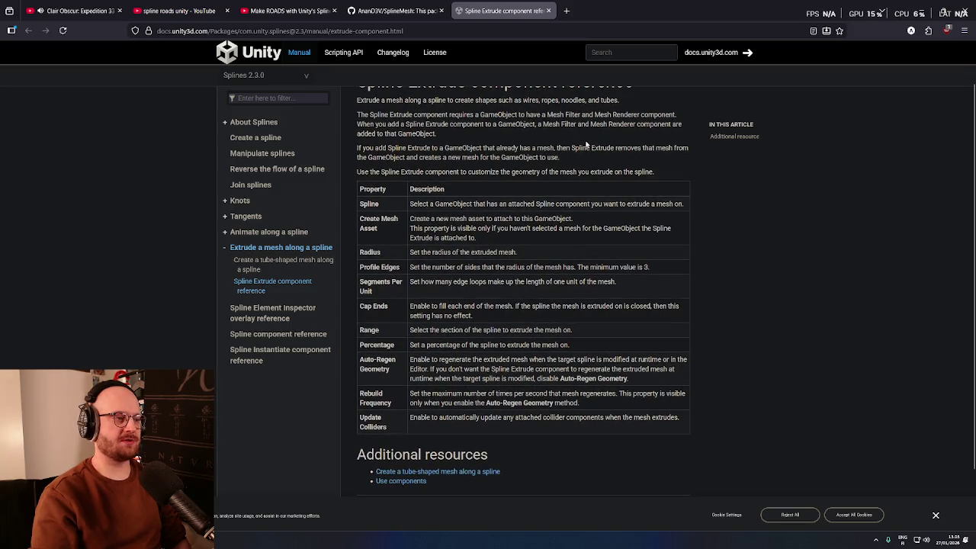
pyautogui.scroll(1, 585, 144)
pyautogui.doubleClick(437, 127)
pyautogui.hotkey('ctrl', 'c')
pyautogui.hotkey('ctrl', 't')
# Step: Look up 'Extrude' on sanakirja.org to find Finnish translations like pursua and pursottaa
pyautogui.write('sanakirja.org/')
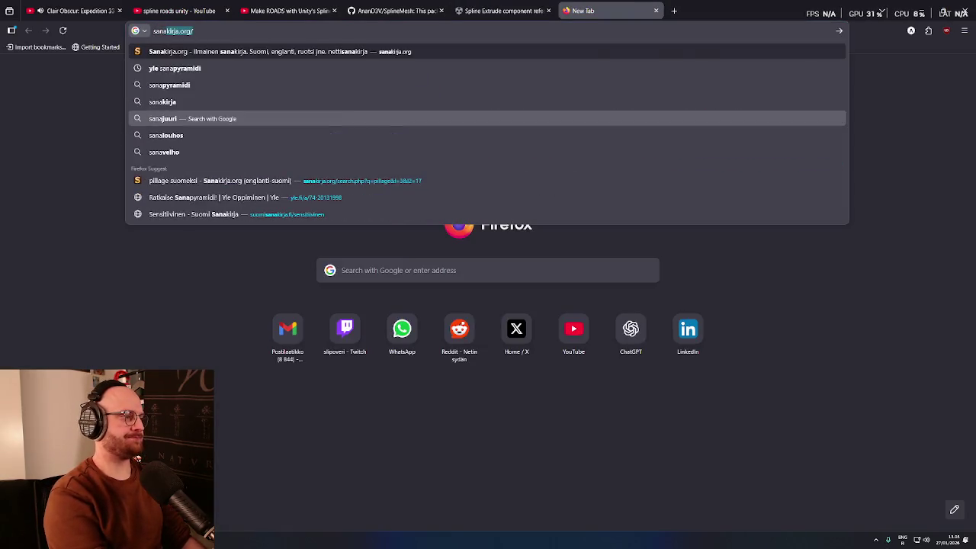
pyautogui.press('Return')
pyautogui.hotkey('ctrl', 'v')
pyautogui.press('Return')
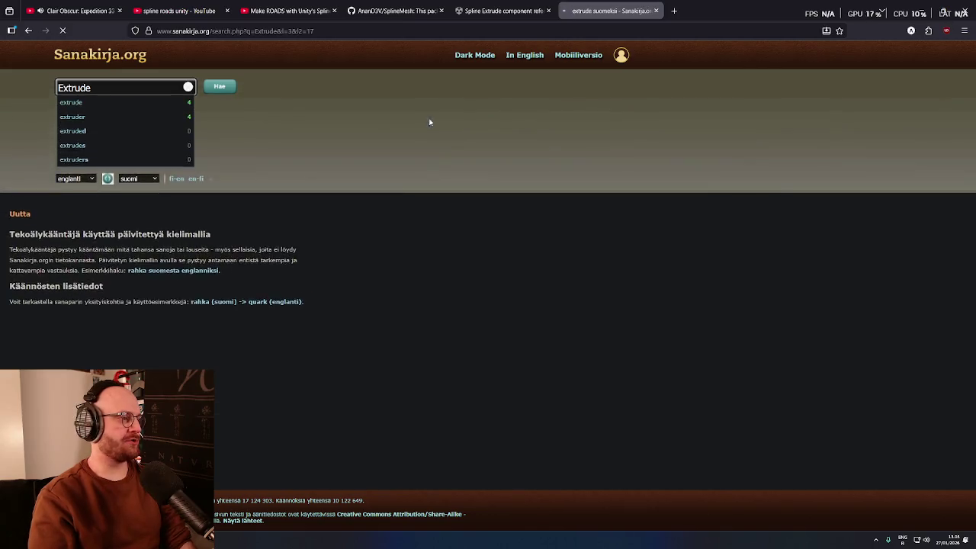
pyautogui.click(288, 149)
pyautogui.scroll(-1, 288, 150)
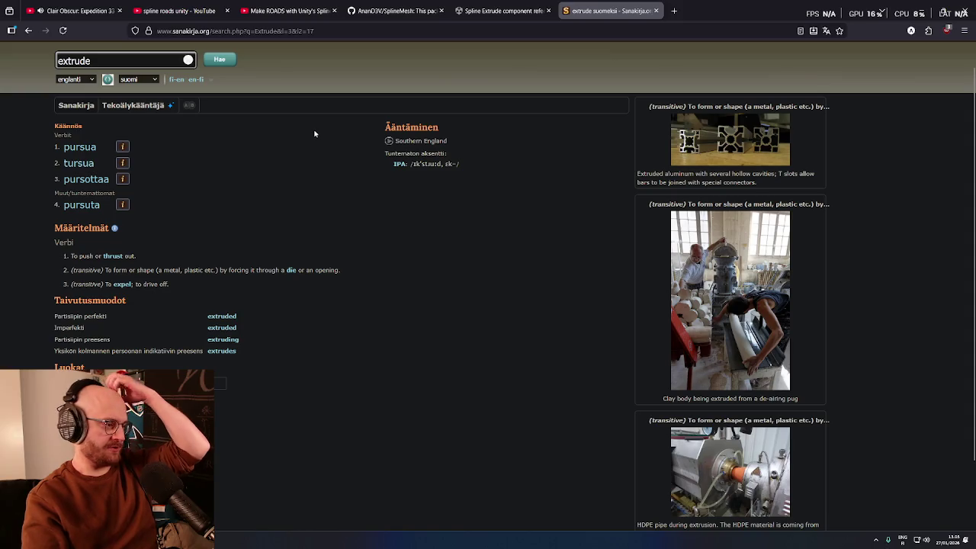
# Step: Return to the Spline Extrude reference tab and scroll down its page
pyautogui.click(504, 10)
pyautogui.middleClick(610, 207)
pyautogui.scroll(-1, 610, 208)
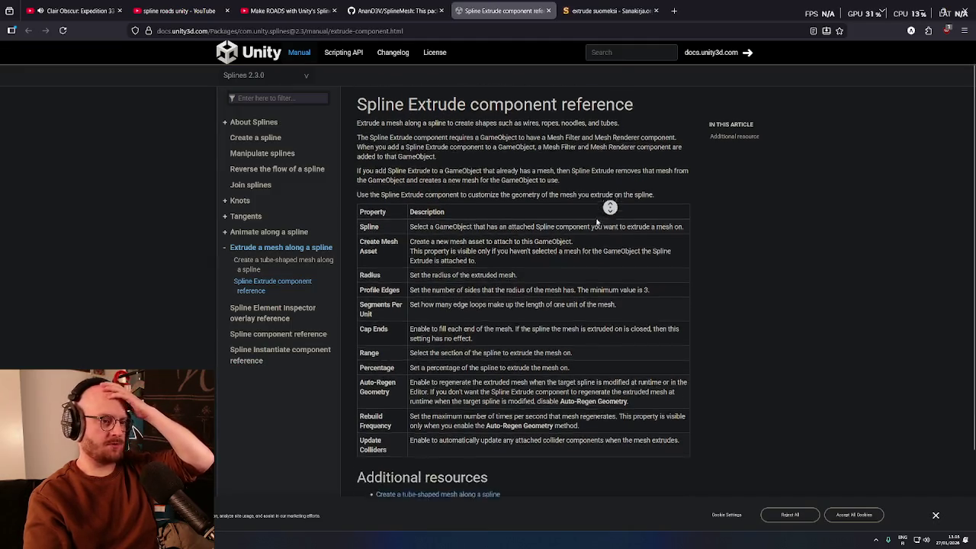
# Step: Read through the Spline Extrude property table, including the Create Mesh Asset description
pyautogui.middleClick(573, 208)
pyautogui.scroll(-1, 572, 208)
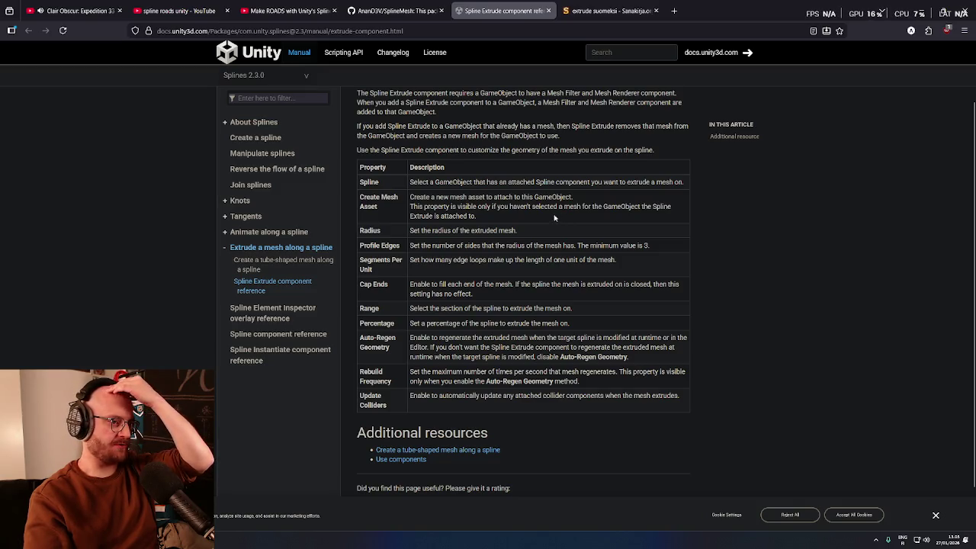
pyautogui.moveTo(410, 197); pyautogui.dragTo(489, 199)
pyautogui.click(493, 209)
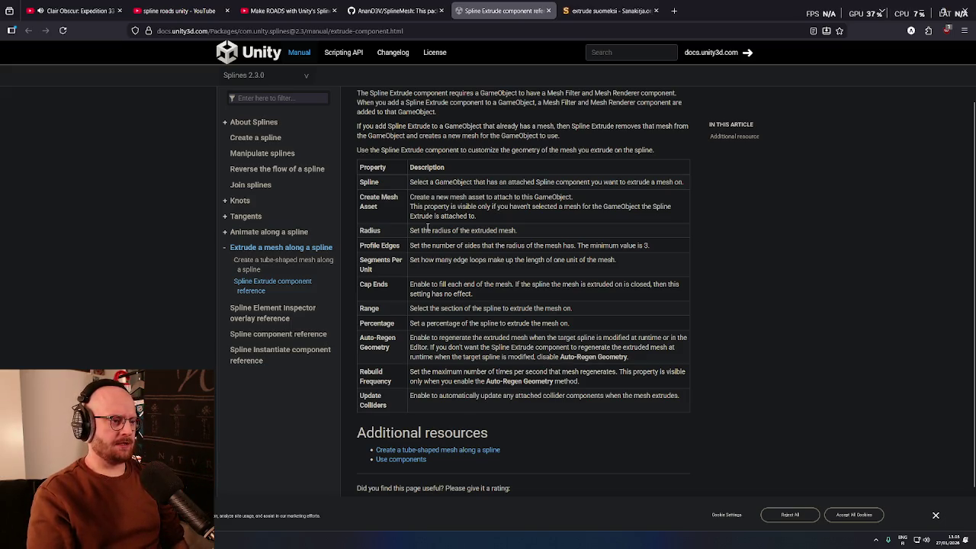
pyautogui.scroll(-1, 435, 232)
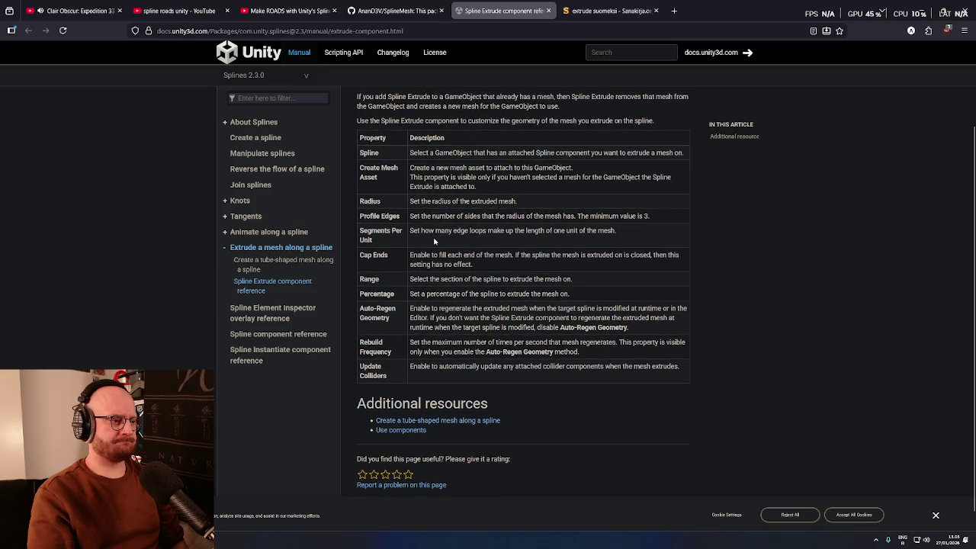
pyautogui.scroll(3, 435, 241)
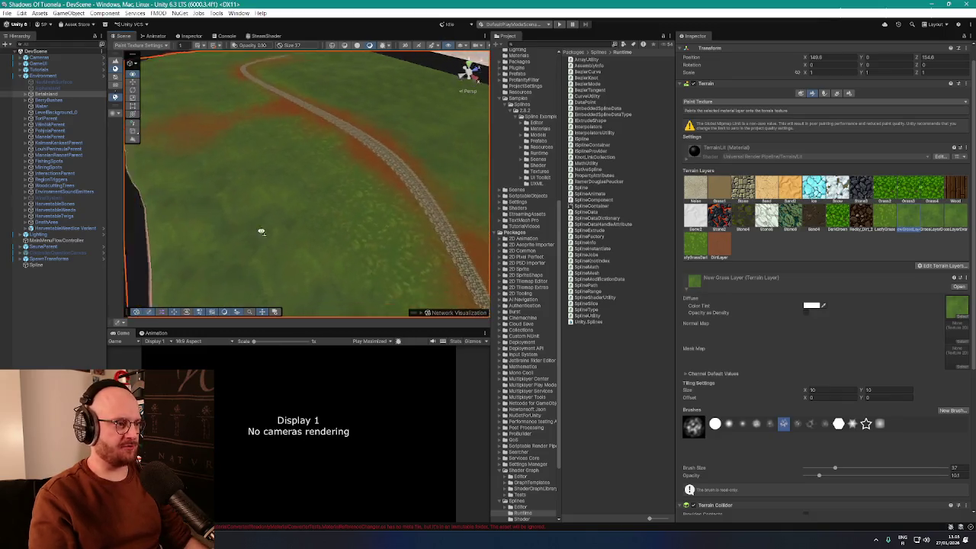
# Step: Save the current scene from the File menu
pyautogui.click(6, 14)
pyautogui.click(20, 54)
pyautogui.click(6, 14)
pyautogui.click(29, 103)
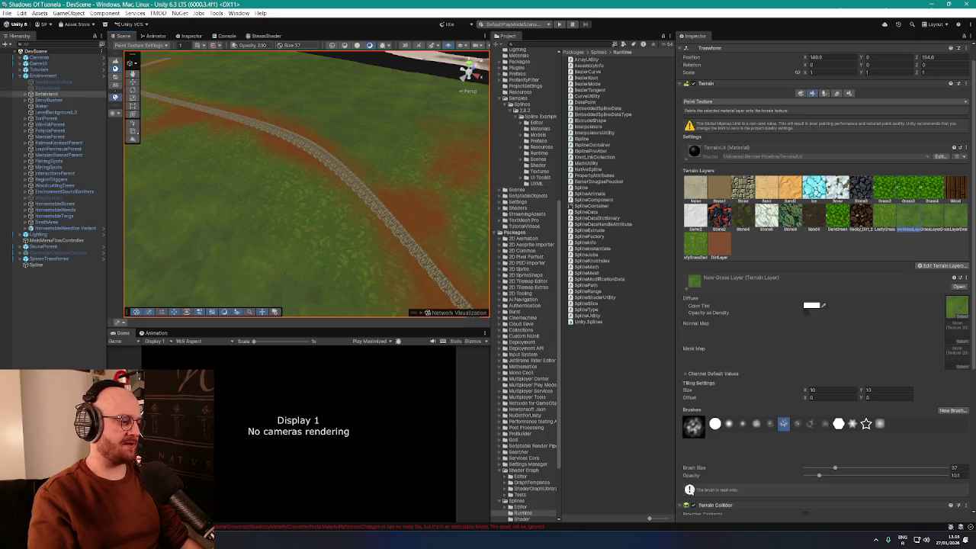
# Step: Select GameUI under Cameras and open its GameUIManager script in VS Code
pyautogui.scroll(-5, 752, 359)
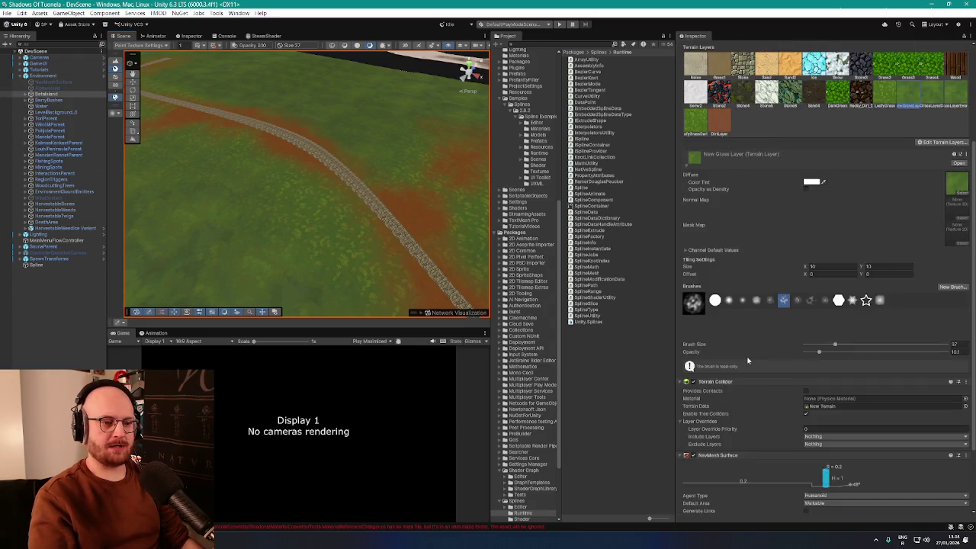
pyautogui.click(42, 59)
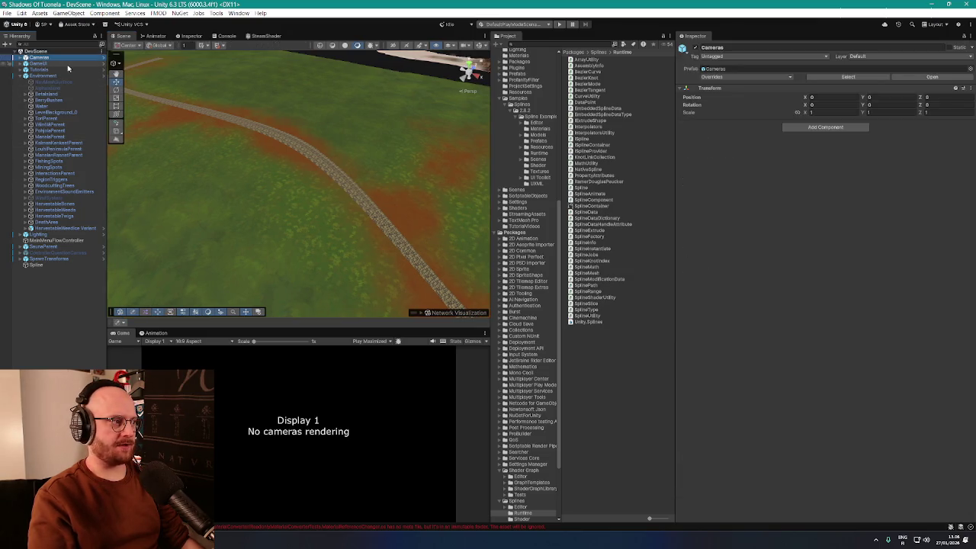
pyautogui.click(21, 58)
pyautogui.click(40, 75)
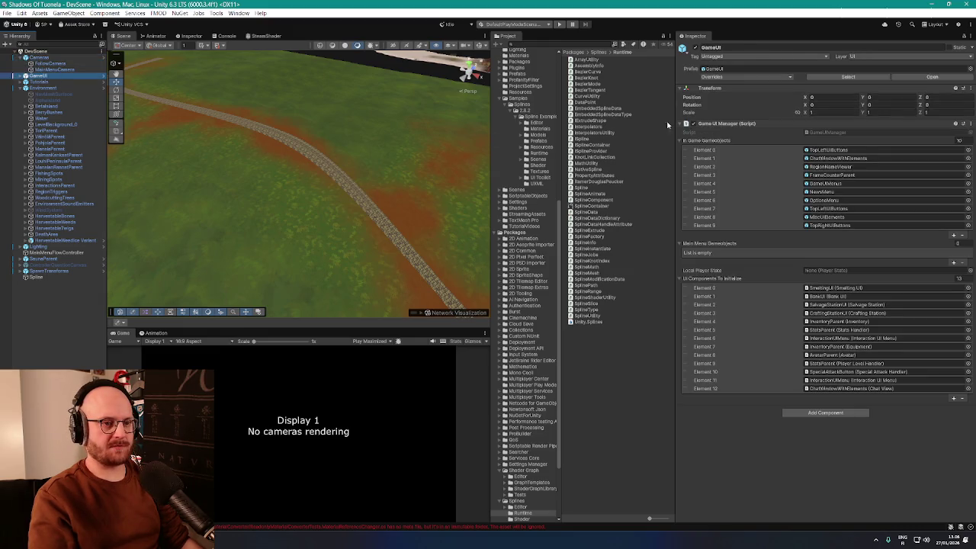
pyautogui.doubleClick(838, 132)
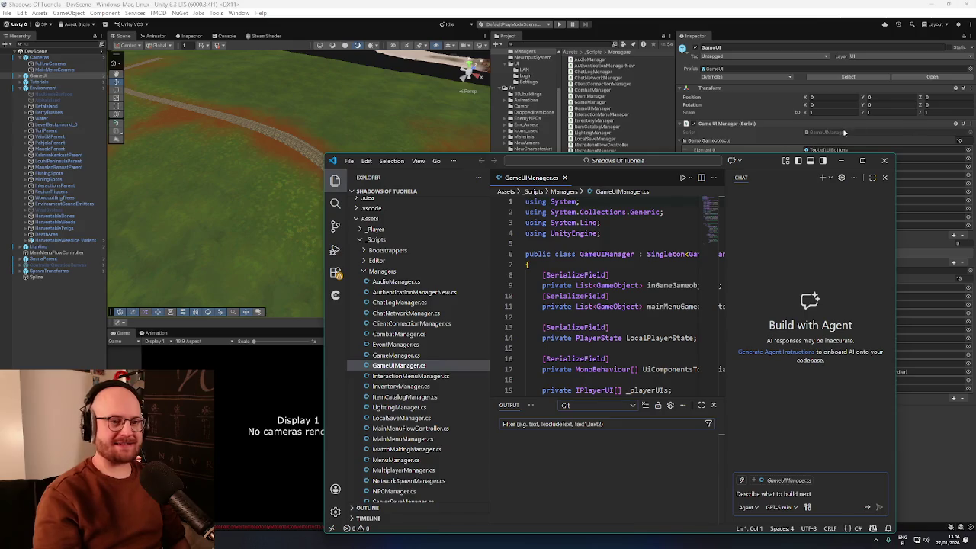
# Step: Maximize VS Code and list the roughly 290 uncommitted changes on bootstrap-branch in Source Control
pyautogui.click(862, 161)
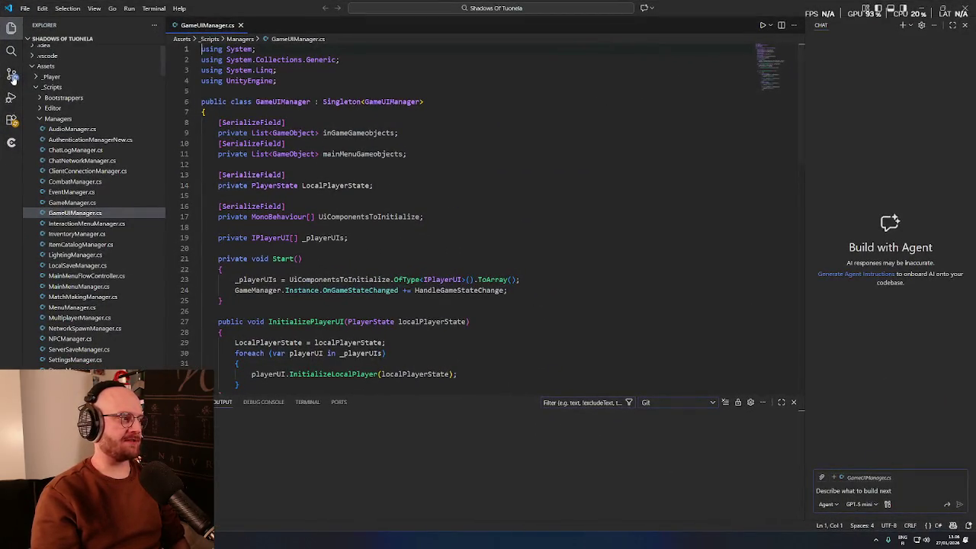
pyautogui.click(12, 76)
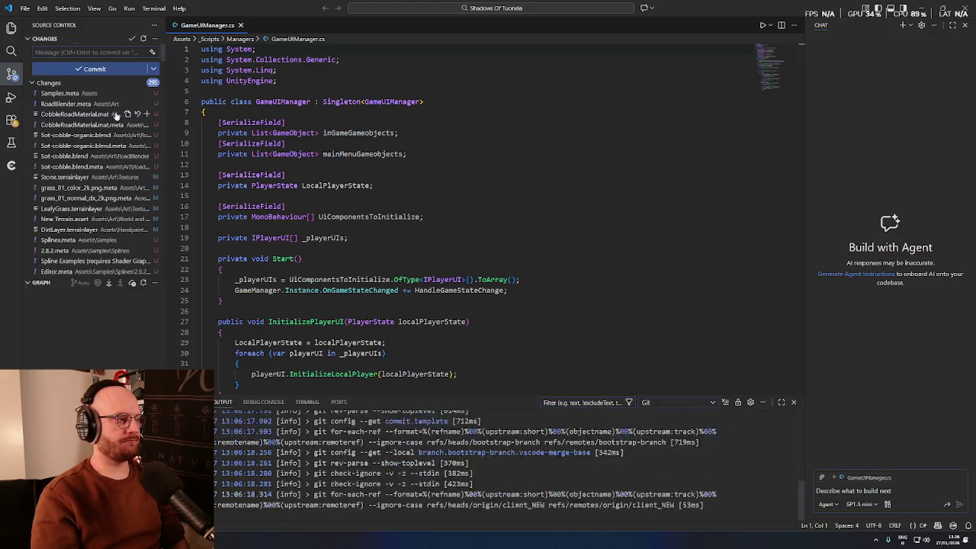
pyautogui.scroll(-5, 165, 75)
pyautogui.moveTo(164, 75)
pyautogui.mouseDown()
pyautogui.moveTo(164, 277)
pyautogui.moveTo(173, 30)
pyautogui.mouseUp()
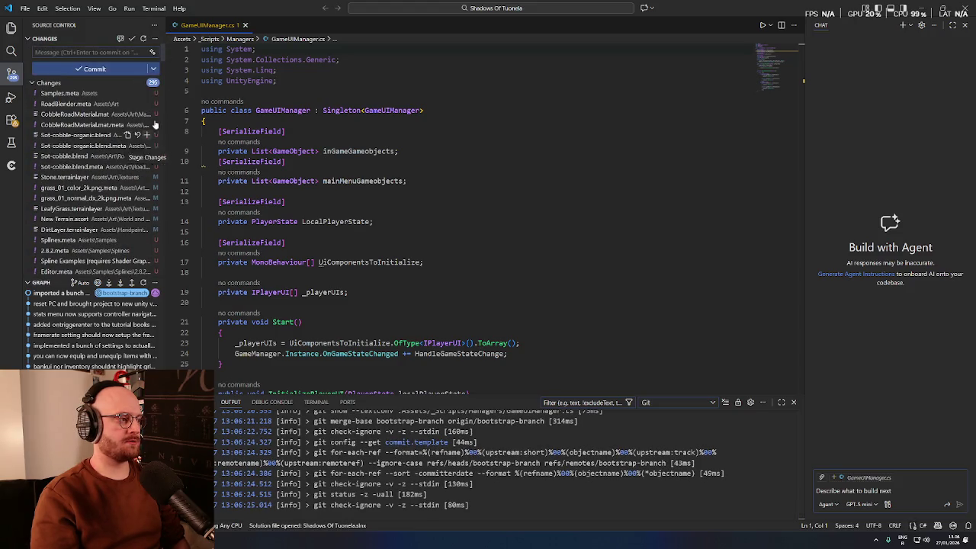
pyautogui.moveTo(162, 57)
pyautogui.mouseDown()
pyautogui.moveTo(162, 272)
pyautogui.moveTo(159, 53)
pyautogui.mouseUp()
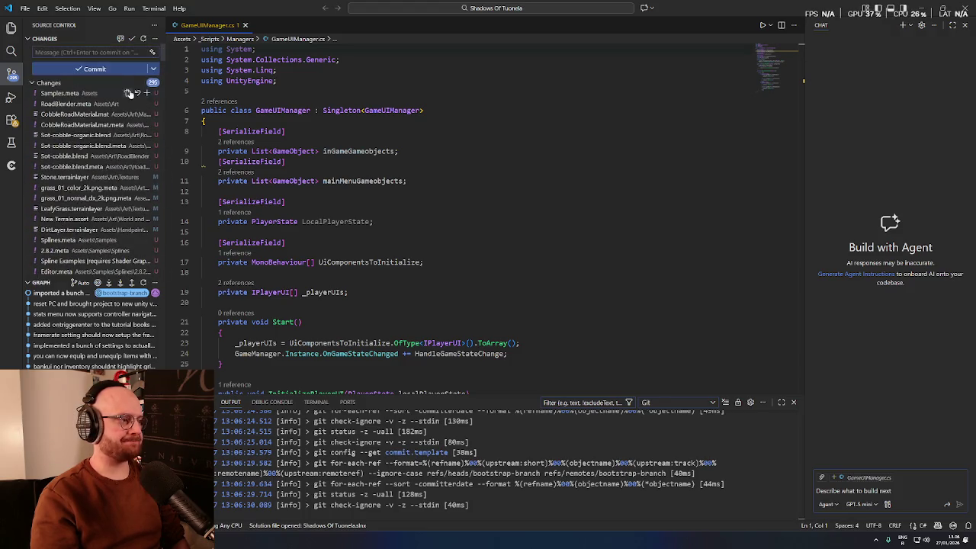
# Step: Stage all changes and commit them with a message about the splines import and cobblestone road
pyautogui.click(139, 84)
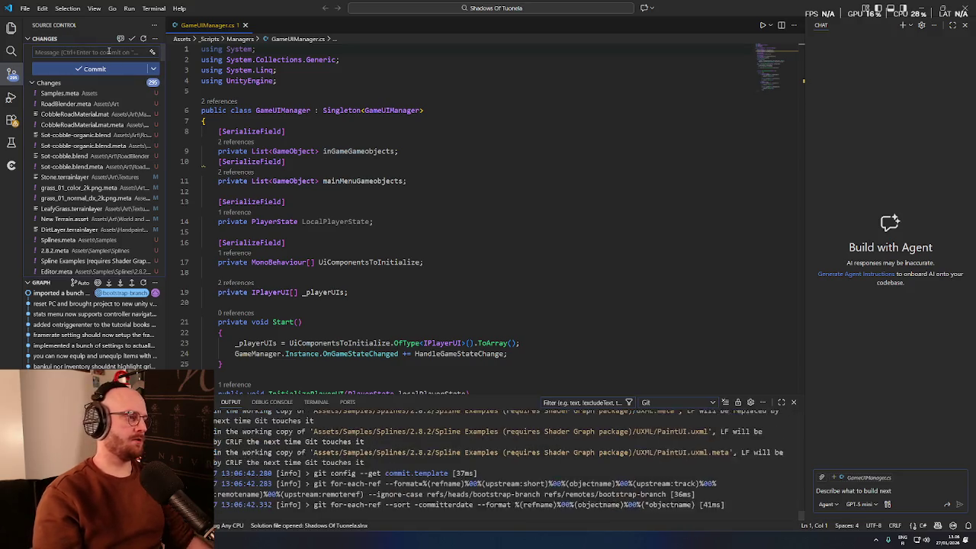
pyautogui.write('im')
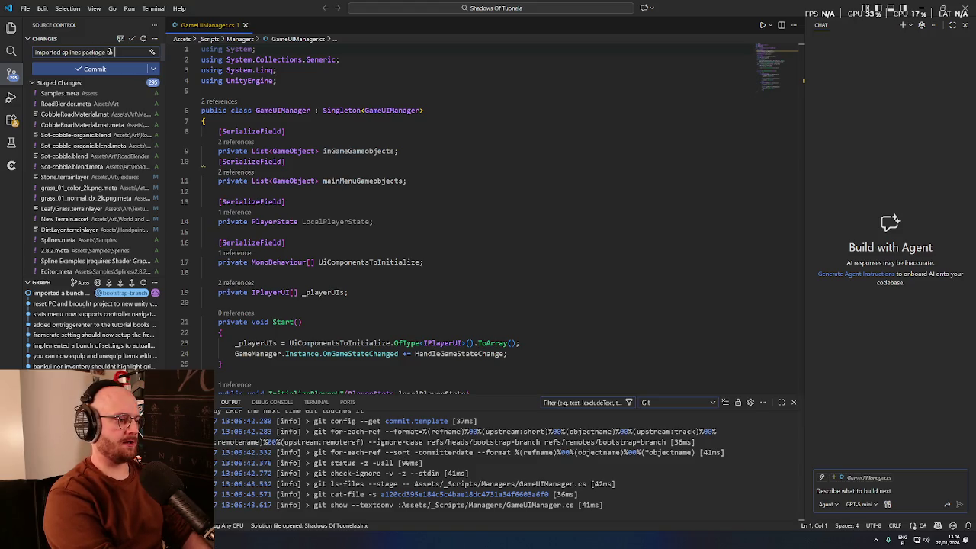
pyautogui.write('he roads better. Imported')
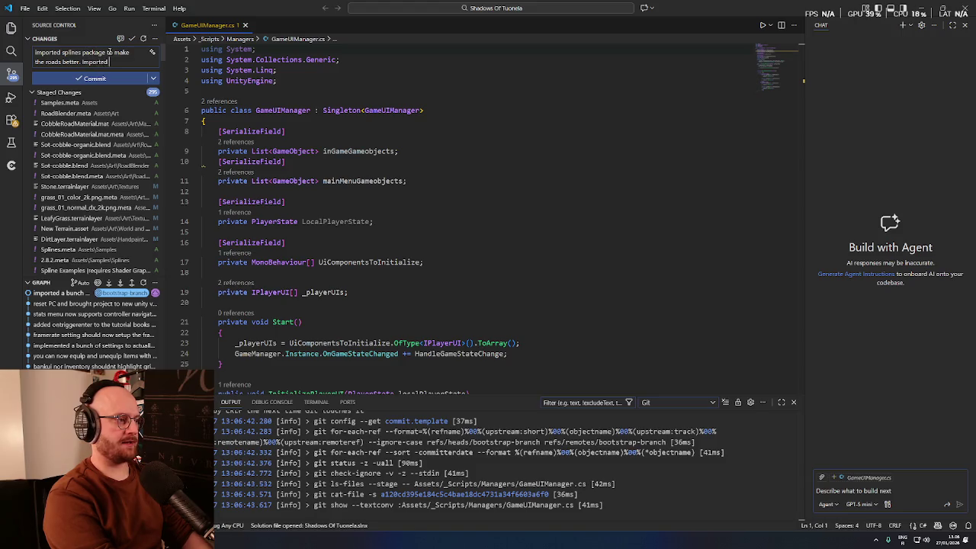
pyautogui.write('le of cobblestone road meshes')
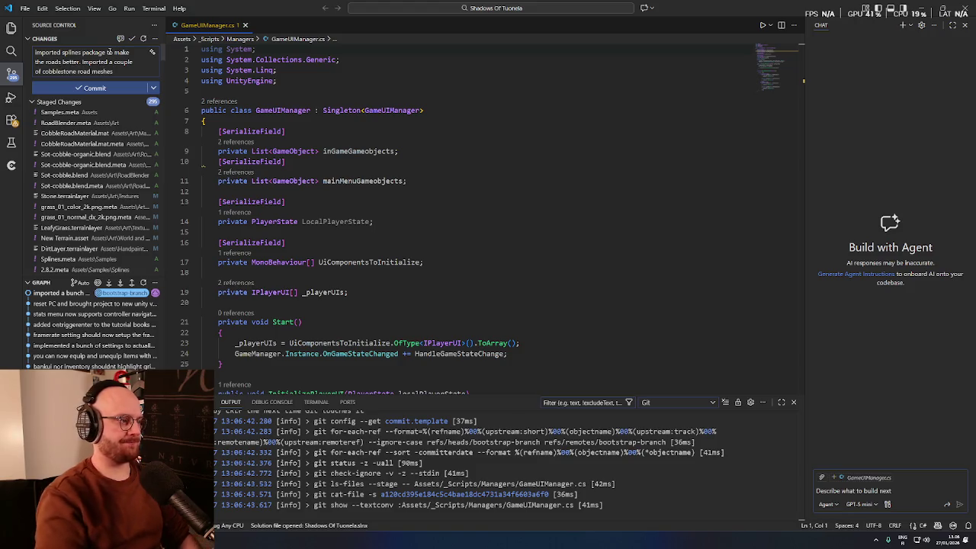
pyautogui.click(94, 88)
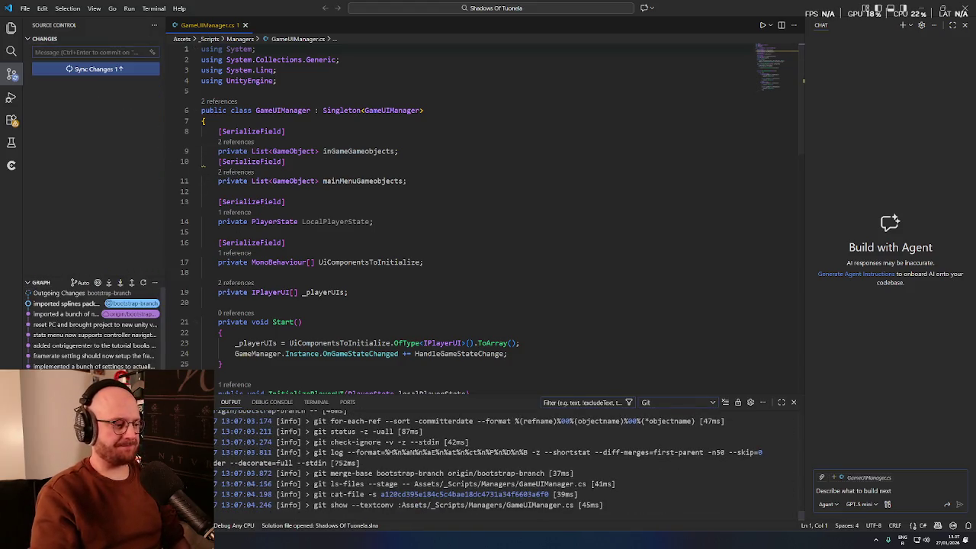
pyautogui.hotkey('alt', 'Tab')
pyautogui.moveTo(338, 218)
pyautogui.mouseDown()
pyautogui.moveTo(363, 203)
pyautogui.moveTo(392, 227)
pyautogui.mouseUp()
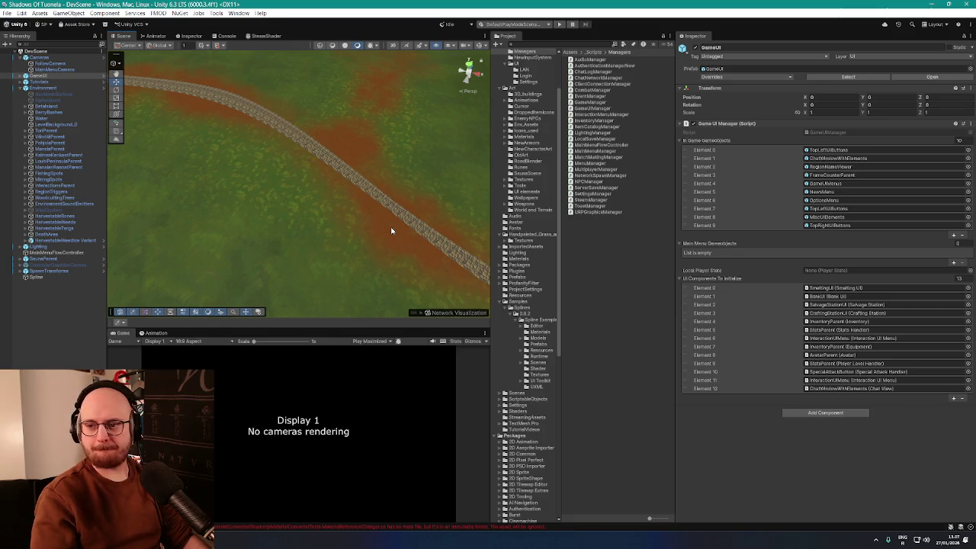
# Step: Add a Spline Extrude component to the Spline object by searching 'spline' in Add Component
pyautogui.moveTo(393, 161)
pyautogui.mouseDown()
pyautogui.moveTo(490, 120)
pyautogui.moveTo(466, 132)
pyautogui.mouseUp()
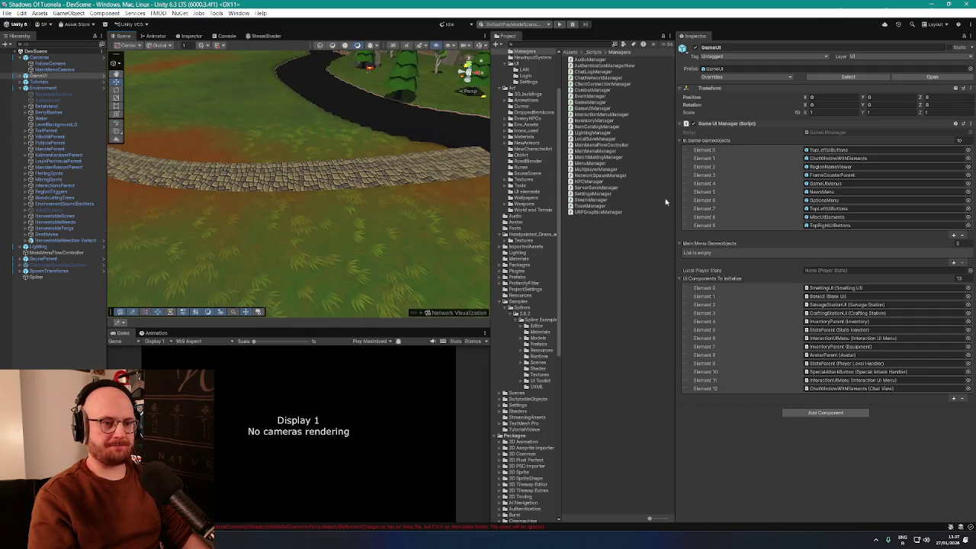
pyautogui.click(47, 279)
pyautogui.scroll(-10, 768, 279)
pyautogui.click(823, 506)
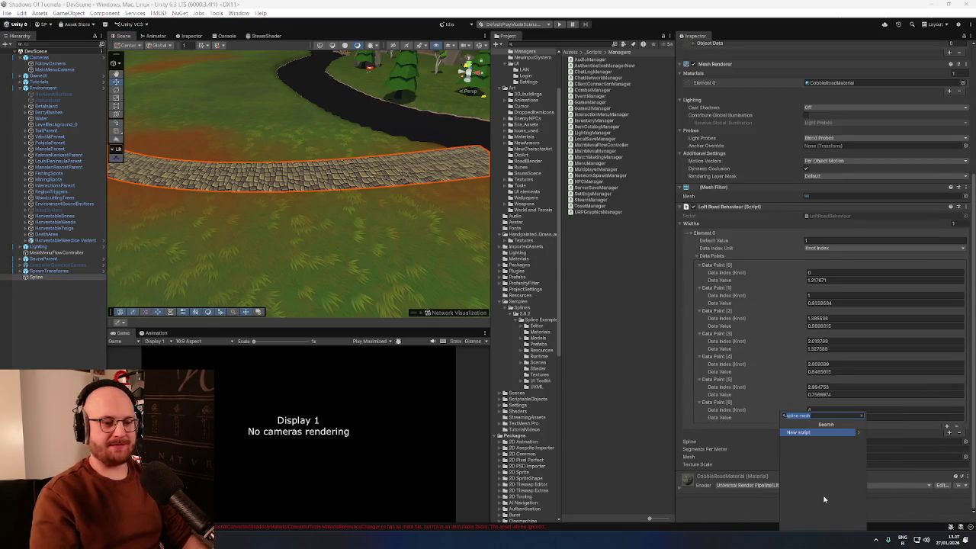
pyautogui.write('spline')
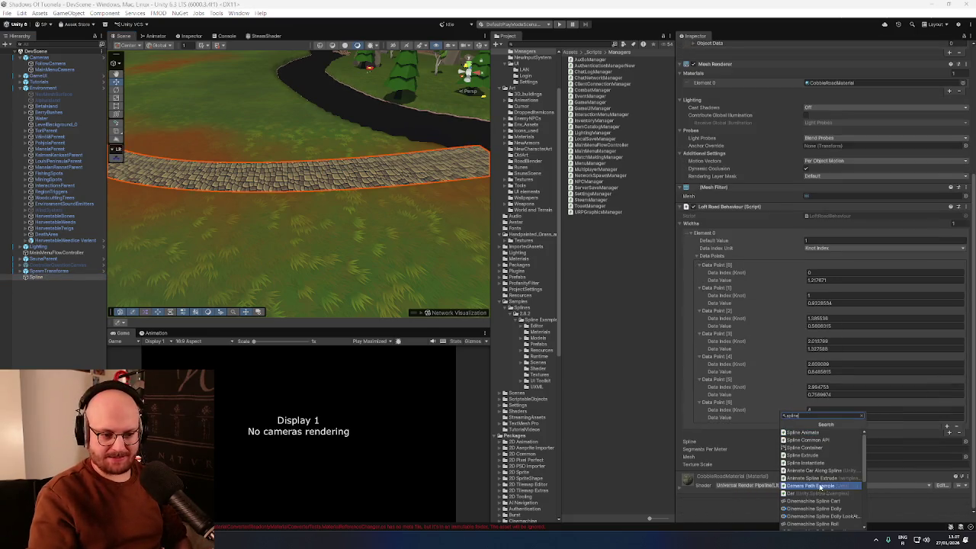
pyautogui.click(815, 456)
pyautogui.moveTo(427, 290)
pyautogui.mouseDown()
pyautogui.moveTo(412, 277)
pyautogui.moveTo(427, 246)
pyautogui.moveTo(386, 264)
pyautogui.moveTo(201, 224)
pyautogui.moveTo(229, 240)
pyautogui.moveTo(262, 218)
pyautogui.moveTo(327, 220)
pyautogui.moveTo(352, 227)
pyautogui.moveTo(257, 224)
pyautogui.moveTo(425, 252)
pyautogui.moveTo(244, 237)
pyautogui.mouseUp()
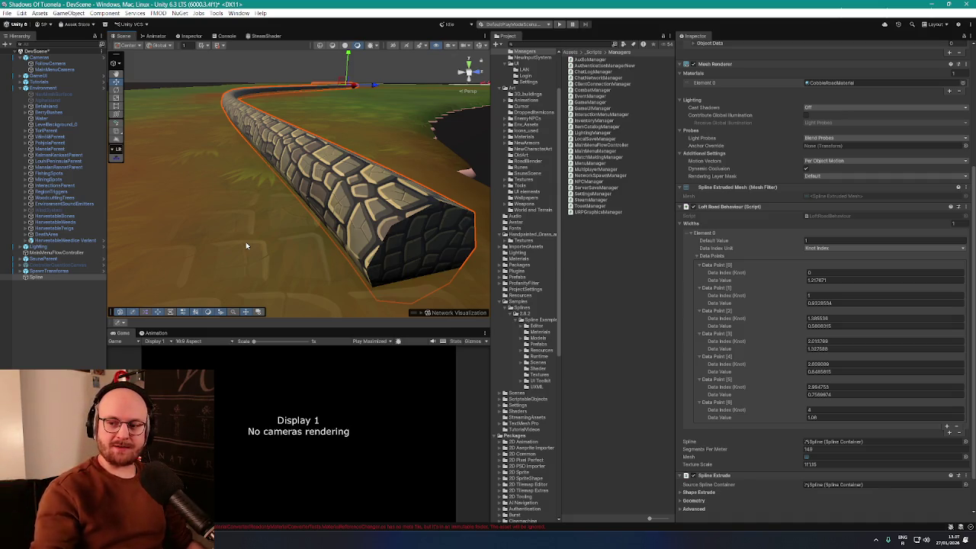
# Step: Expand Spline Extrude's Shape, Geometry and Advanced settings: a Circle with 8 sides, radius 0.25
pyautogui.moveTo(246, 241)
pyautogui.mouseDown()
pyautogui.moveTo(399, 174)
pyautogui.moveTo(358, 180)
pyautogui.mouseUp()
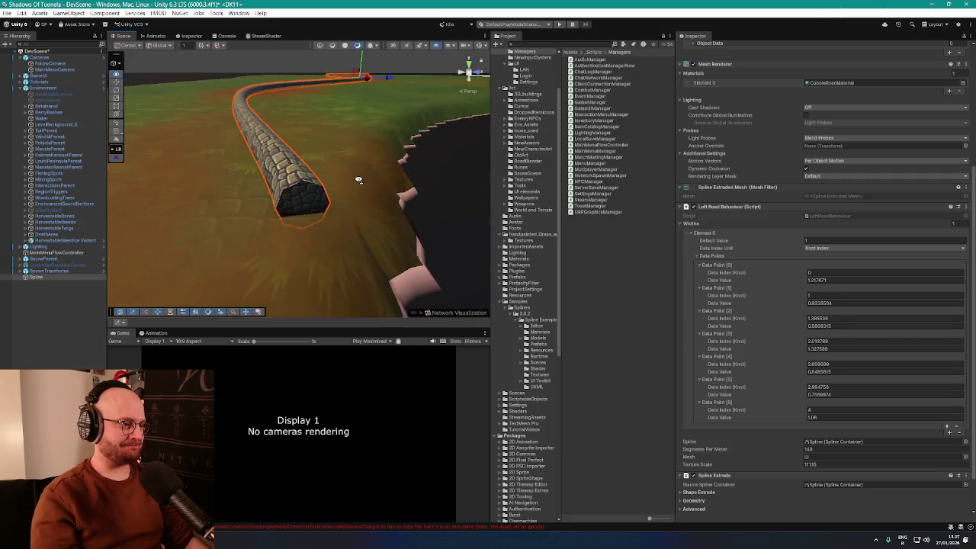
pyautogui.scroll(3, 358, 180)
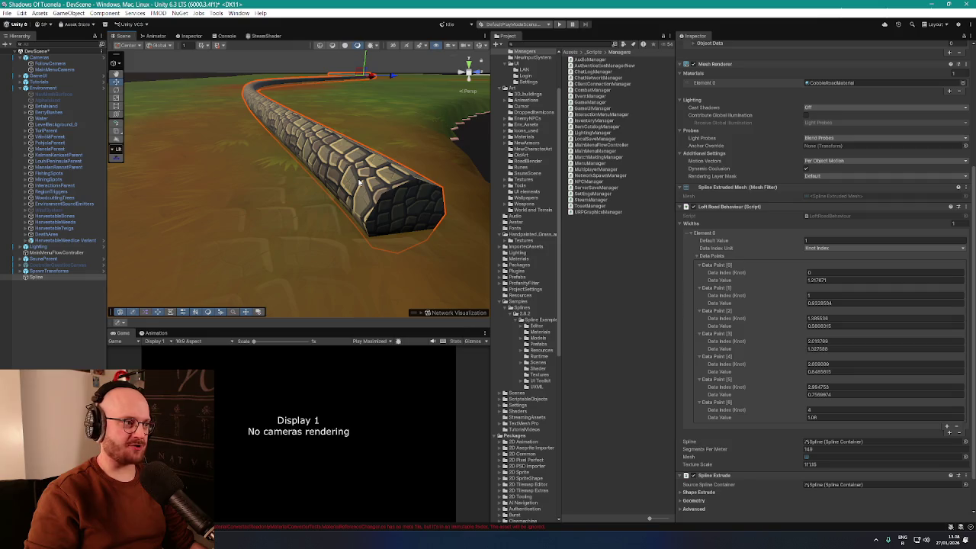
pyautogui.moveTo(359, 183)
pyautogui.mouseDown()
pyautogui.moveTo(456, 187)
pyautogui.moveTo(623, 228)
pyautogui.moveTo(434, 224)
pyautogui.moveTo(484, 303)
pyautogui.mouseUp()
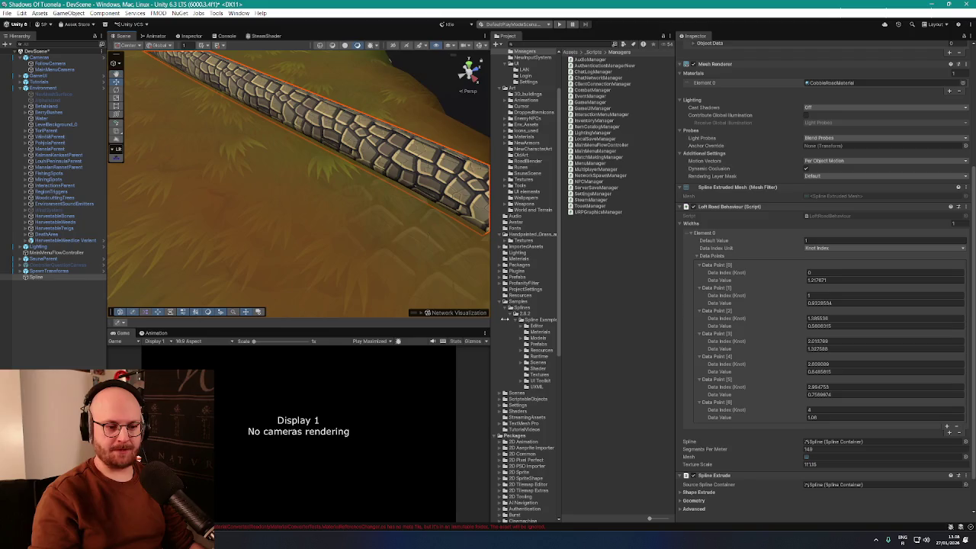
pyautogui.scroll(-3, 747, 441)
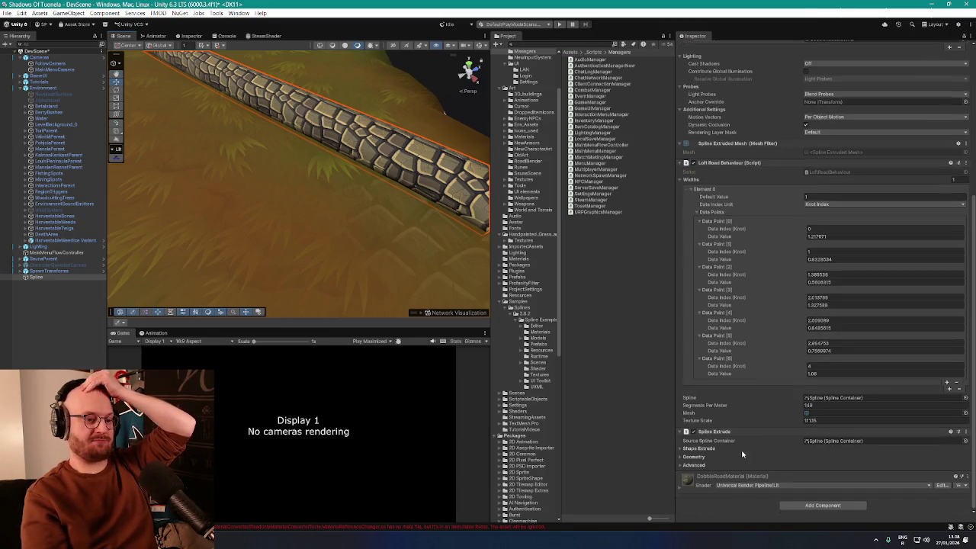
pyautogui.click(681, 450)
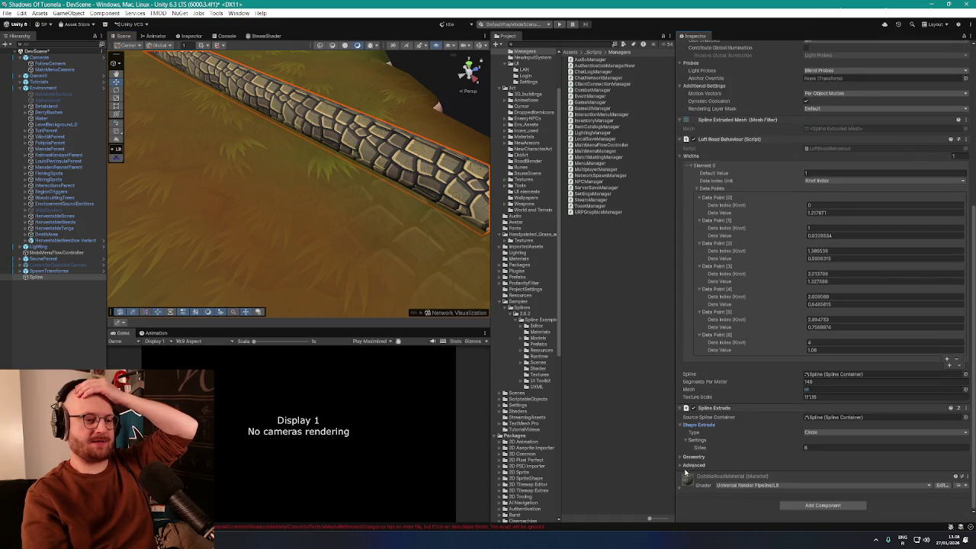
pyautogui.click(681, 457)
pyautogui.click(681, 465)
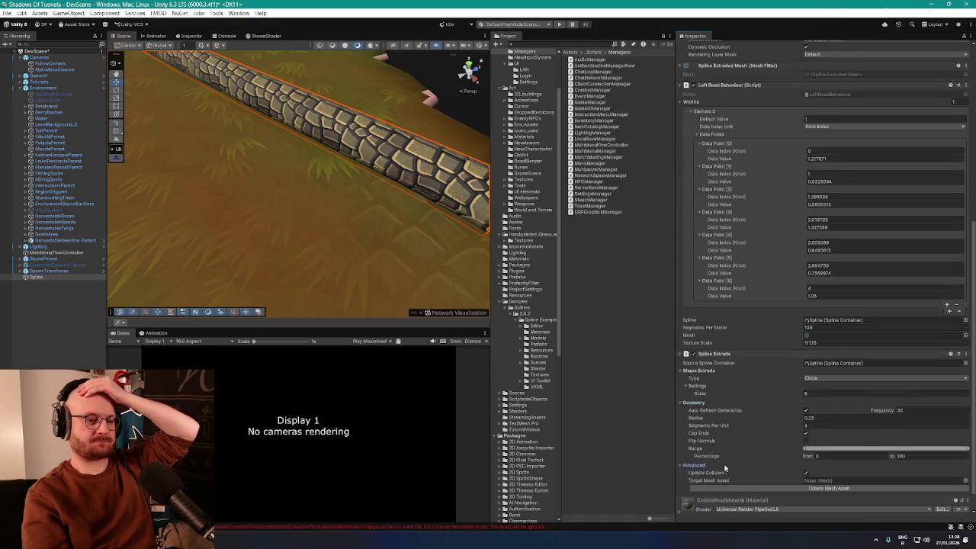
pyautogui.click(816, 355)
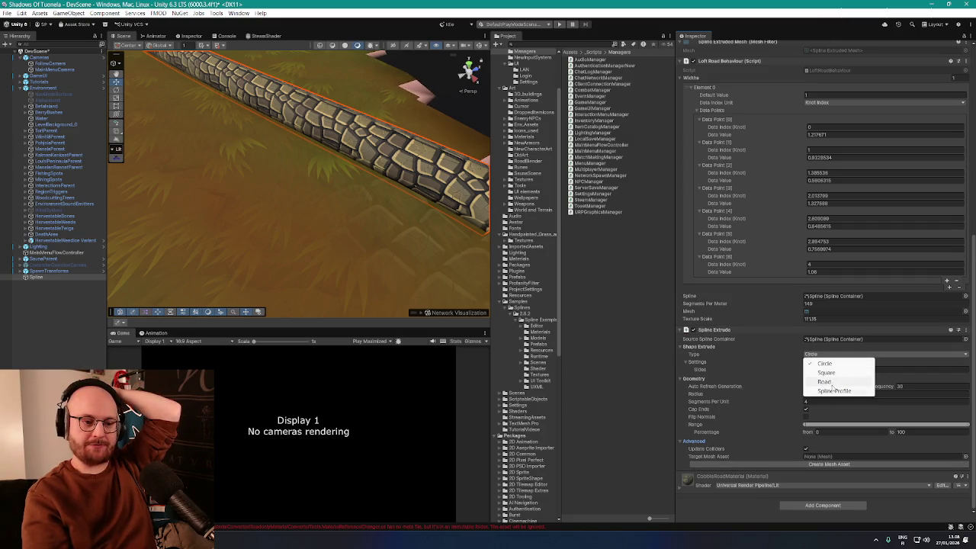
# Step: Switch the Shape Extrude Type from Circle to Road and view the flat slab from low
pyautogui.click(831, 382)
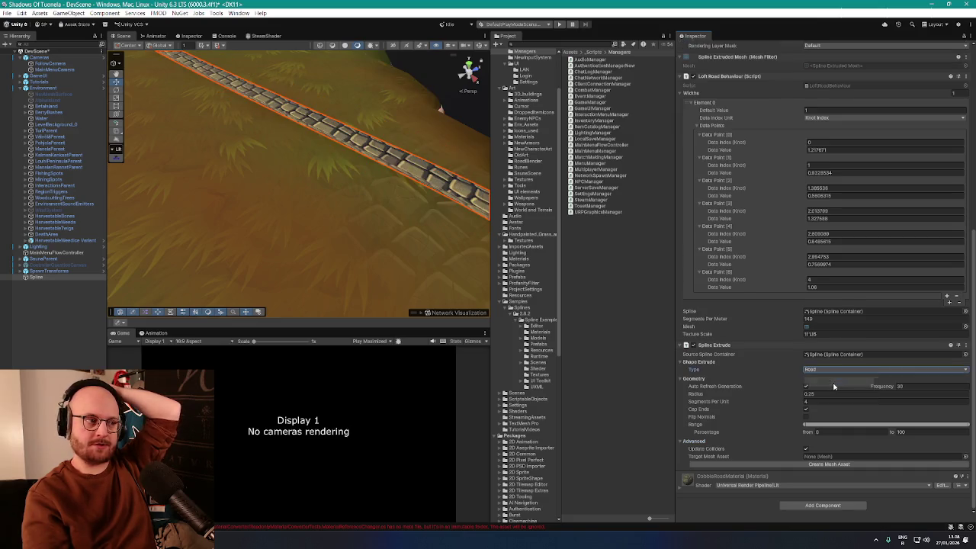
pyautogui.scroll(-3, 446, 236)
pyautogui.moveTo(450, 189)
pyautogui.mouseDown()
pyautogui.moveTo(322, 171)
pyautogui.moveTo(325, 152)
pyautogui.moveTo(337, 150)
pyautogui.moveTo(359, 157)
pyautogui.moveTo(283, 150)
pyautogui.moveTo(338, 159)
pyautogui.moveTo(312, 163)
pyautogui.mouseUp()
pyautogui.scroll(3, 323, 170)
pyautogui.scroll(-2, 290, 149)
pyautogui.scroll(10, 770, 171)
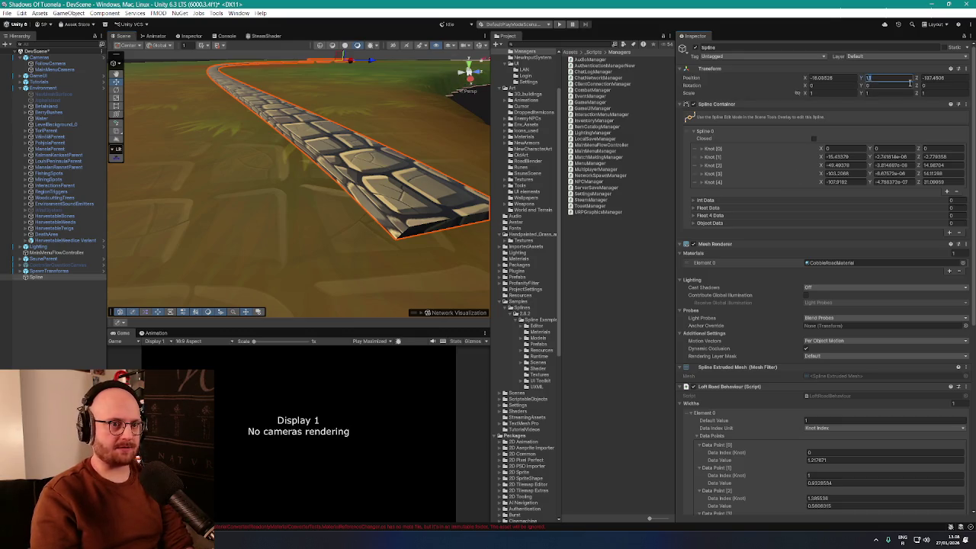
# Step: Set the Spline's Position Y to 1.03, after trying 1.02 and 1.05, then check the road
pyautogui.write('1')
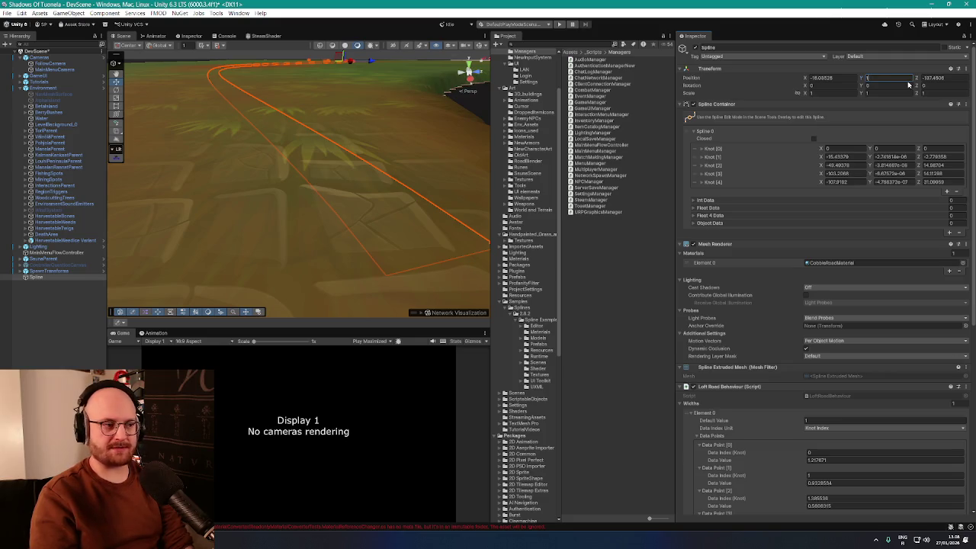
pyautogui.write('.0')
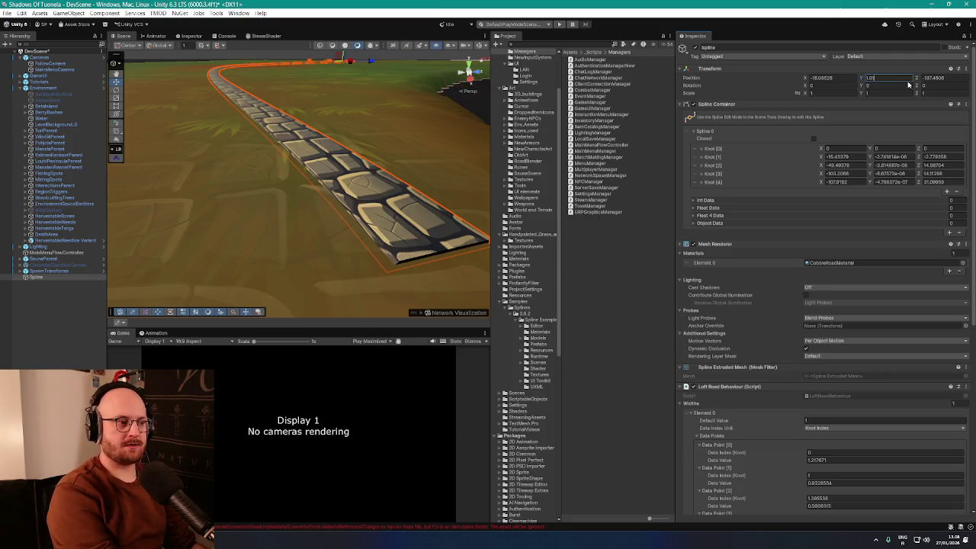
pyautogui.write('2')
pyautogui.press('BackSpace')
pyautogui.write('5')
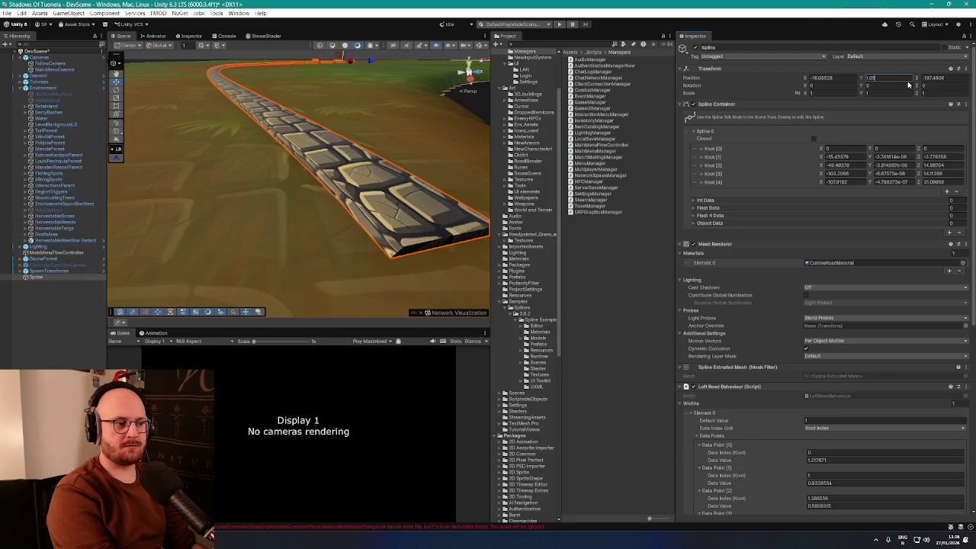
pyautogui.press('BackSpace')
pyautogui.write('3')
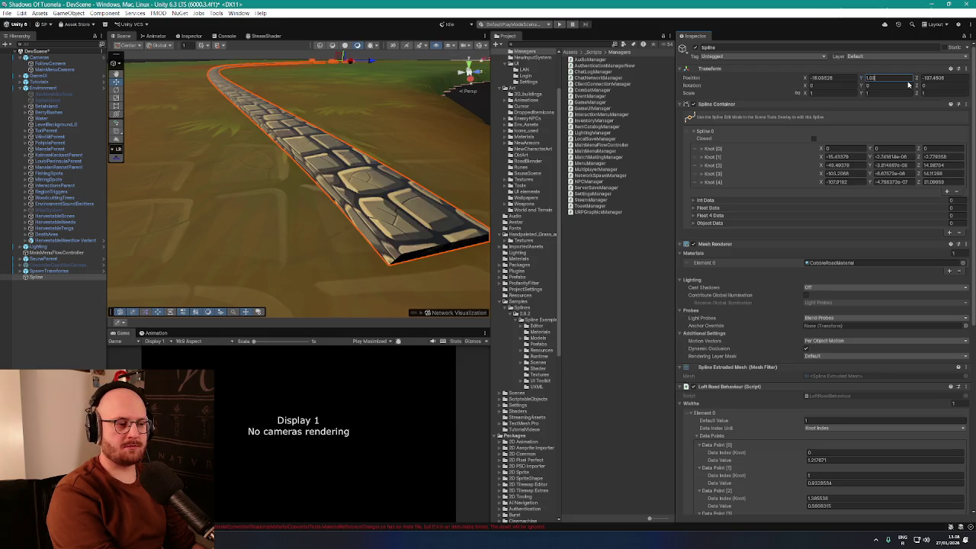
pyautogui.moveTo(358, 149)
pyautogui.mouseDown()
pyautogui.moveTo(311, 142)
pyautogui.moveTo(369, 170)
pyautogui.moveTo(476, 181)
pyautogui.mouseUp()
pyautogui.scroll(-6, 751, 275)
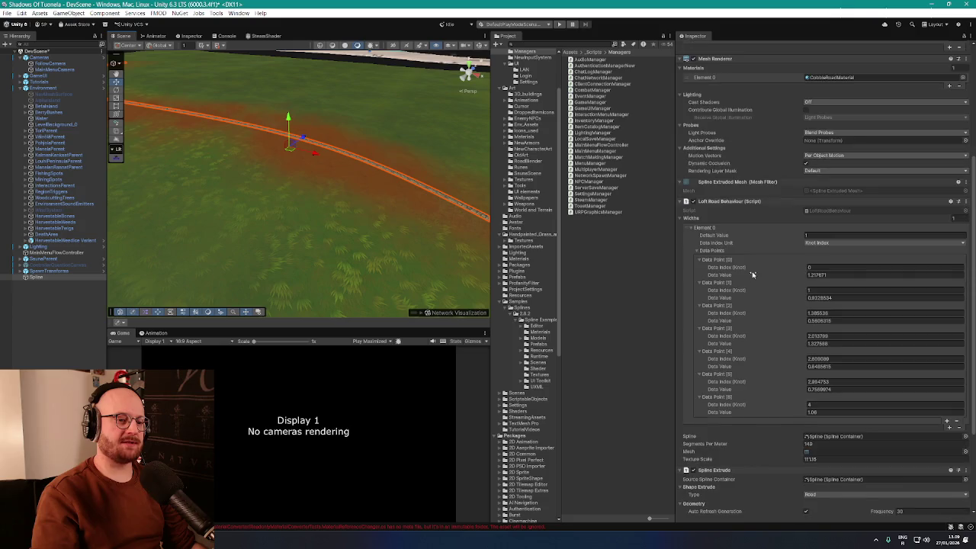
# Step: Assign CobbleRoadMaterial to the road's Mesh Renderer Element 0 using a 'cobble' search
pyautogui.moveTo(389, 158)
pyautogui.mouseDown()
pyautogui.moveTo(453, 146)
pyautogui.moveTo(354, 144)
pyautogui.moveTo(279, 125)
pyautogui.moveTo(345, 148)
pyautogui.moveTo(331, 163)
pyautogui.moveTo(318, 150)
pyautogui.moveTo(336, 183)
pyautogui.moveTo(430, 215)
pyautogui.moveTo(324, 229)
pyautogui.moveTo(301, 218)
pyautogui.moveTo(368, 222)
pyautogui.mouseUp()
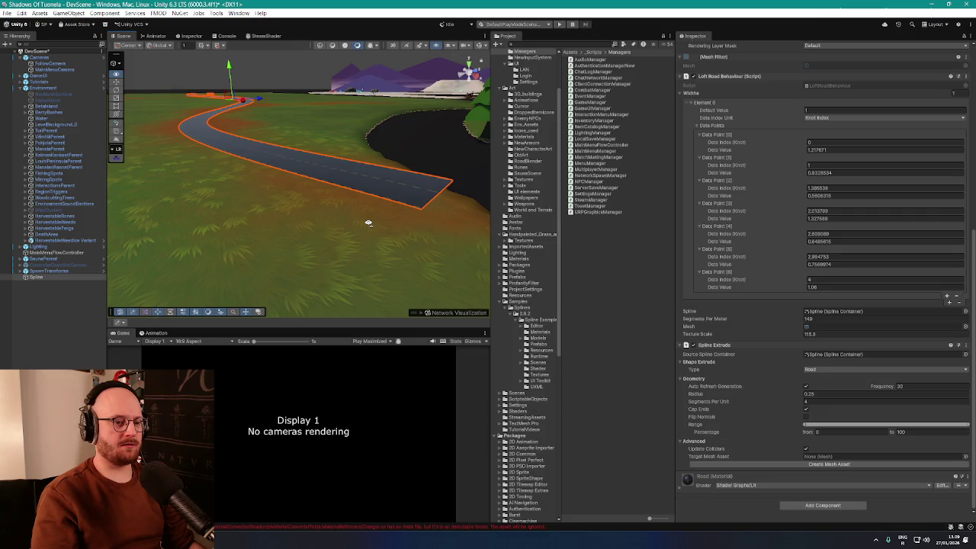
pyautogui.scroll(6, 717, 248)
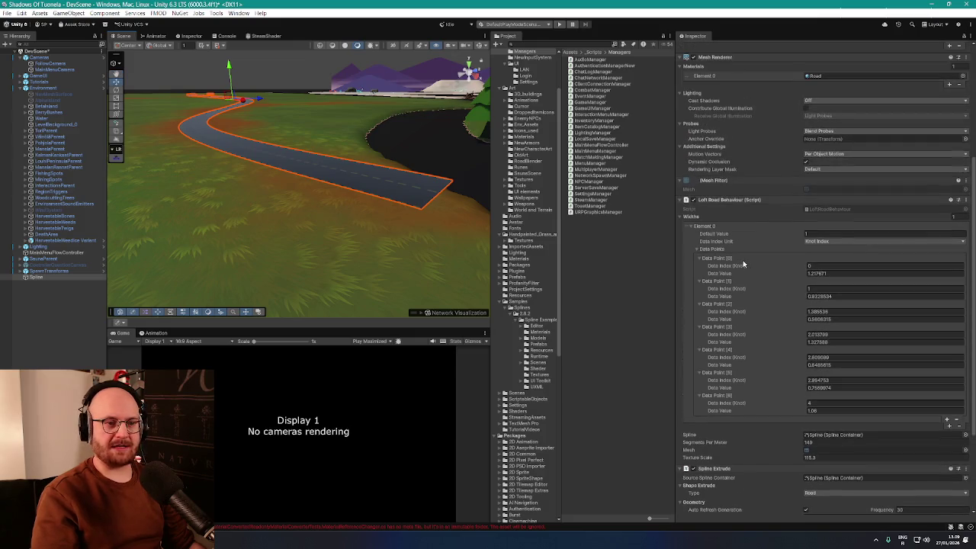
pyautogui.click(962, 180)
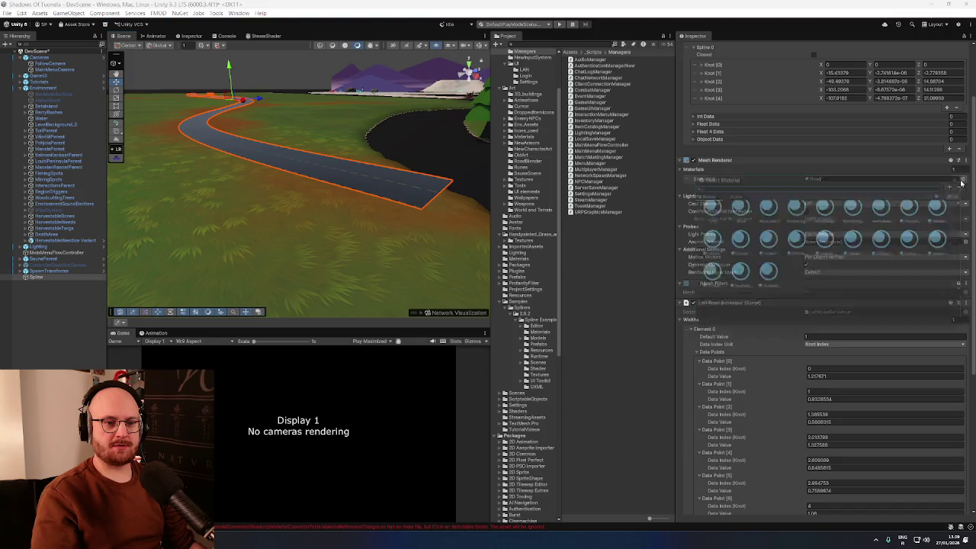
pyautogui.write('obble')
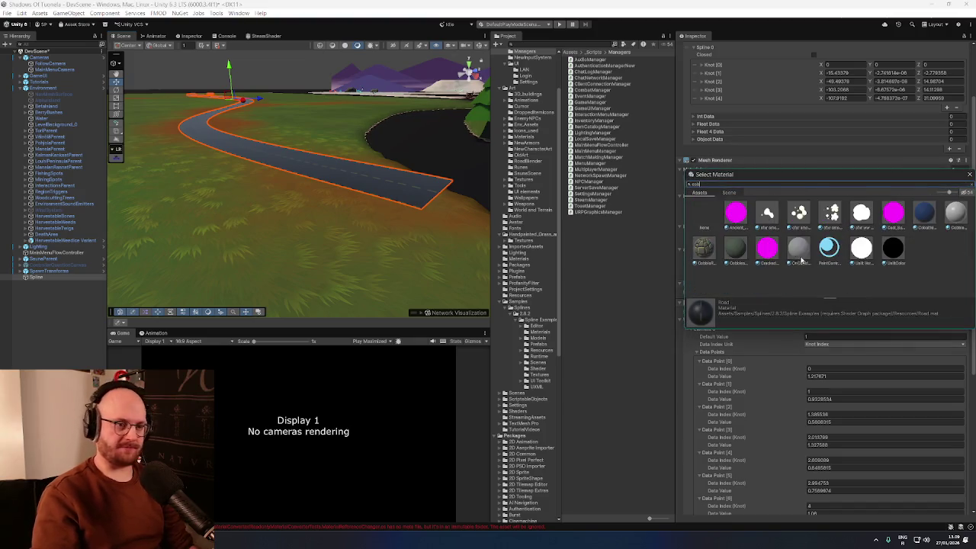
pyautogui.click(791, 217)
pyautogui.doubleClick(791, 217)
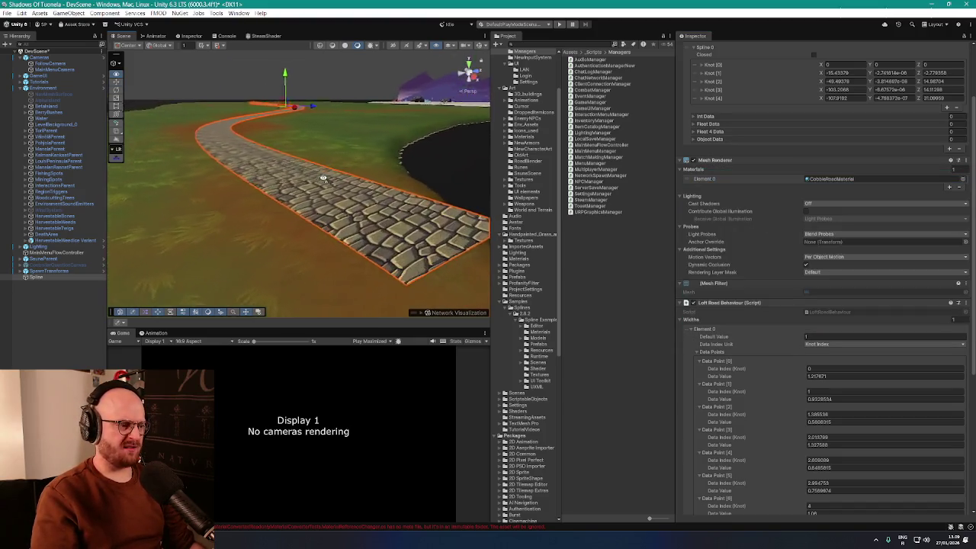
pyautogui.scroll(-2, 731, 349)
pyautogui.scroll(-3, 731, 352)
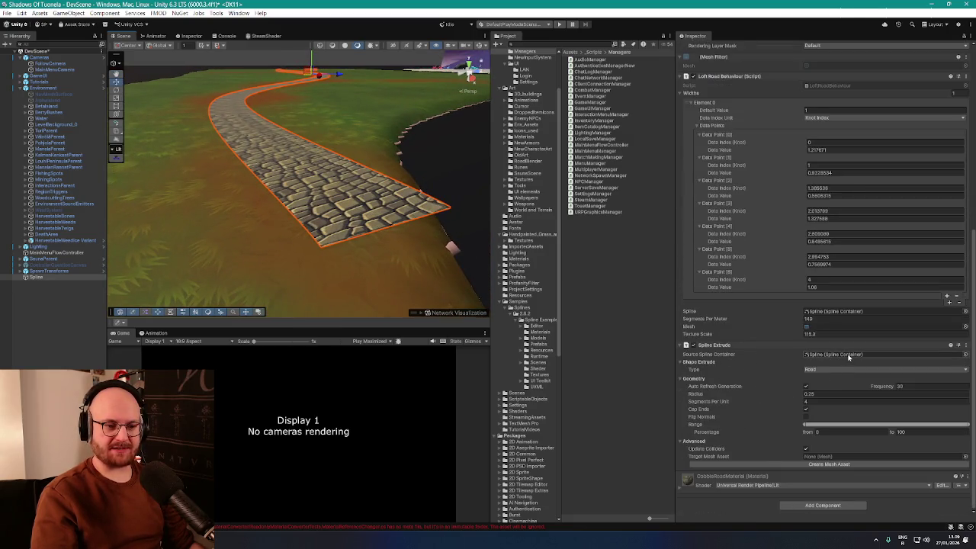
# Step: Keep the Road shape type and set the extrude Frequency to 30
pyautogui.click(821, 370)
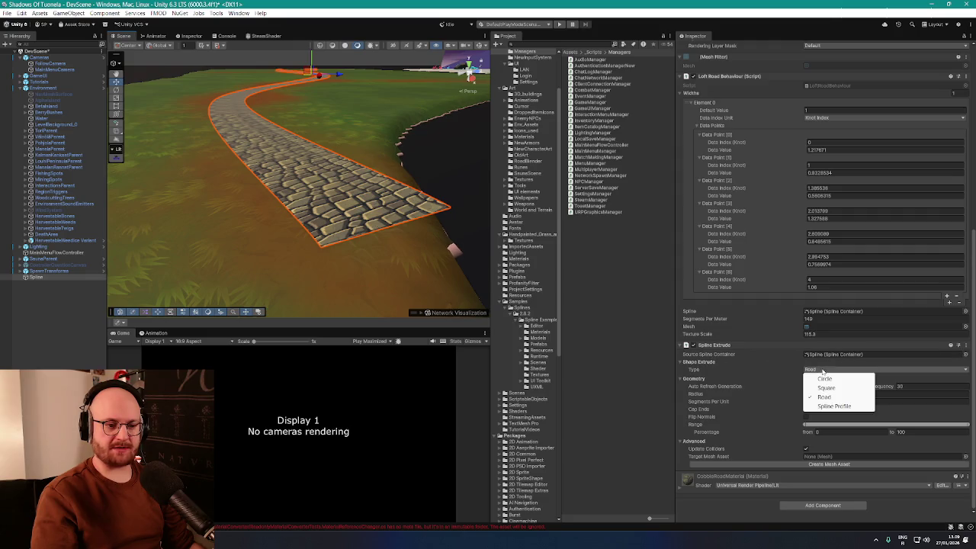
pyautogui.click(827, 398)
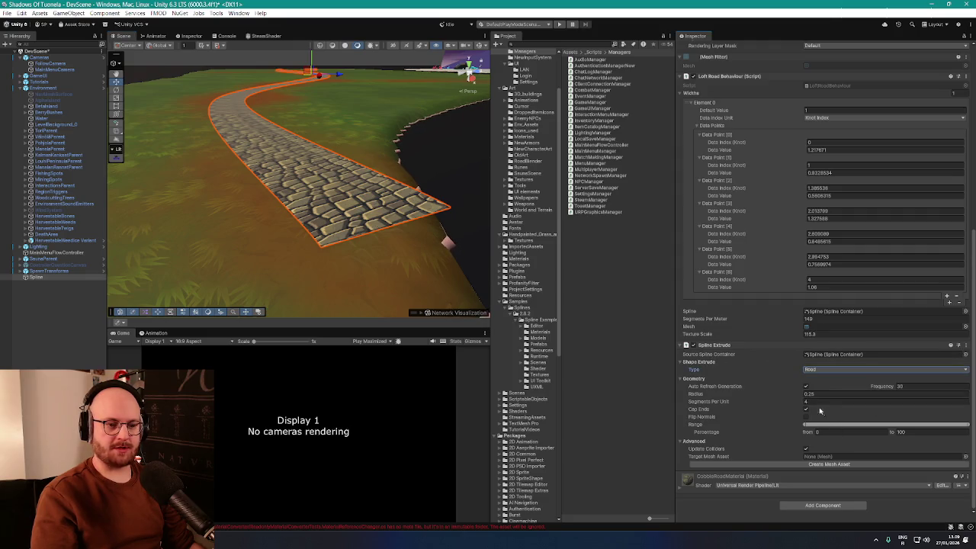
pyautogui.click(900, 386)
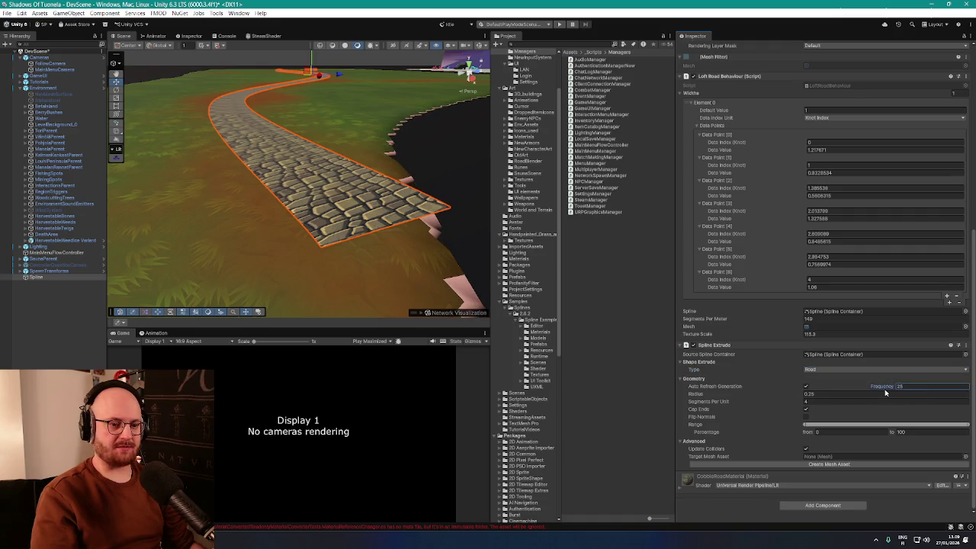
pyautogui.write('30')
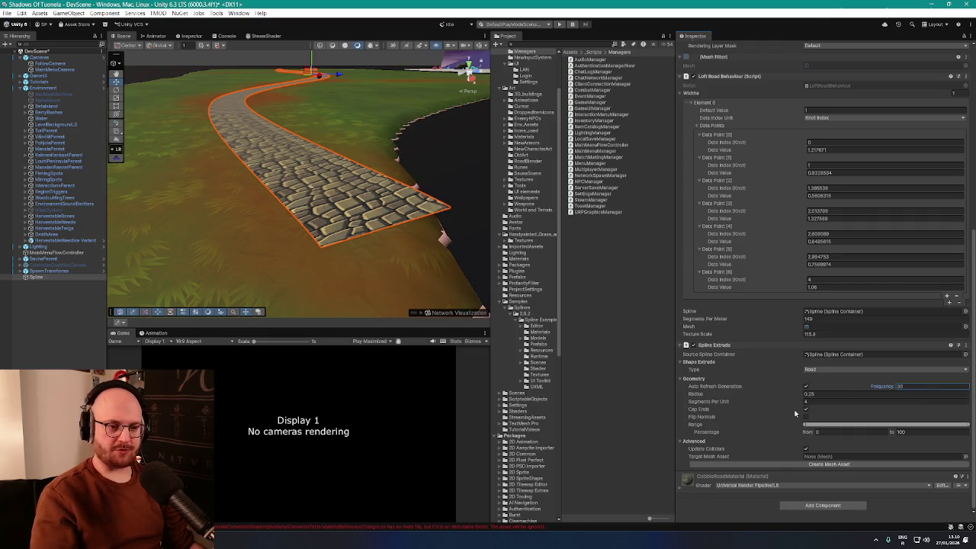
pyautogui.click(732, 396)
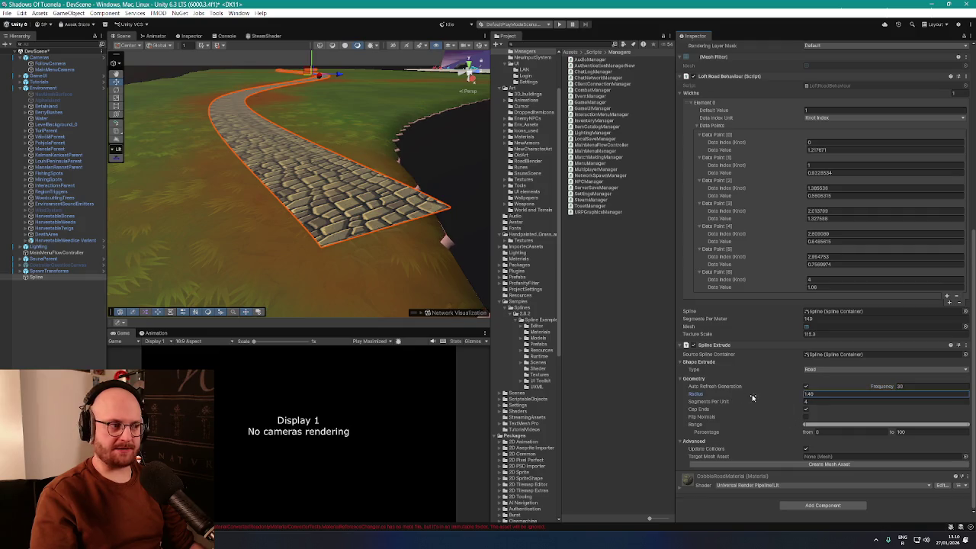
# Step: Remove the Spline Extrude component from the spline object
pyautogui.rightClick(761, 347)
pyautogui.click(761, 385)
pyautogui.scroll(-1, 760, 429)
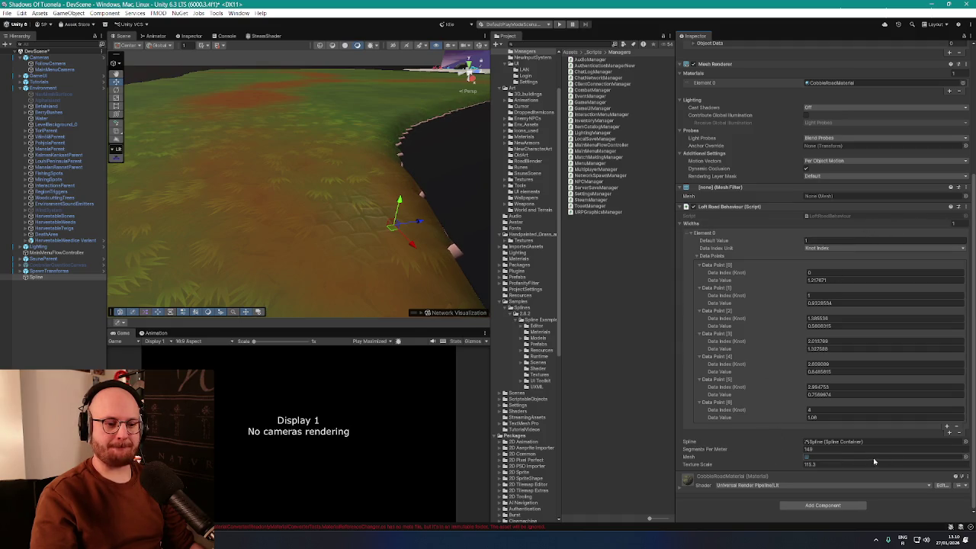
# Step: Set the Loft Road Behaviour Mesh to Sst-cobble-organic and begin adding a spline component
pyautogui.click(966, 458)
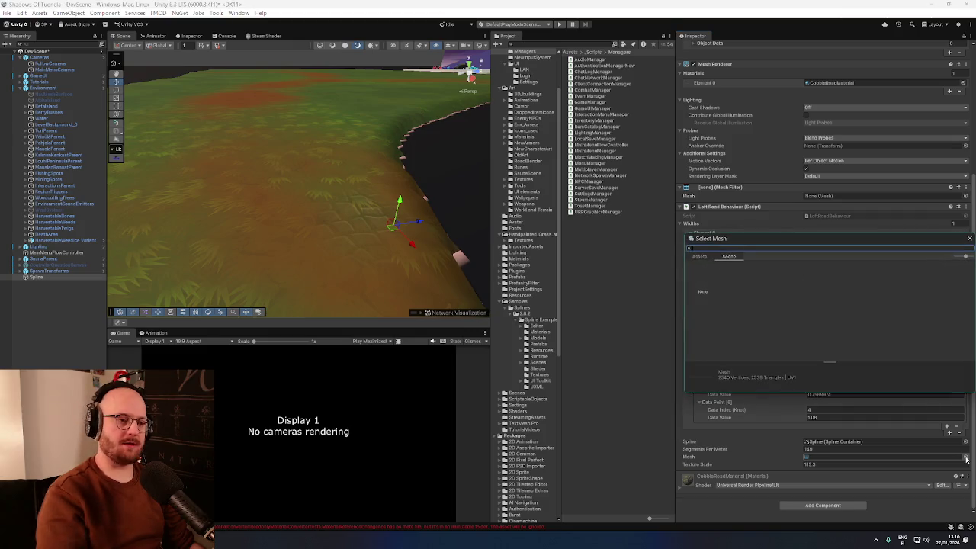
pyautogui.press('Escape')
pyautogui.click(966, 457)
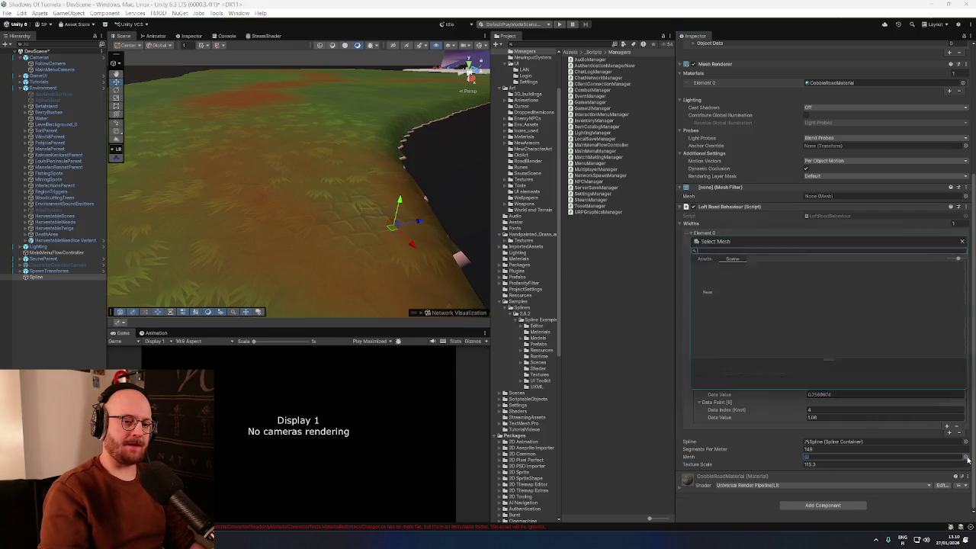
pyautogui.write('cobble')
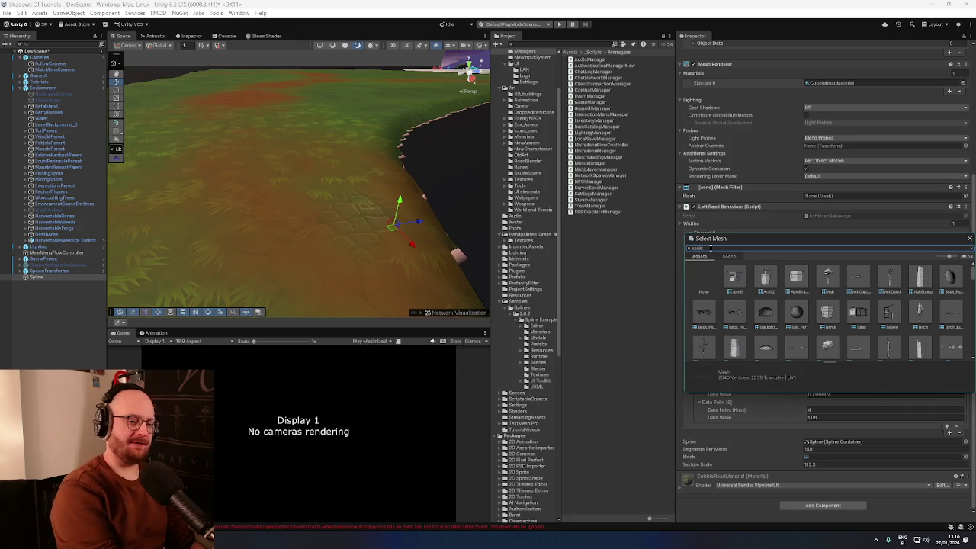
pyautogui.click(766, 282)
pyautogui.doubleClick(767, 283)
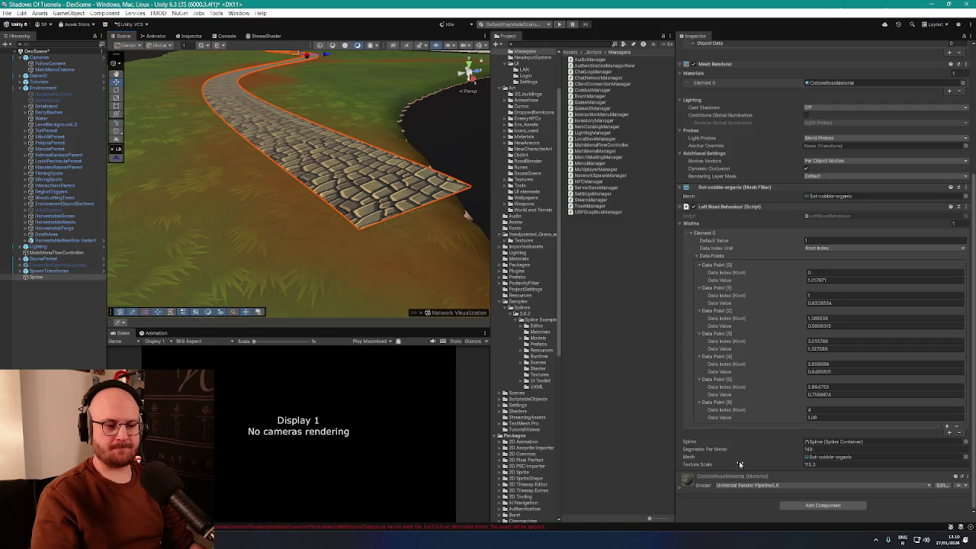
pyautogui.click(793, 505)
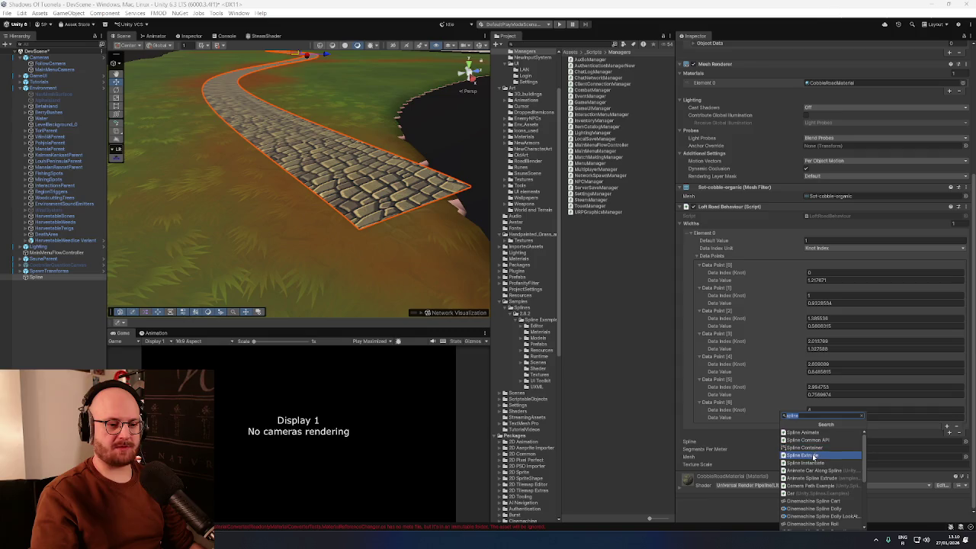
# Step: Add a new Spline Extrude component and set its Shape Extrude Type to Road
pyautogui.click(815, 455)
pyautogui.moveTo(353, 253); pyautogui.dragTo(355, 245)
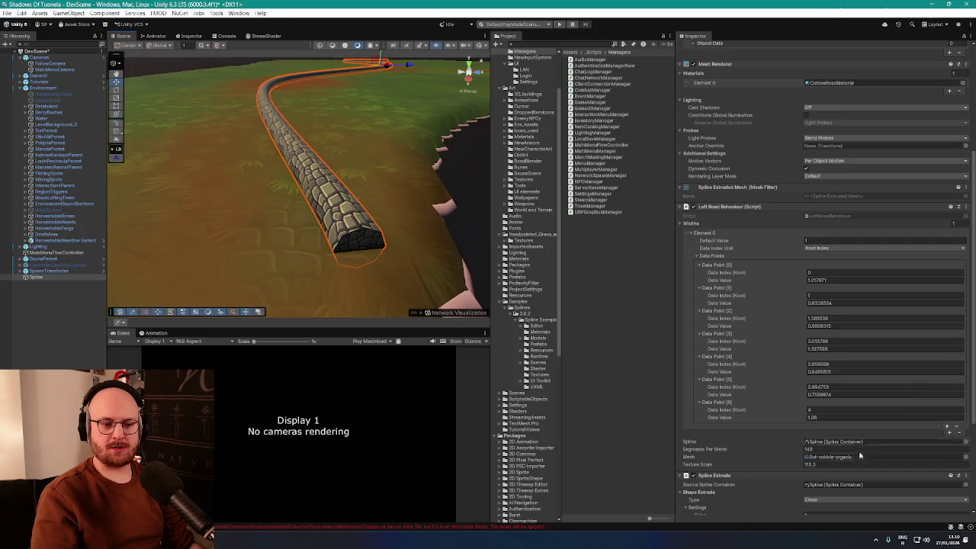
pyautogui.scroll(-3, 873, 446)
pyautogui.scroll(-3, 874, 446)
pyautogui.click(825, 356)
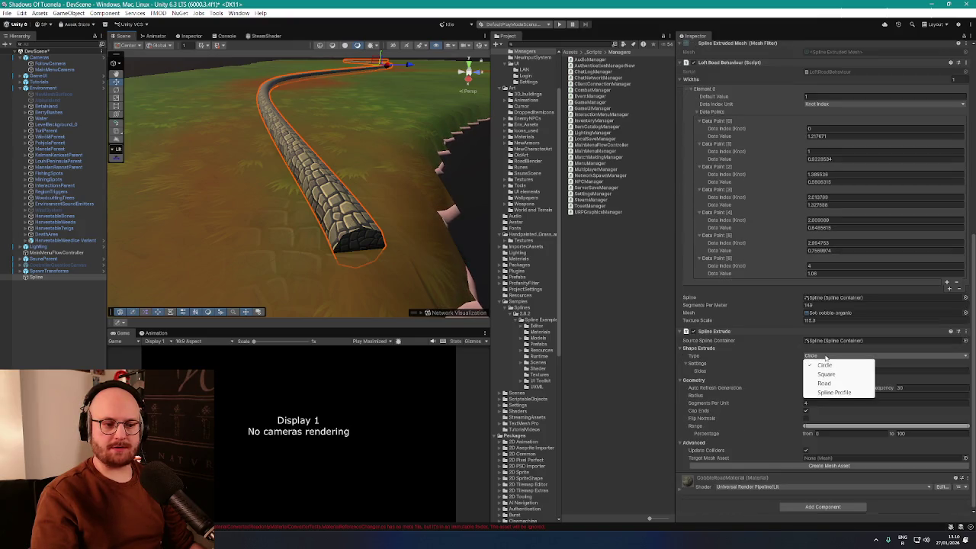
pyautogui.click(831, 388)
pyautogui.moveTo(340, 221)
pyautogui.mouseDown()
pyautogui.moveTo(349, 214)
pyautogui.moveTo(375, 228)
pyautogui.mouseUp()
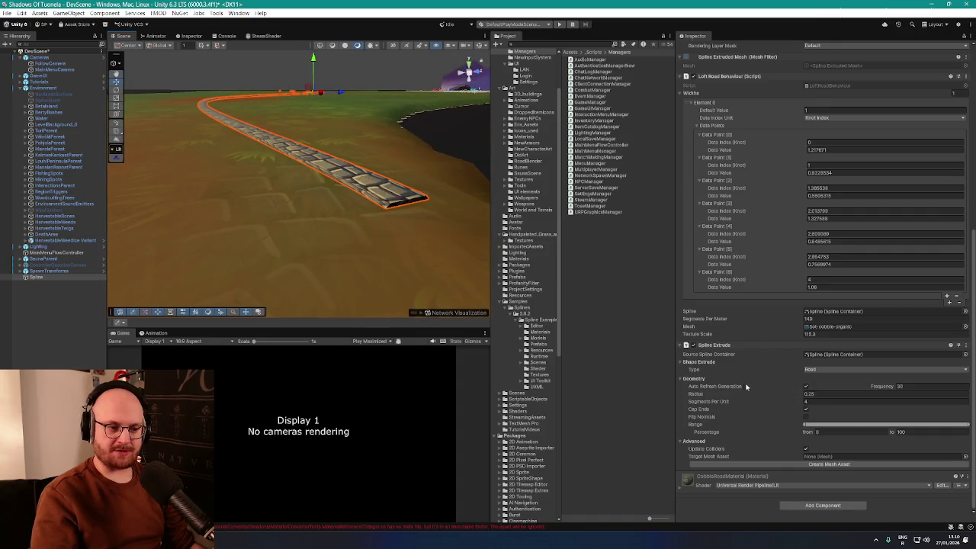
# Step: Tune the extrude radius, ending at 0.6, raise the range start, and view the road close
pyautogui.moveTo(705, 396)
pyautogui.mouseDown()
pyautogui.moveTo(719, 399)
pyautogui.moveTo(715, 406)
pyautogui.mouseUp()
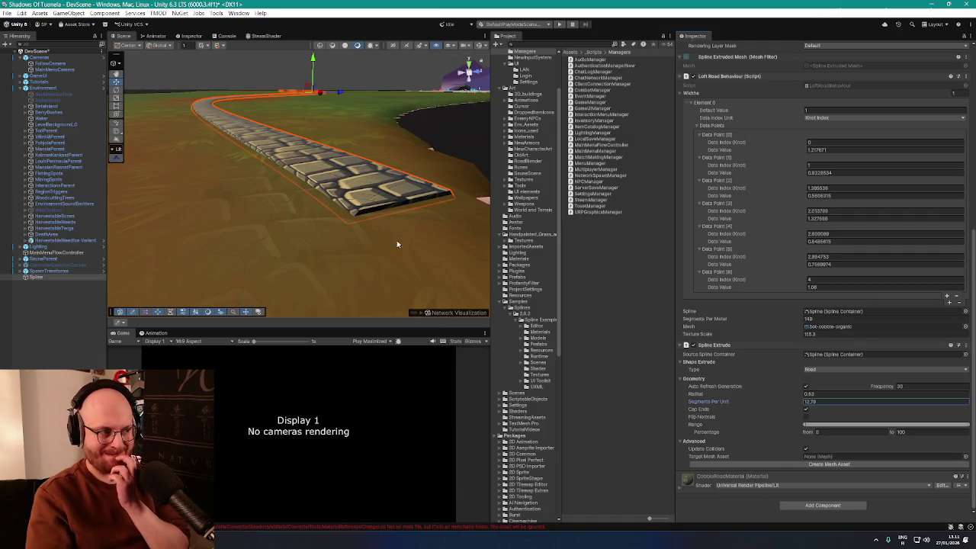
pyautogui.moveTo(390, 240)
pyautogui.mouseDown()
pyautogui.moveTo(427, 231)
pyautogui.moveTo(414, 218)
pyautogui.mouseUp()
pyautogui.scroll(5, 427, 231)
pyautogui.scroll(-5, 416, 223)
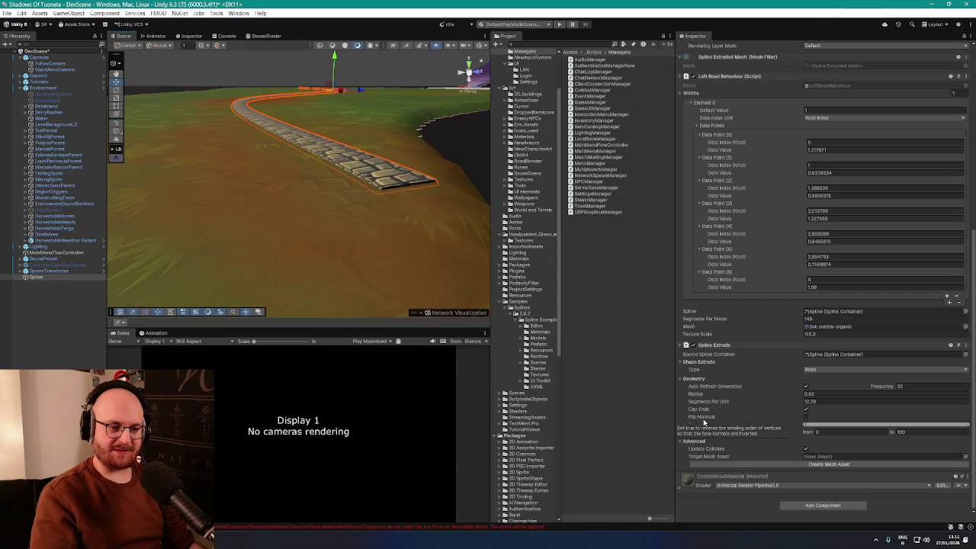
pyautogui.moveTo(804, 427)
pyautogui.mouseDown()
pyautogui.moveTo(813, 425)
pyautogui.moveTo(752, 424)
pyautogui.mouseUp()
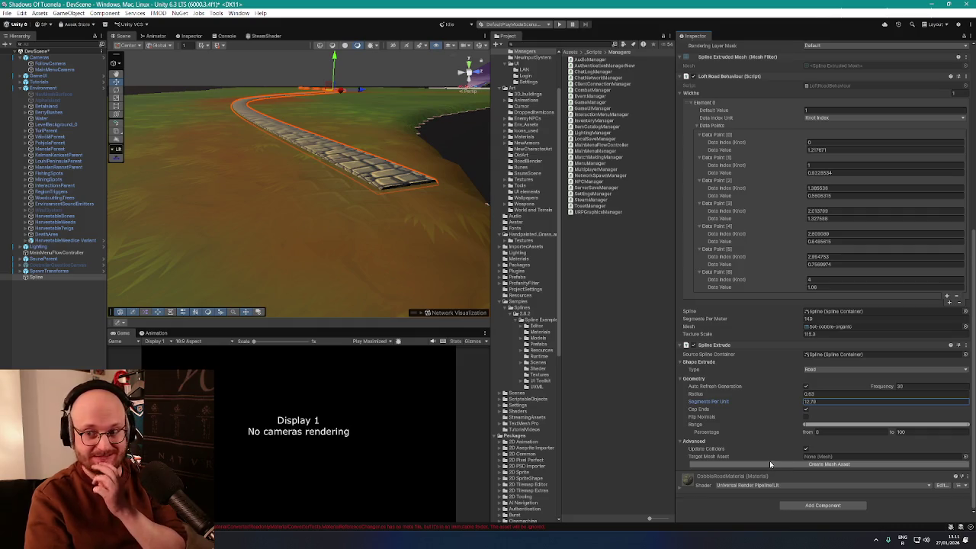
pyautogui.moveTo(393, 280)
pyautogui.mouseDown()
pyautogui.moveTo(379, 238)
pyautogui.moveTo(295, 254)
pyautogui.moveTo(363, 260)
pyautogui.moveTo(447, 244)
pyautogui.moveTo(358, 227)
pyautogui.moveTo(420, 236)
pyautogui.moveTo(308, 230)
pyautogui.moveTo(374, 242)
pyautogui.moveTo(344, 235)
pyautogui.mouseUp()
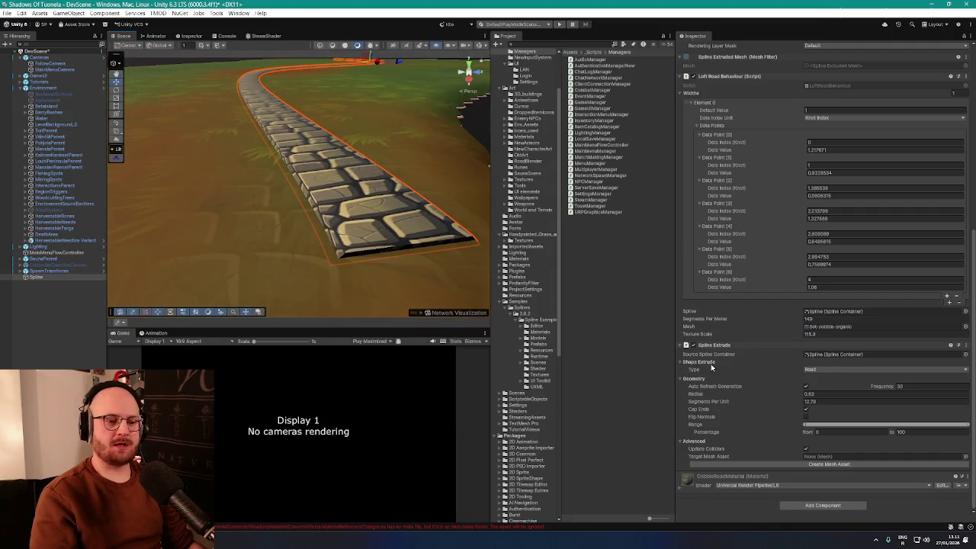
pyautogui.moveTo(699, 395); pyautogui.dragTo(694, 401)
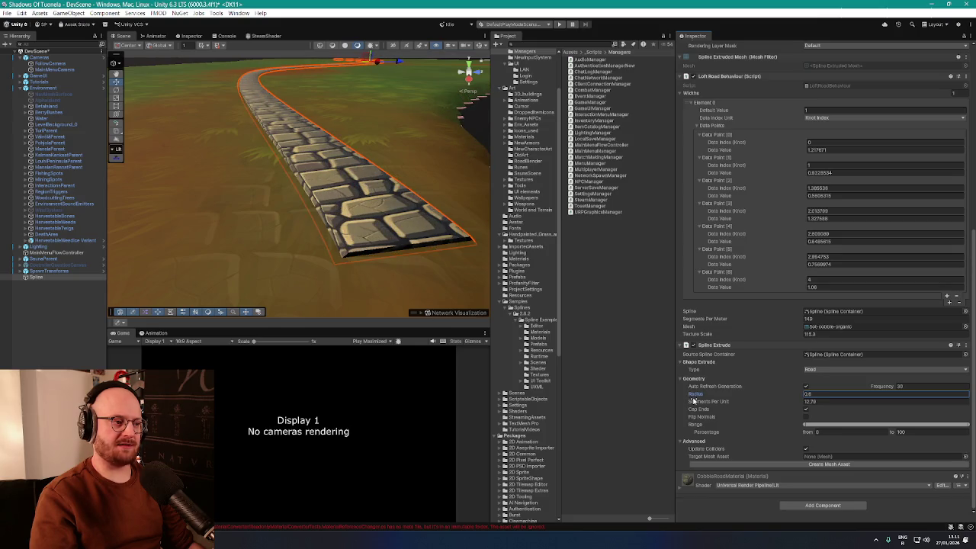
pyautogui.moveTo(397, 183)
pyautogui.mouseDown()
pyautogui.moveTo(447, 251)
pyautogui.moveTo(442, 233)
pyautogui.moveTo(283, 201)
pyautogui.moveTo(388, 191)
pyautogui.moveTo(339, 198)
pyautogui.mouseUp()
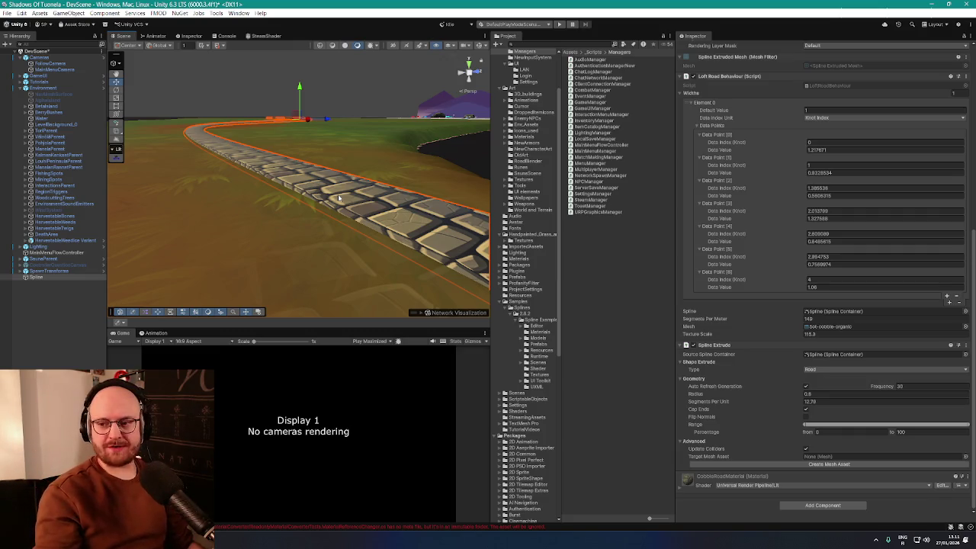
# Step: Fly the camera down to ground level beside the cobblestone path
pyautogui.moveTo(340, 197)
pyautogui.mouseDown()
pyautogui.moveTo(386, 233)
pyautogui.moveTo(320, 200)
pyautogui.moveTo(316, 183)
pyautogui.moveTo(381, 232)
pyautogui.moveTo(263, 218)
pyautogui.mouseUp()
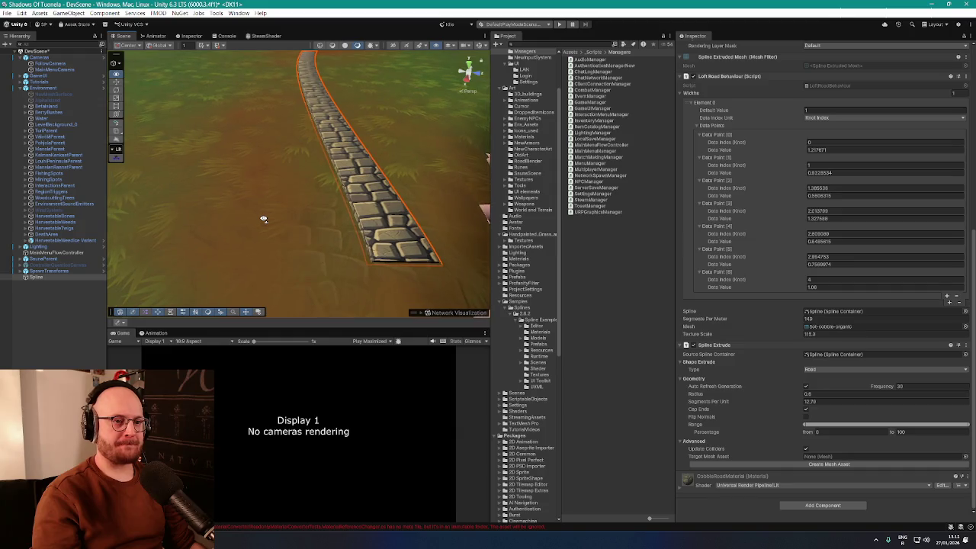
pyautogui.press('w')
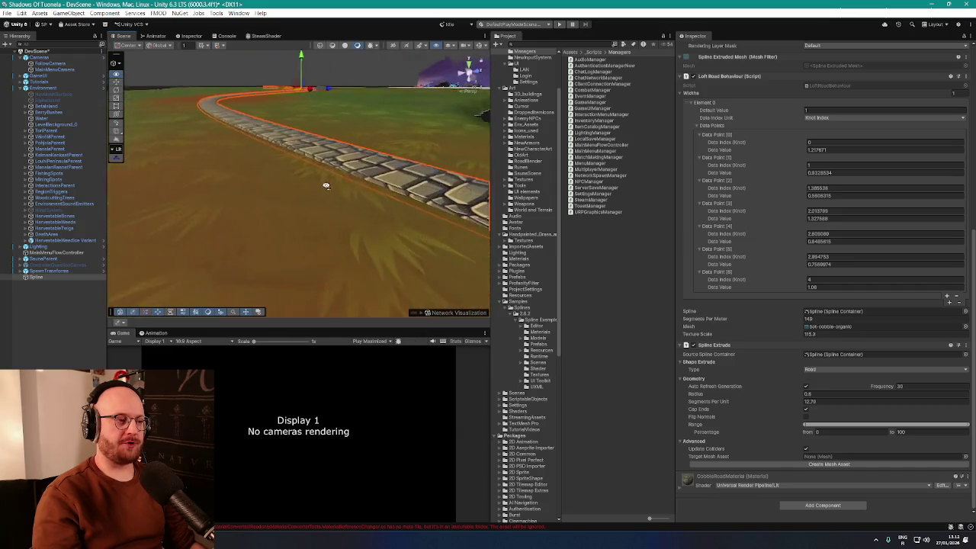
pyautogui.press('q')
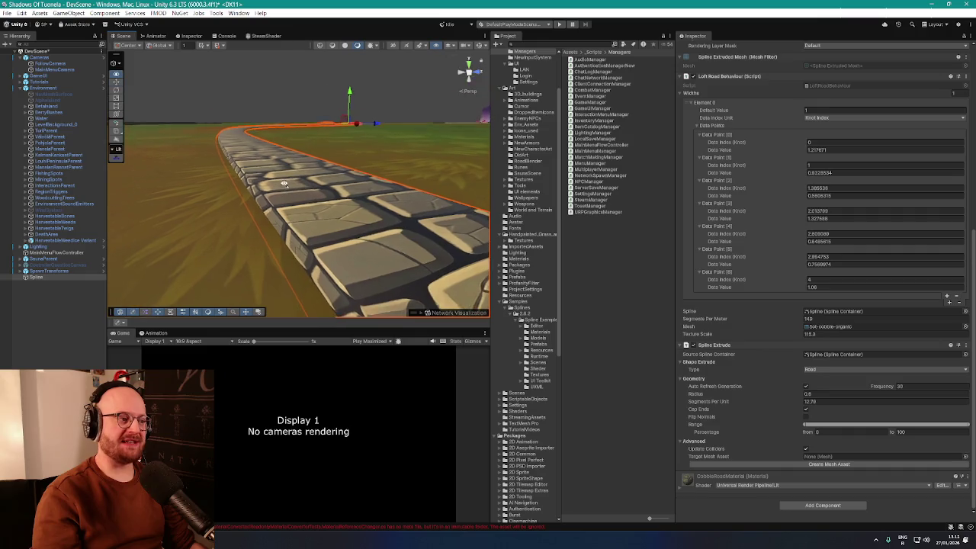
pyautogui.press('e')
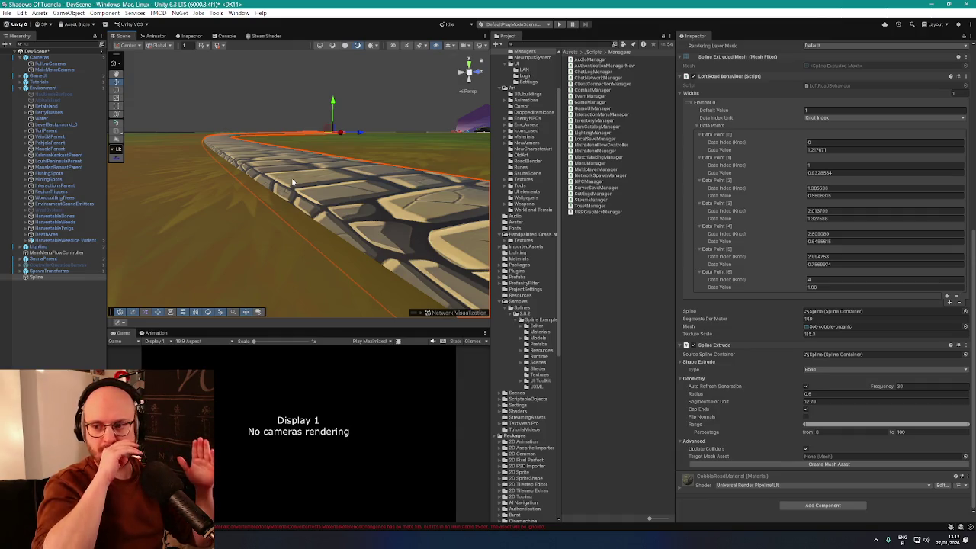
pyautogui.scroll(3, 304, 185)
pyautogui.scroll(-5, 304, 185)
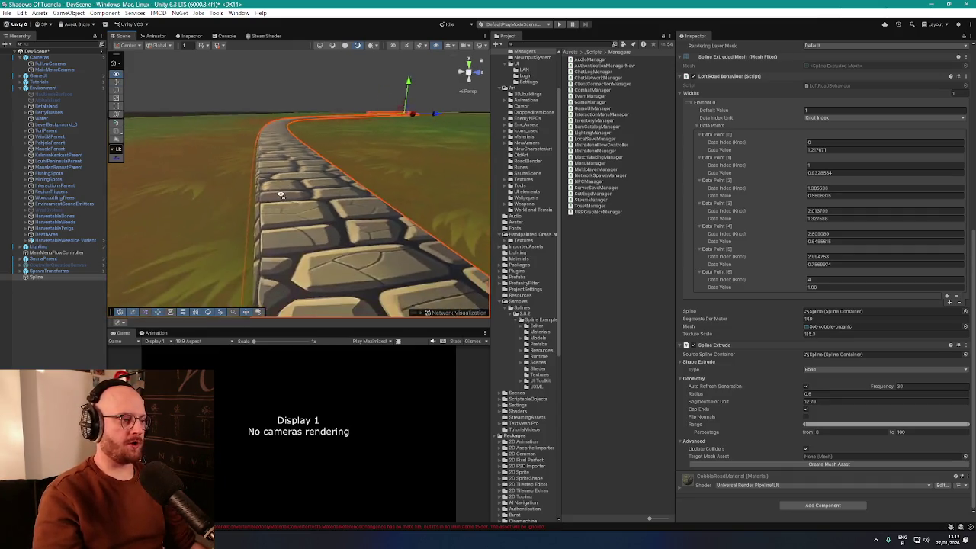
# Step: Orbit to view the winding stone path from above and along its length
pyautogui.moveTo(303, 224); pyautogui.dragTo(320, 221)
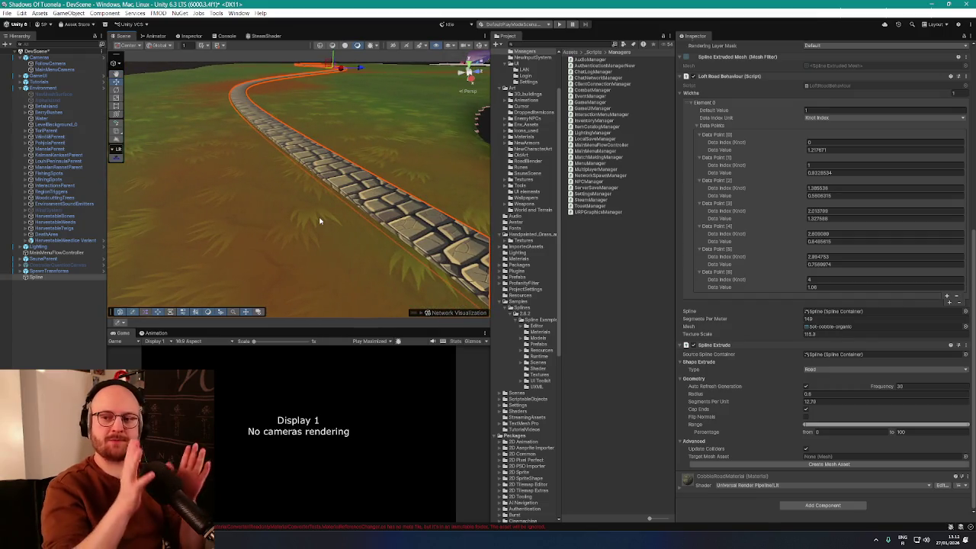
pyautogui.moveTo(320, 221)
pyautogui.mouseDown()
pyautogui.moveTo(339, 233)
pyautogui.moveTo(375, 222)
pyautogui.moveTo(335, 216)
pyautogui.mouseUp()
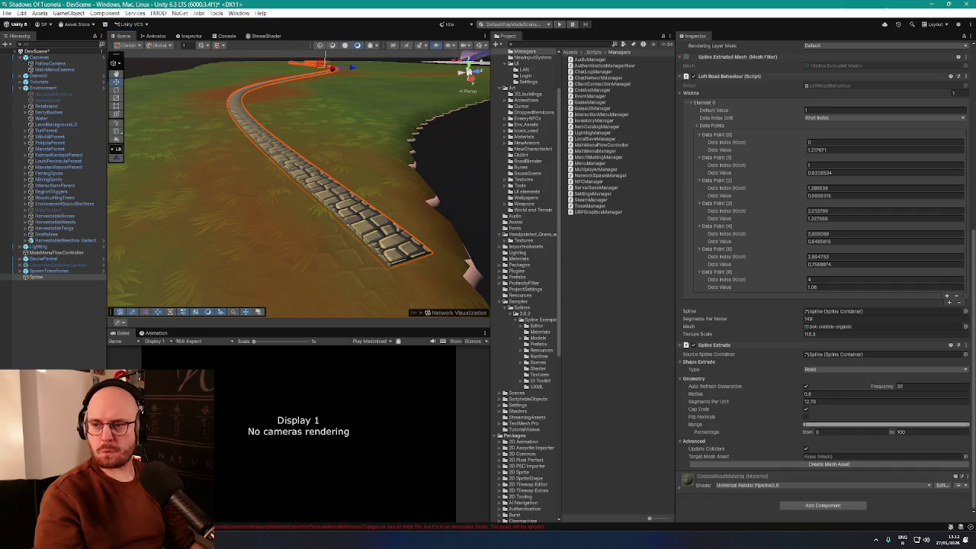
pyautogui.scroll(10, 291, 129)
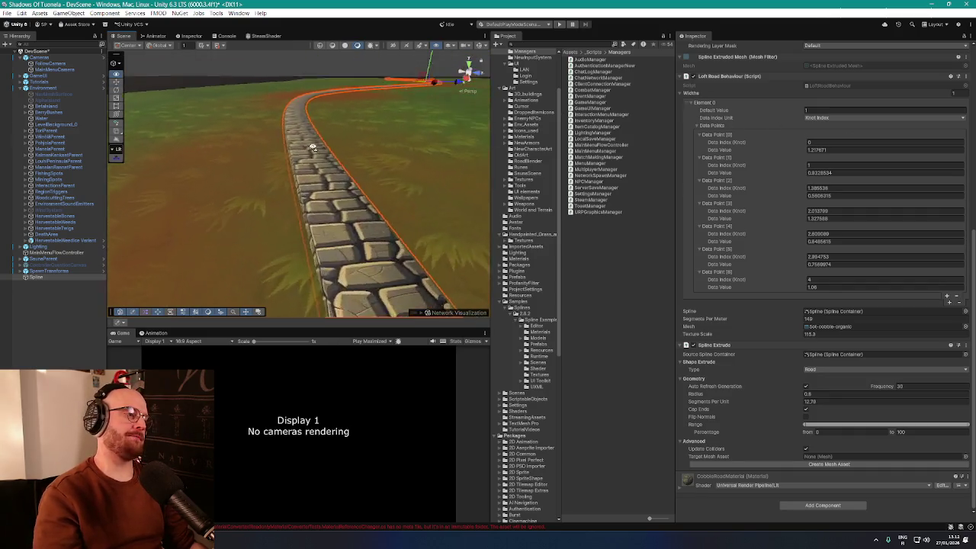
pyautogui.scroll(-10, 291, 129)
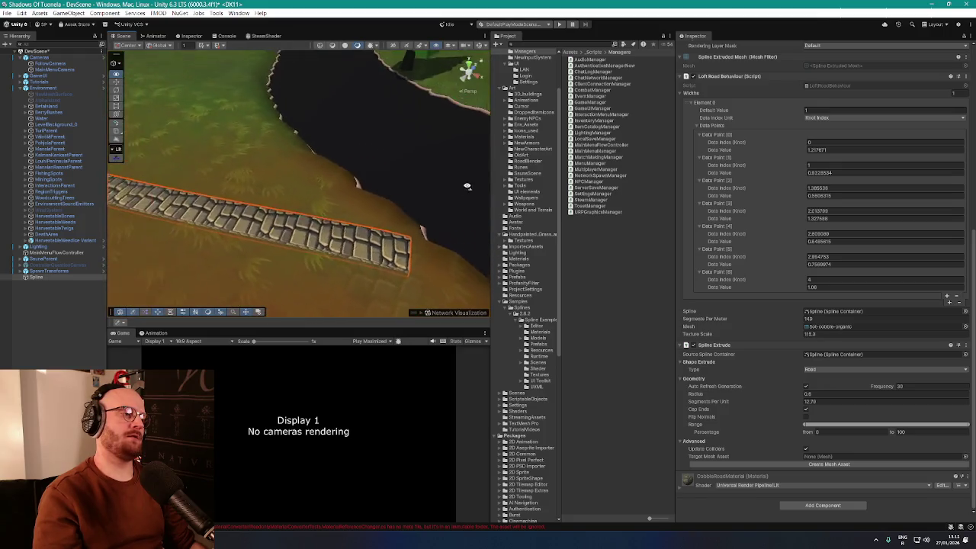
pyautogui.moveTo(466, 192); pyautogui.dragTo(333, 161)
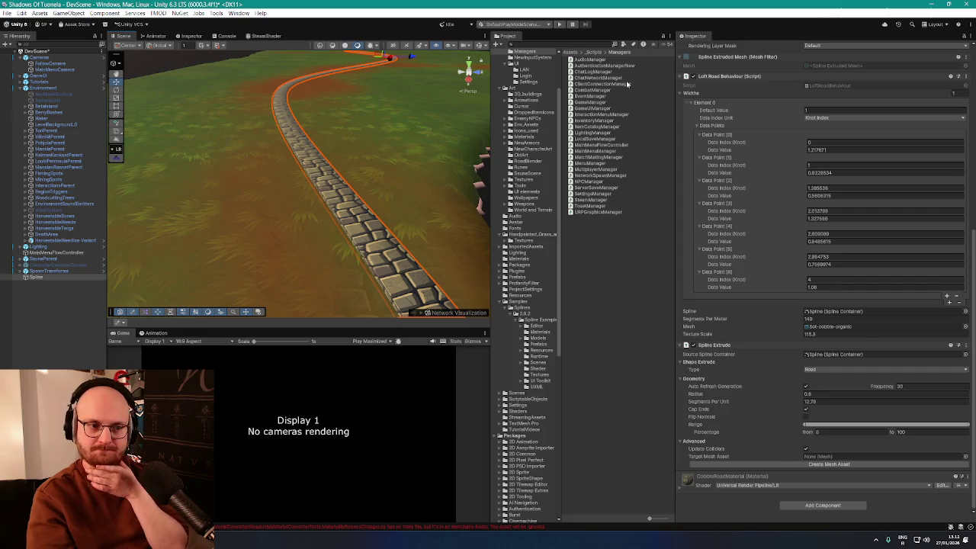
pyautogui.scroll(10, 824, 305)
pyautogui.moveTo(481, 166); pyautogui.dragTo(385, 187)
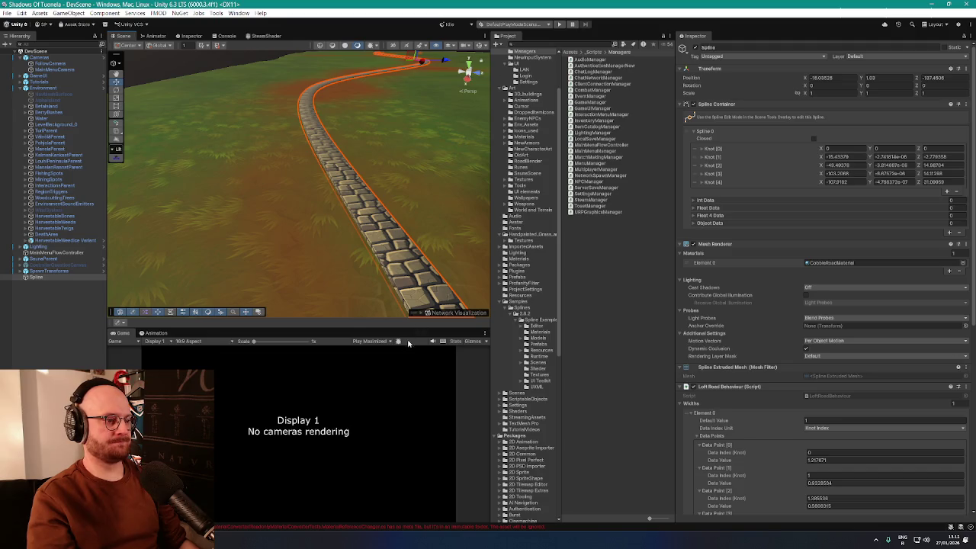
pyautogui.click(382, 341)
# Step: Play-test as LAN host, walk the player onto the road, then stop play mode
pyautogui.click(559, 24)
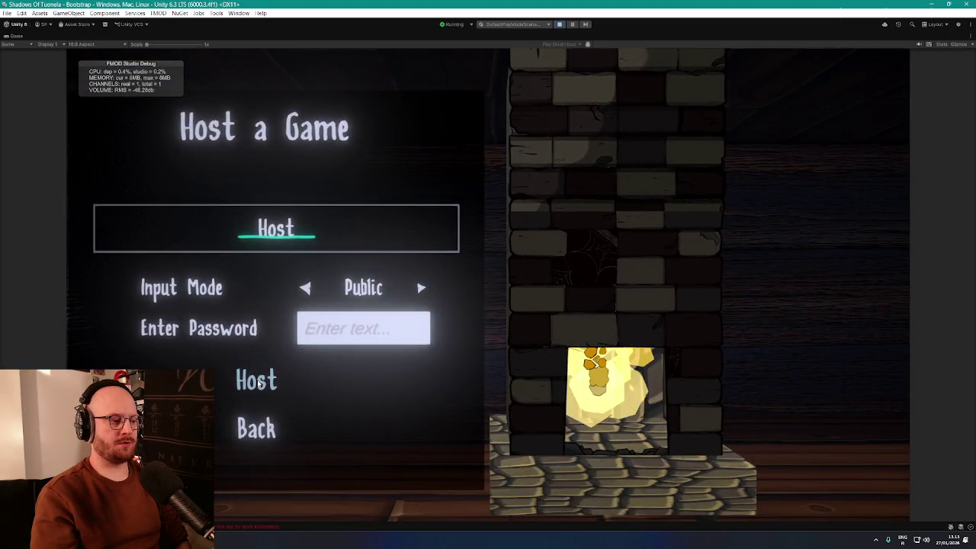
pyautogui.click(261, 381)
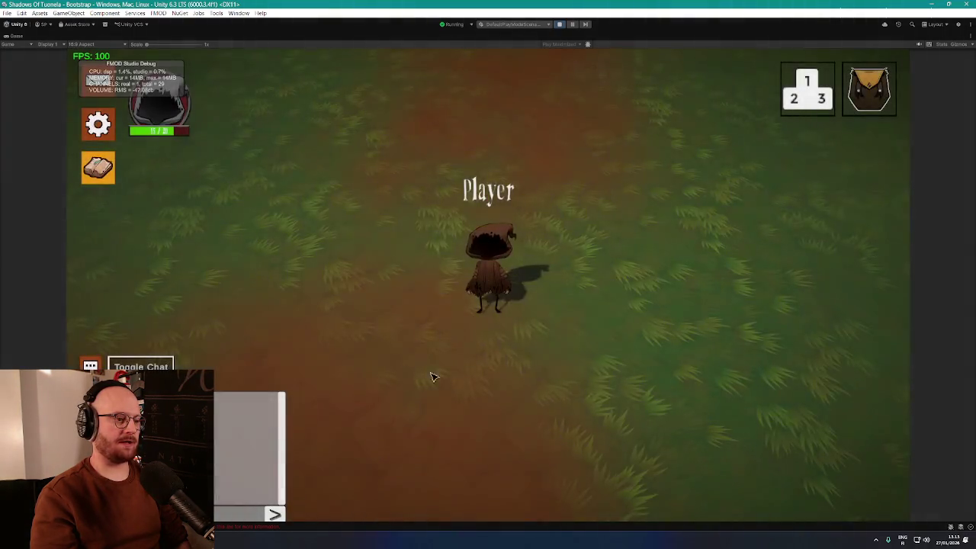
pyautogui.click(474, 413)
pyautogui.moveTo(493, 440)
pyautogui.mouseDown()
pyautogui.moveTo(420, 403)
pyautogui.moveTo(526, 372)
pyautogui.moveTo(432, 279)
pyautogui.moveTo(362, 159)
pyautogui.mouseUp()
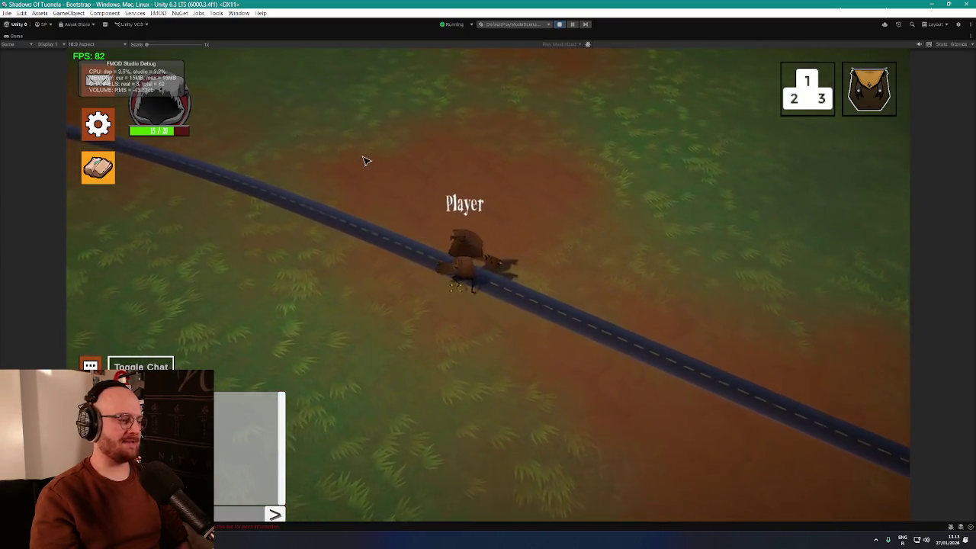
pyautogui.click(561, 25)
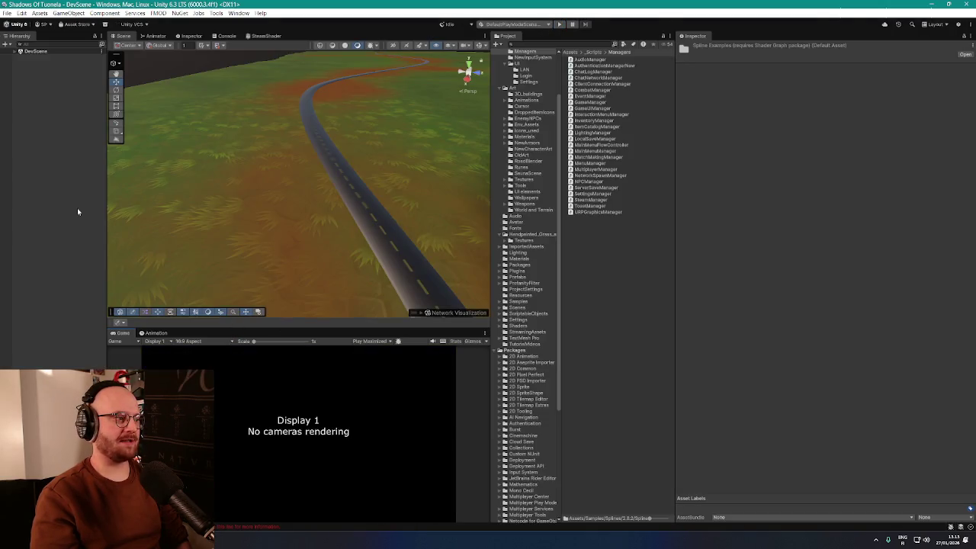
# Step: Assign CobbleRoadMaterial to the Spline's Mesh Renderer Element 0, then start play mode
pyautogui.click(35, 112)
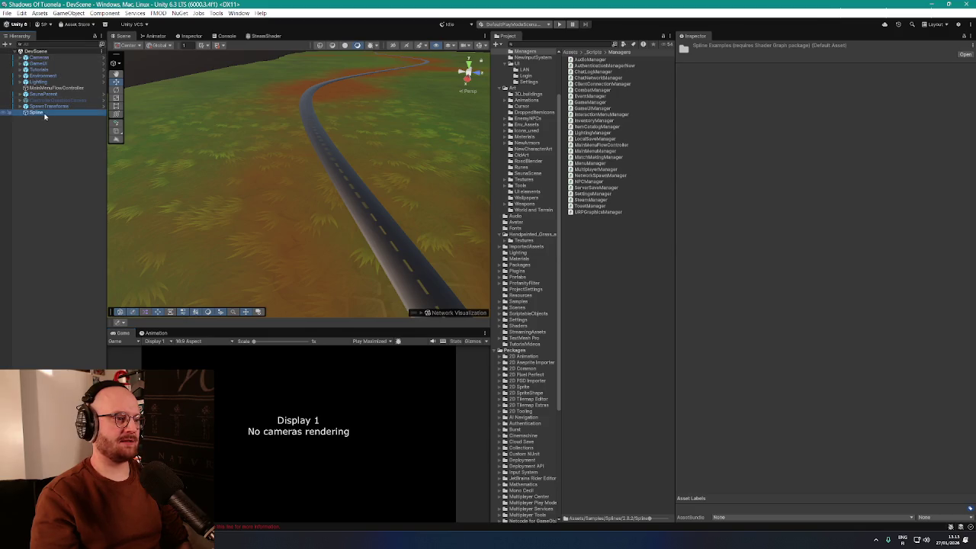
pyautogui.click(963, 263)
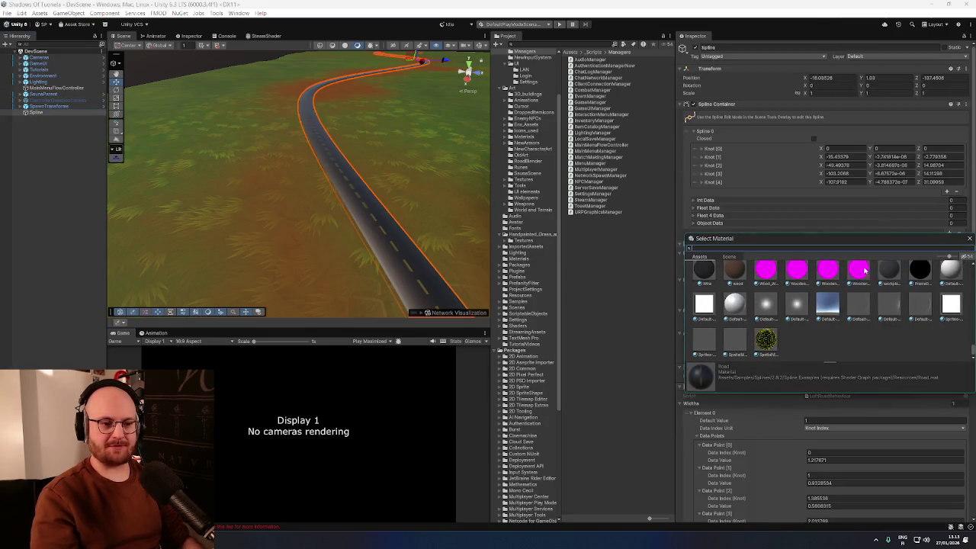
pyautogui.write('cobble')
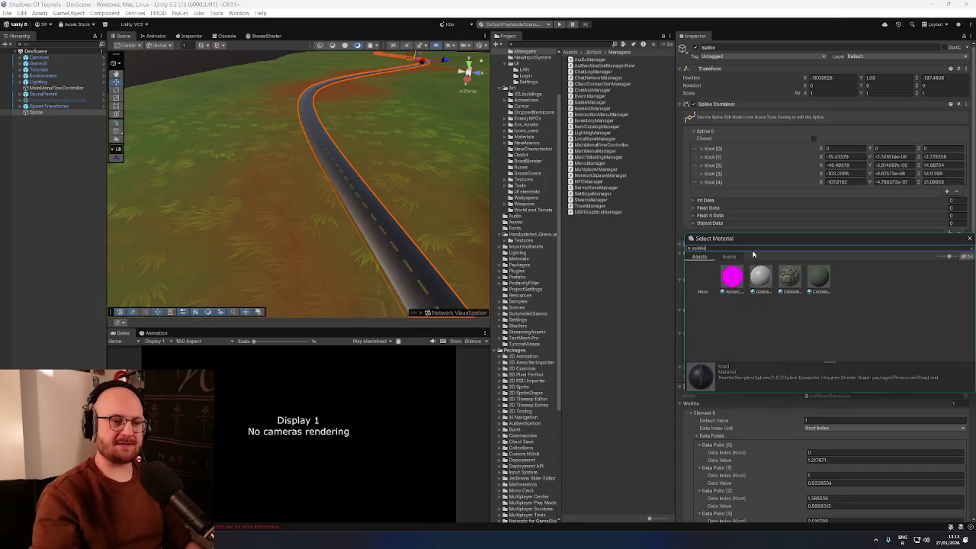
pyautogui.click(791, 277)
pyautogui.doubleClick(793, 279)
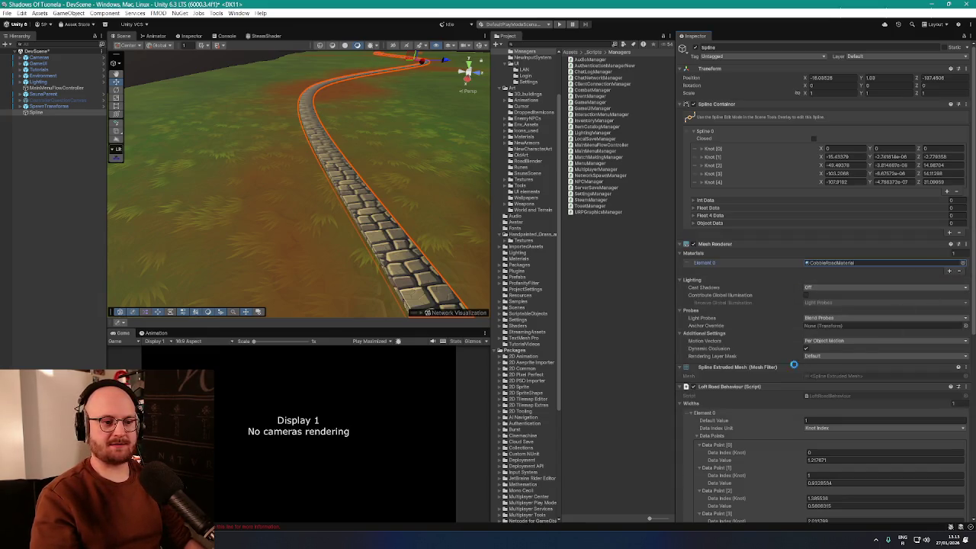
pyautogui.scroll(-8, 774, 362)
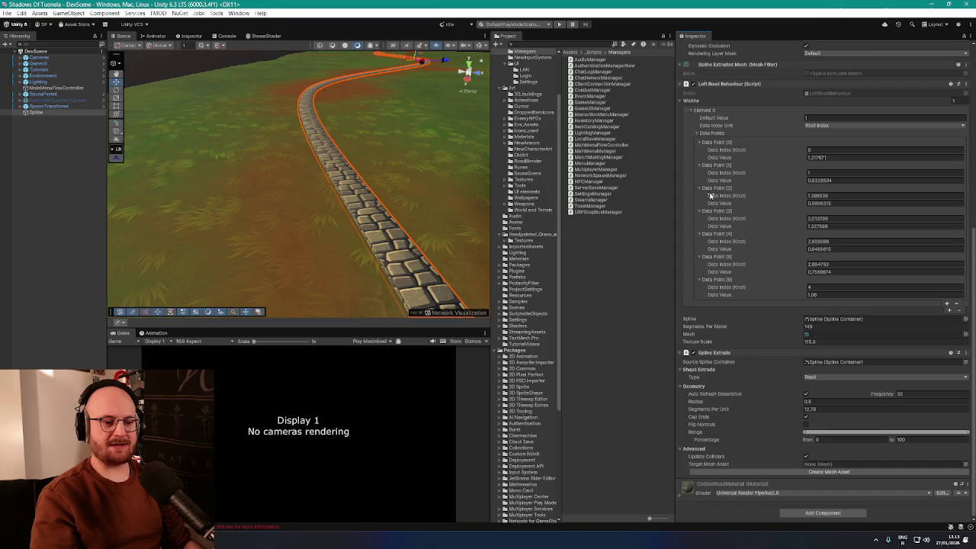
pyautogui.click(559, 25)
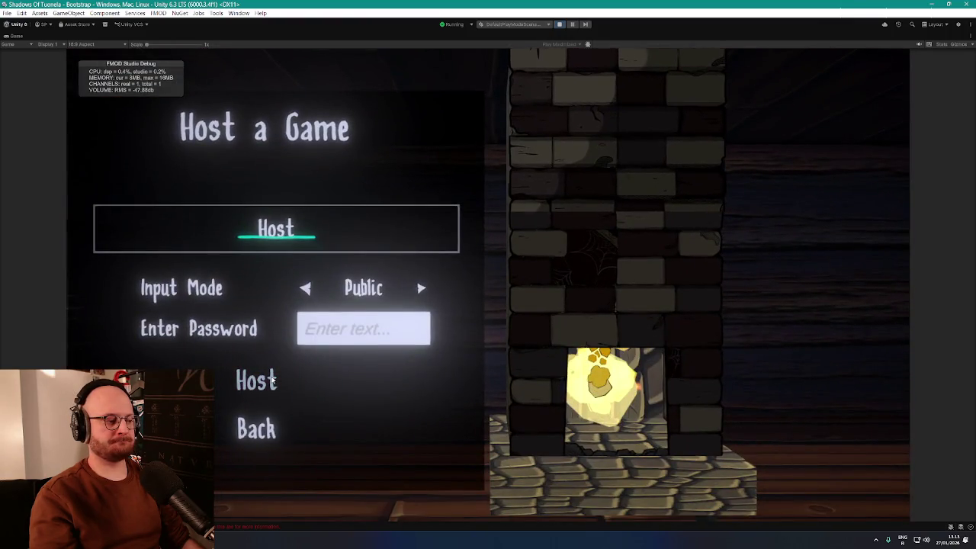
# Step: Host a LAN game, walk the player to the still-asphalt road, and stop play mode
pyautogui.click(276, 381)
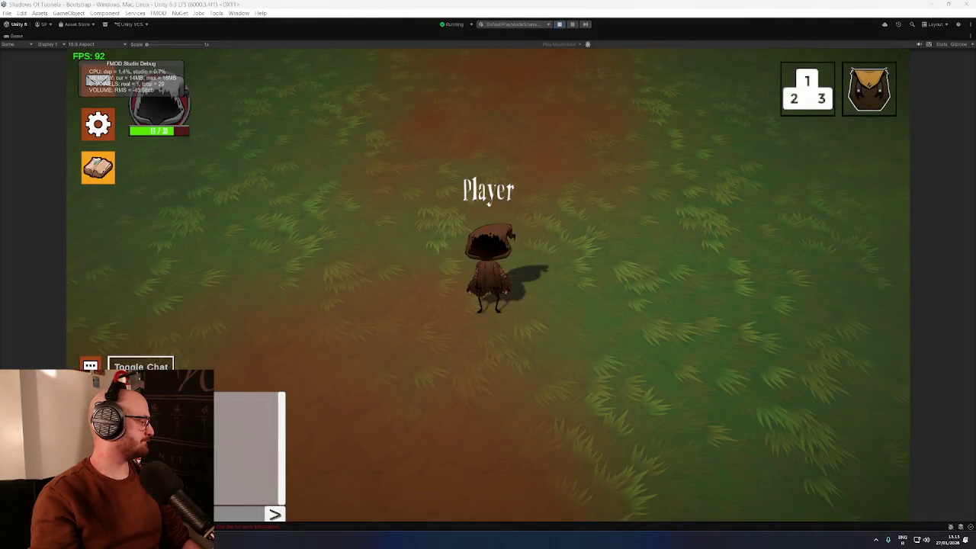
pyautogui.click(510, 422)
pyautogui.click(429, 442)
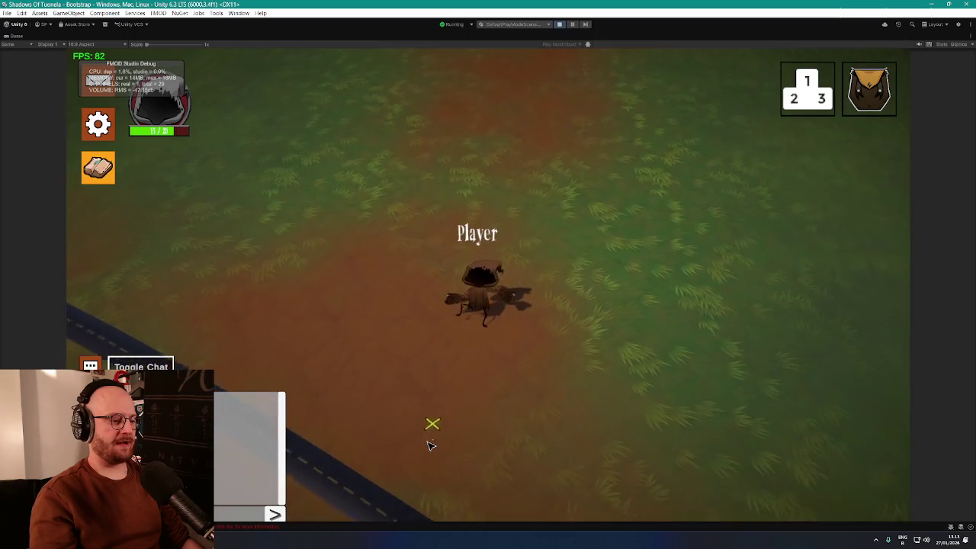
pyautogui.click(560, 24)
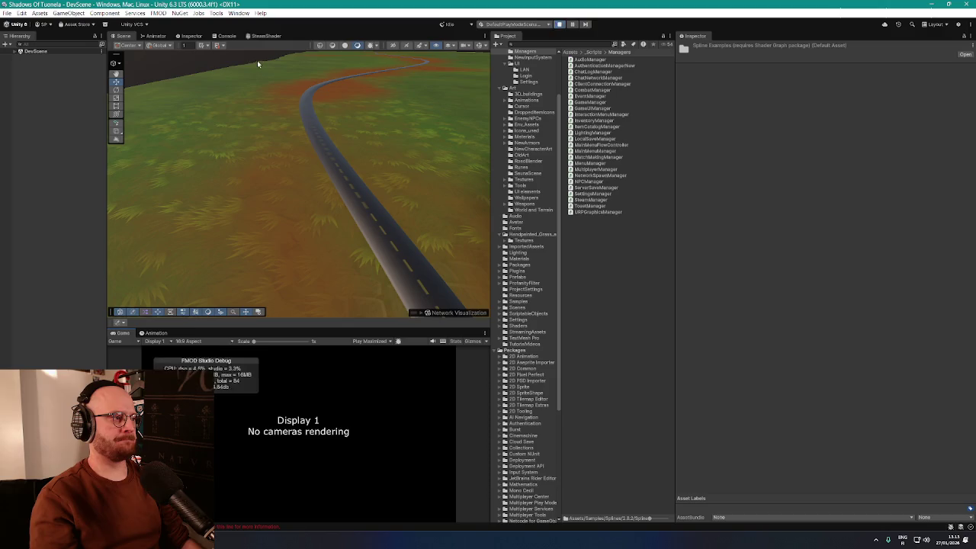
# Step: Check the Console for errors, then return to the Scene and select the Spline road
pyautogui.click(221, 36)
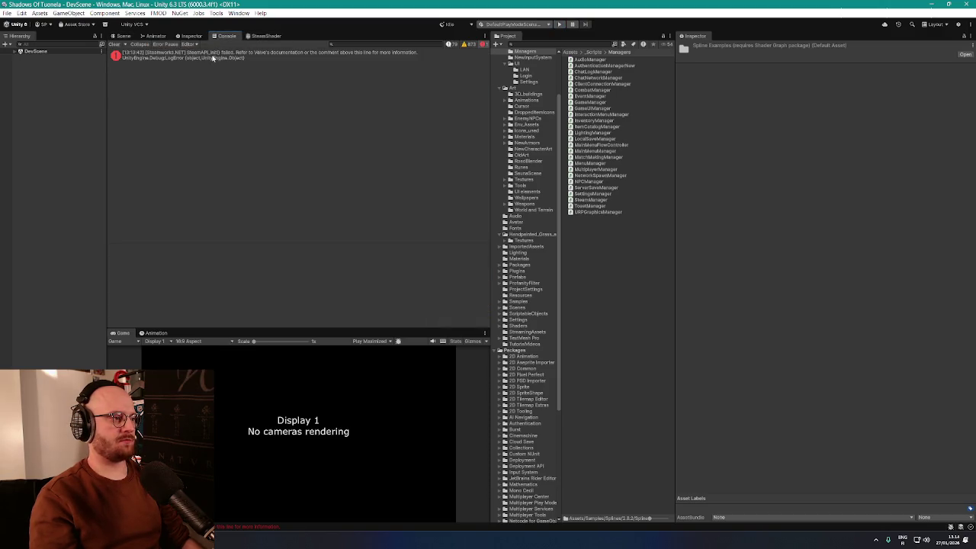
pyautogui.click(125, 36)
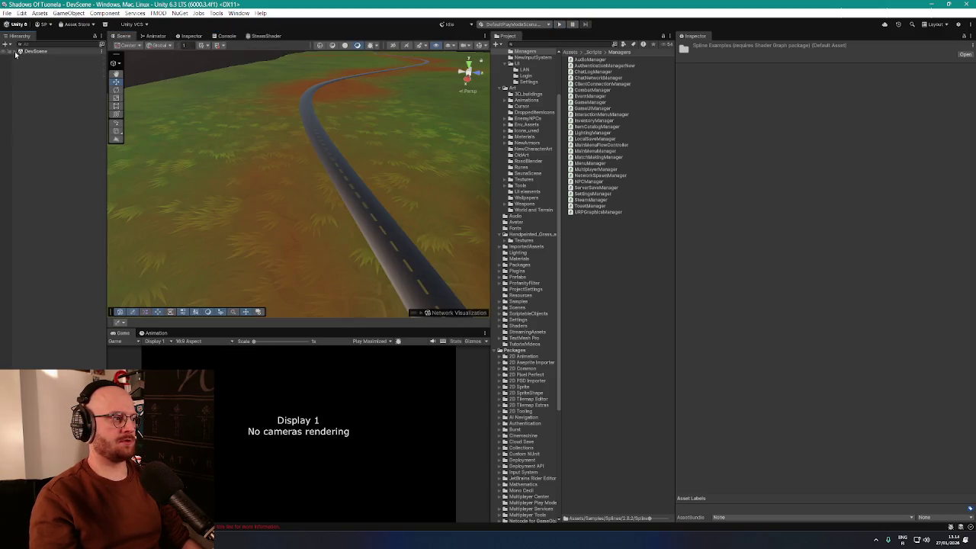
pyautogui.click(34, 113)
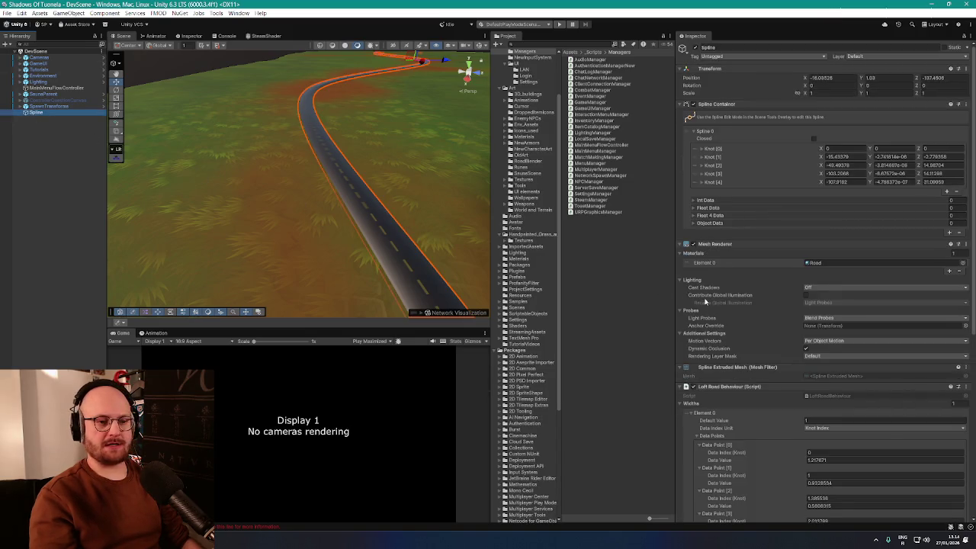
pyautogui.scroll(-10, 717, 296)
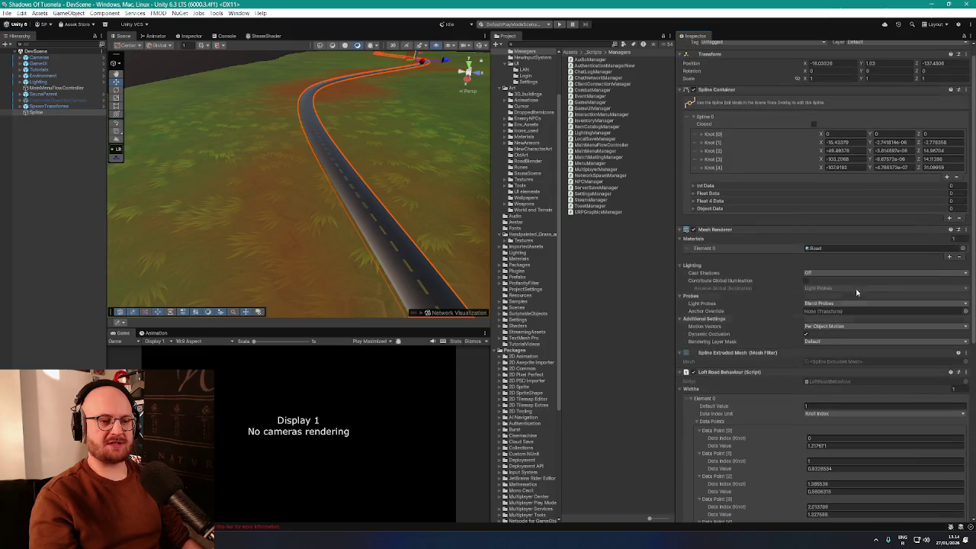
# Step: Search 'cobble', apply CobbleRoadMaterial to the road, and reselect Spline
pyautogui.write('cobble')
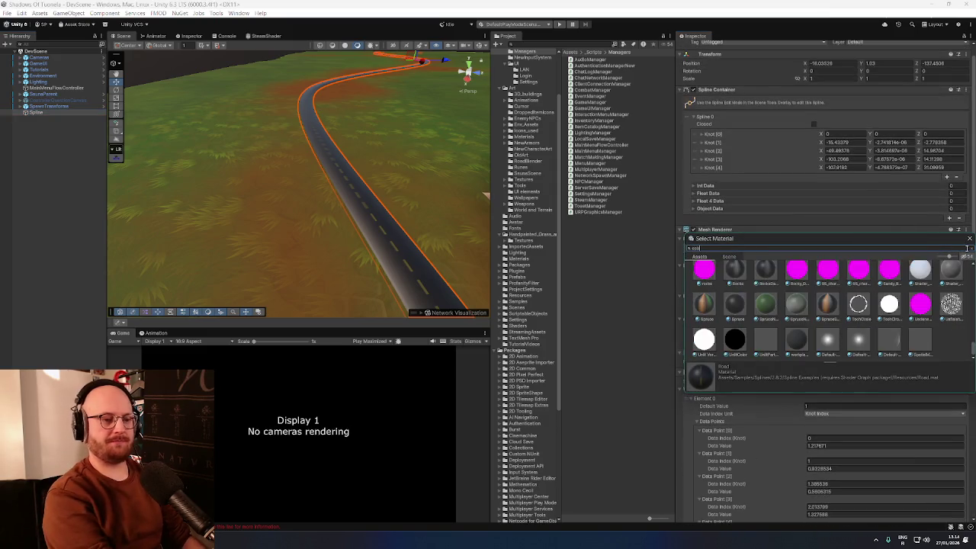
pyautogui.doubleClick(787, 276)
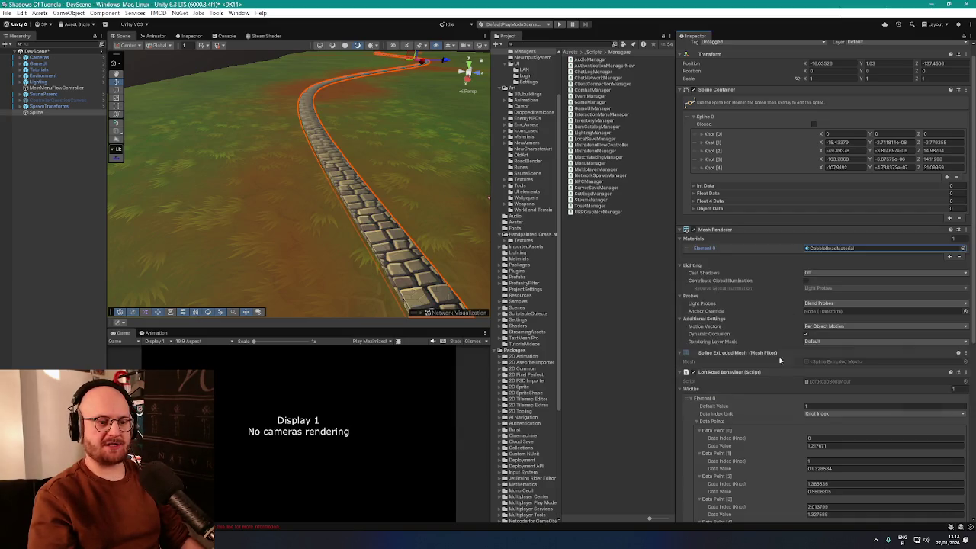
pyautogui.scroll(-10, 779, 354)
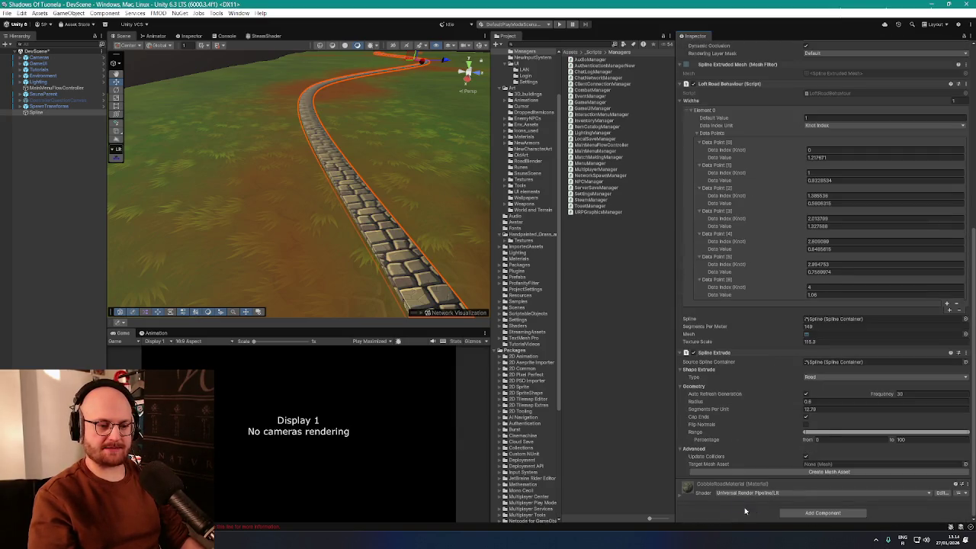
pyautogui.scroll(10, 755, 473)
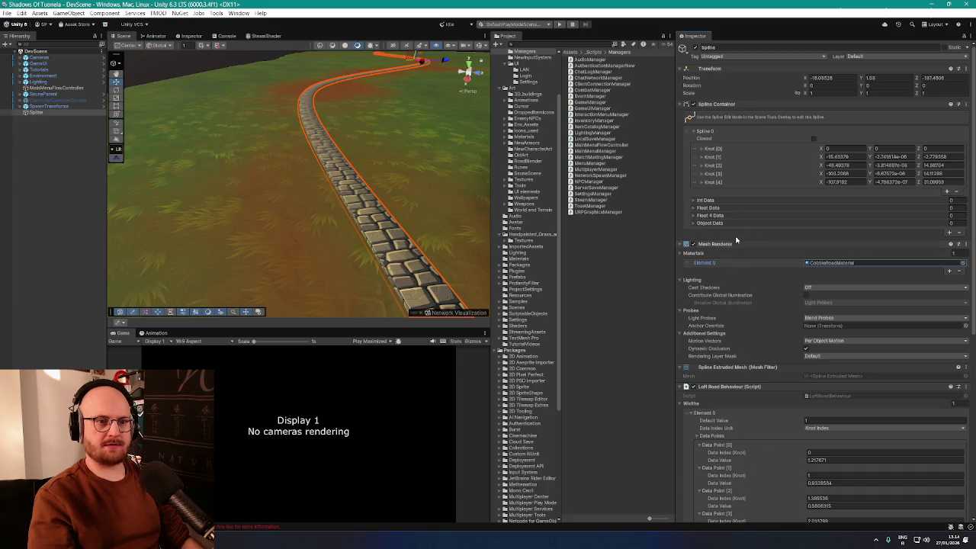
pyautogui.click(38, 114)
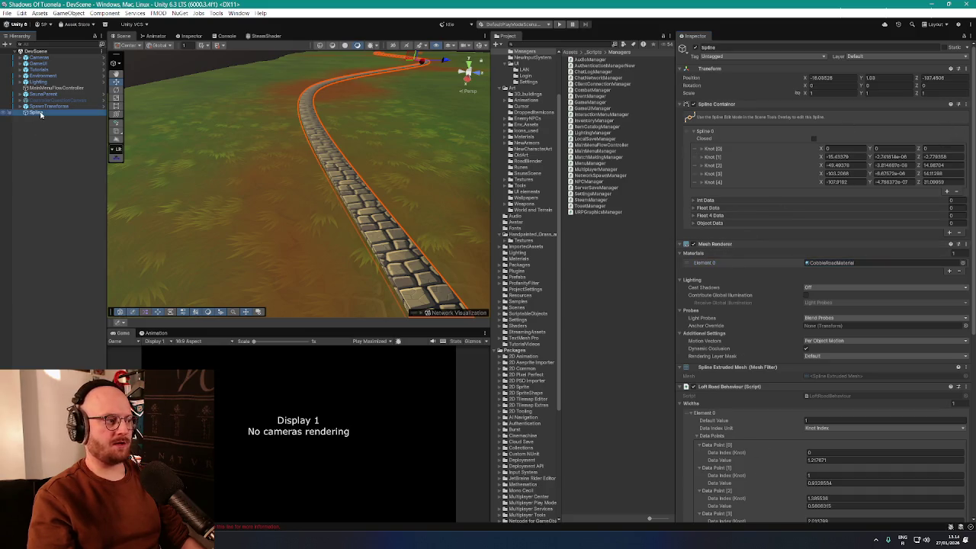
pyautogui.scroll(-10, 968, 183)
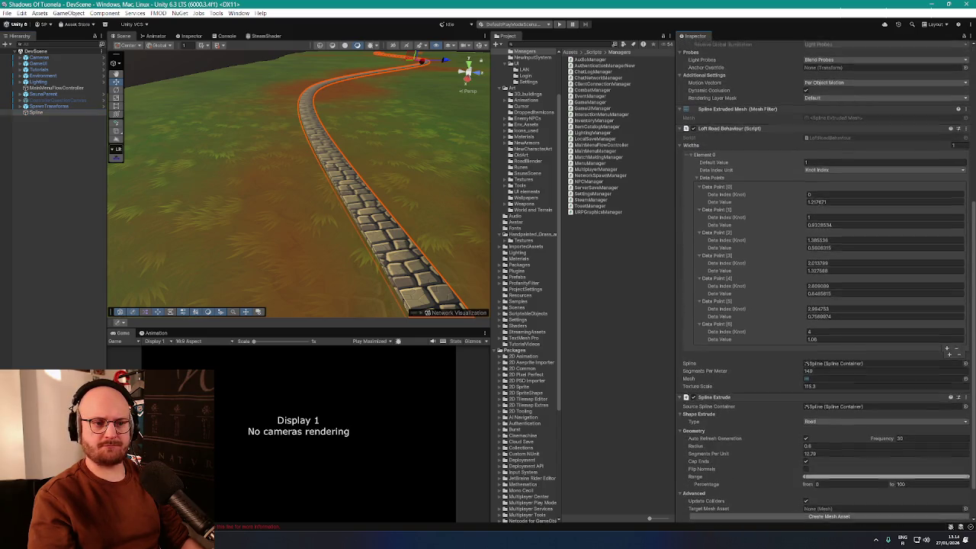
# Step: Bake the extruded road into the SplineExtrude_Spline mesh asset with Create Mesh Asset
pyautogui.scroll(-2, 823, 282)
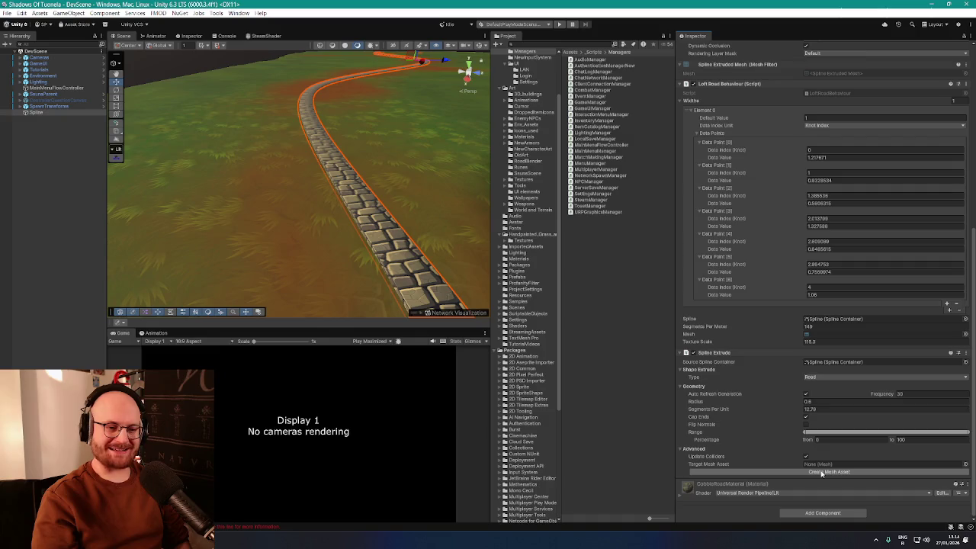
pyautogui.click(821, 472)
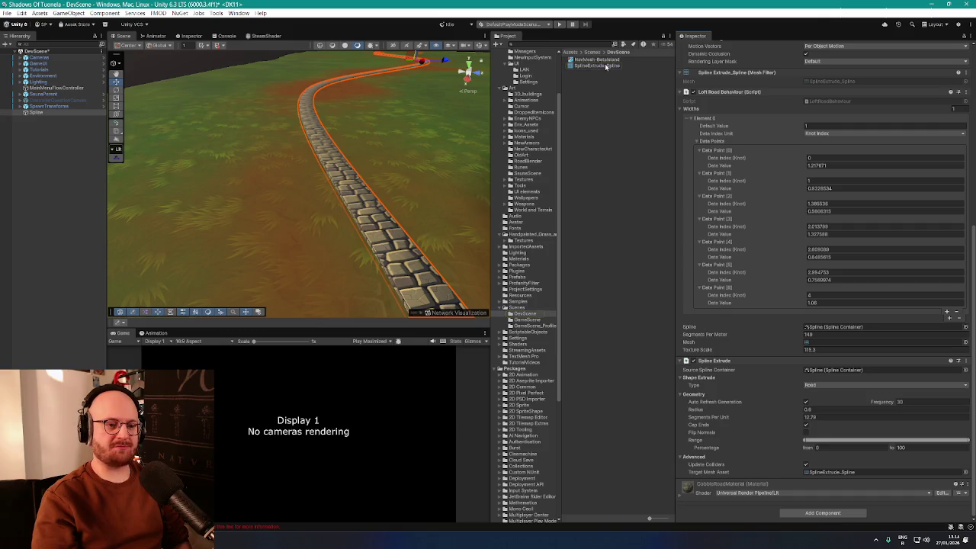
pyautogui.click(33, 112)
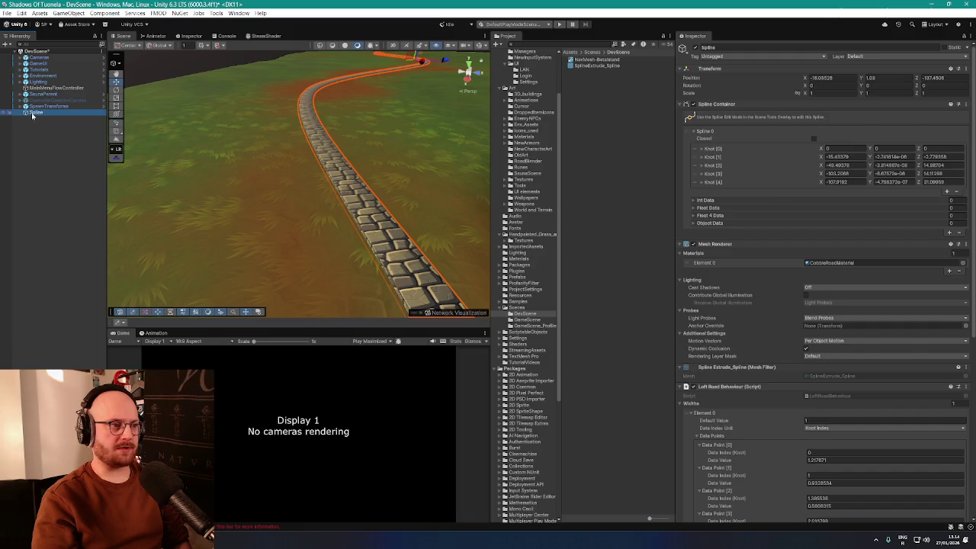
# Step: Duplicate the Spline road as Spline (1) and frame the copy in the view
pyautogui.moveTo(206, 152); pyautogui.dragTo(396, 103)
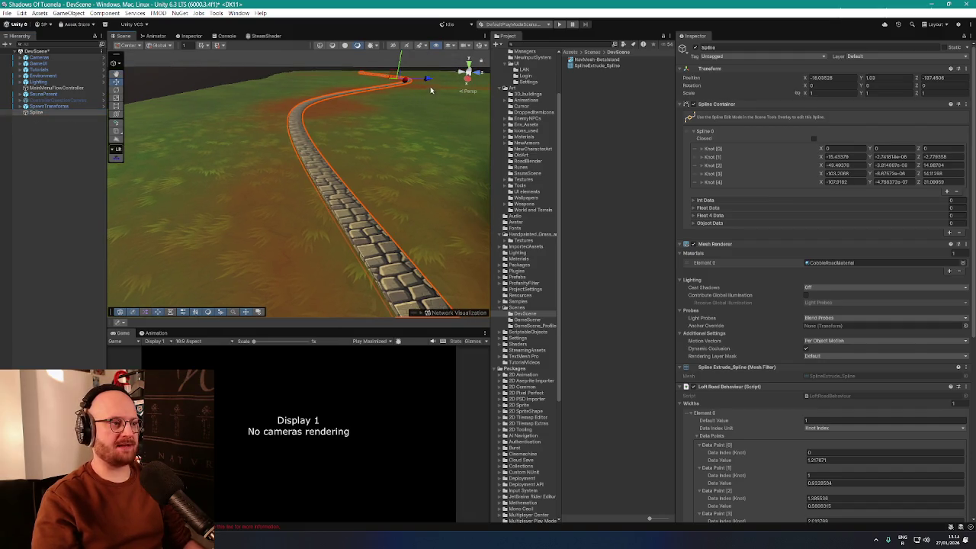
pyautogui.hotkey('ctrl', 'd')
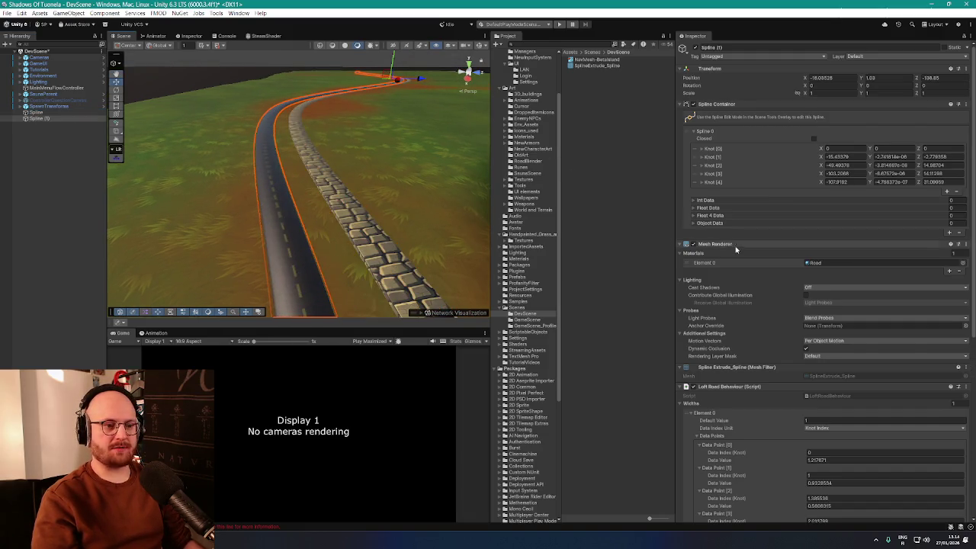
pyautogui.press('f')
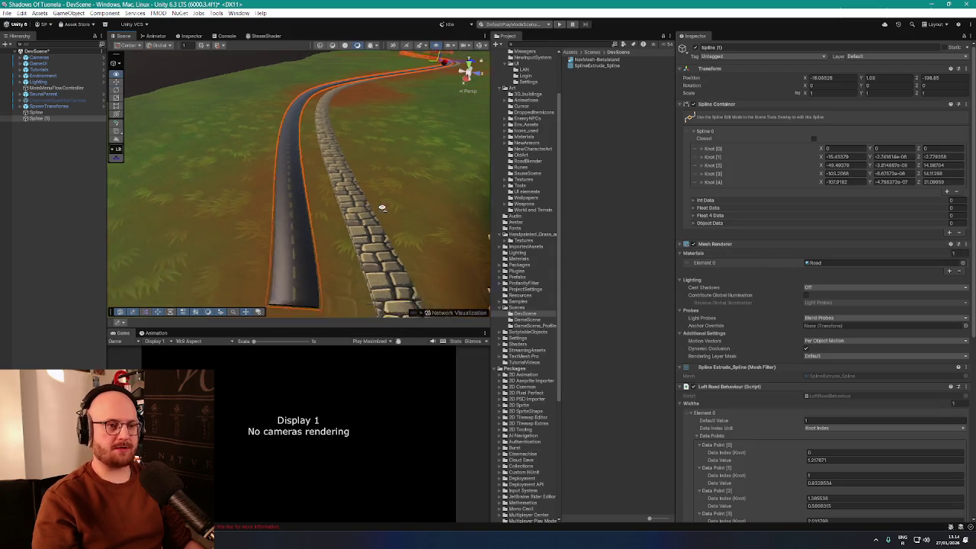
pyautogui.scroll(-1, 706, 373)
pyautogui.scroll(-10, 707, 373)
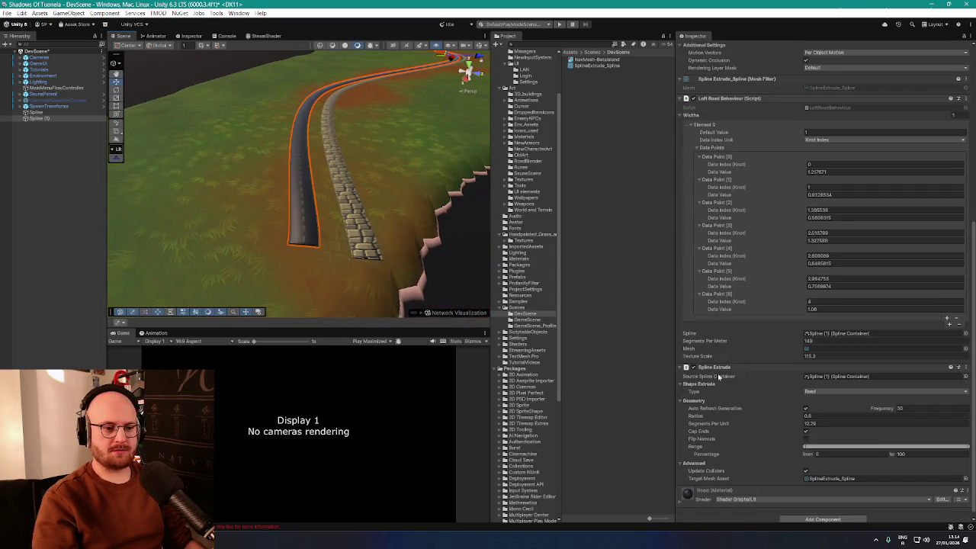
pyautogui.scroll(6, 719, 377)
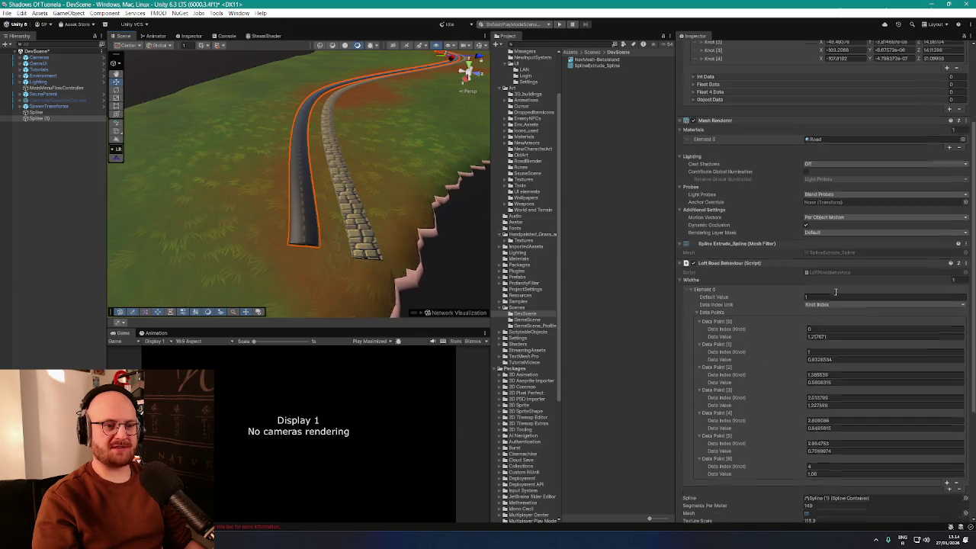
pyautogui.scroll(2, 847, 295)
# Step: Give the copy's Element 0 the cobble road material and start a play test
pyautogui.click(962, 180)
pyautogui.write('road')
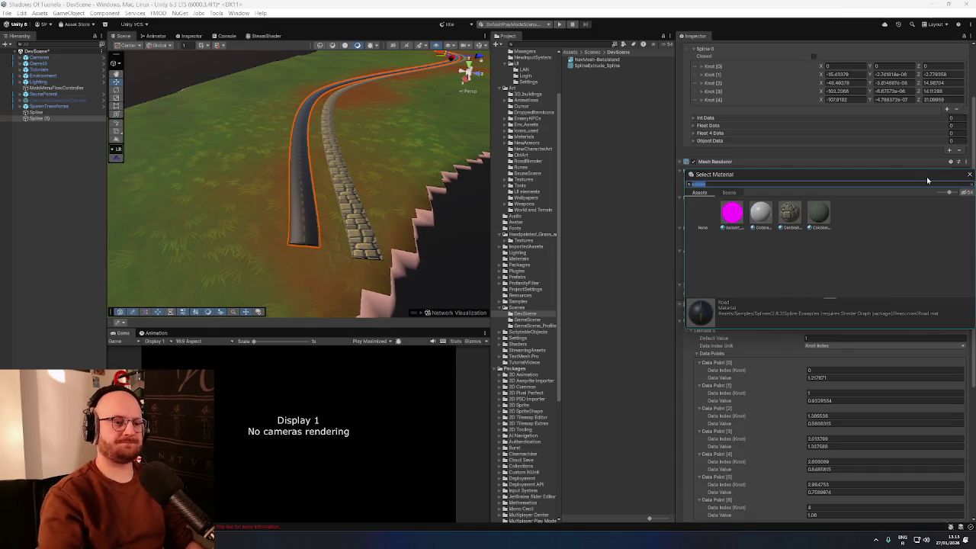
pyautogui.doubleClick(789, 212)
pyautogui.moveTo(360, 164)
pyautogui.mouseDown()
pyautogui.moveTo(418, 155)
pyautogui.moveTo(398, 104)
pyautogui.mouseUp()
pyautogui.click(560, 25)
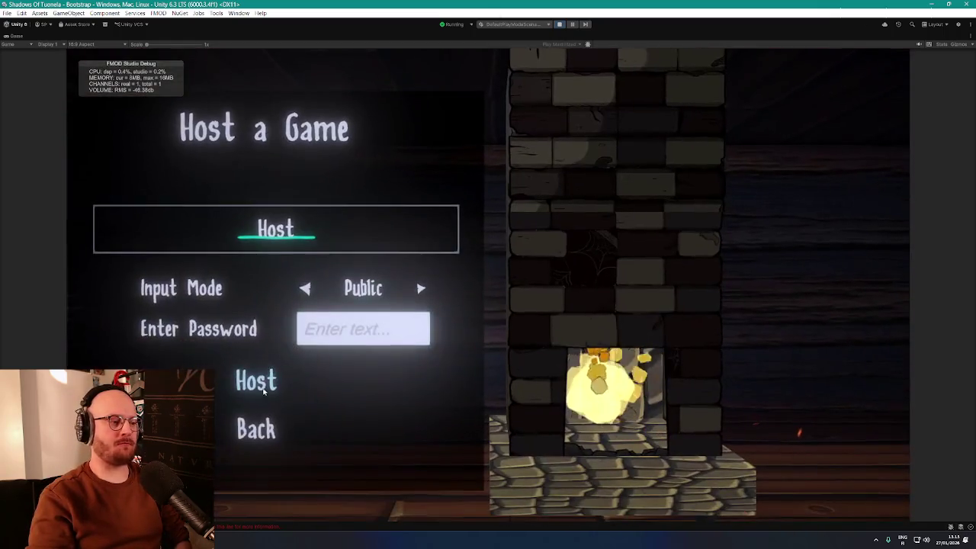
# Step: Host a LAN game, walk the player onto and along the road, then exit play mode
pyautogui.click(266, 384)
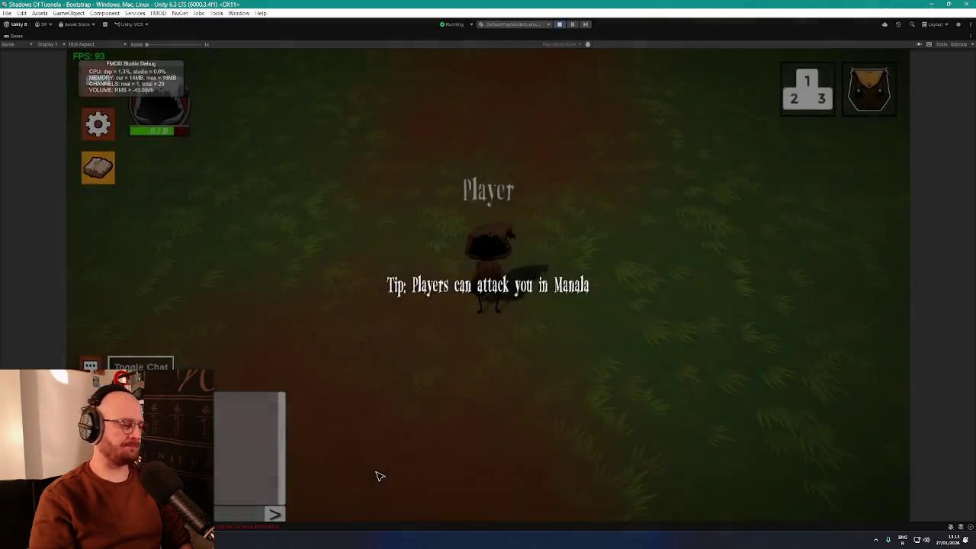
pyautogui.click(379, 473)
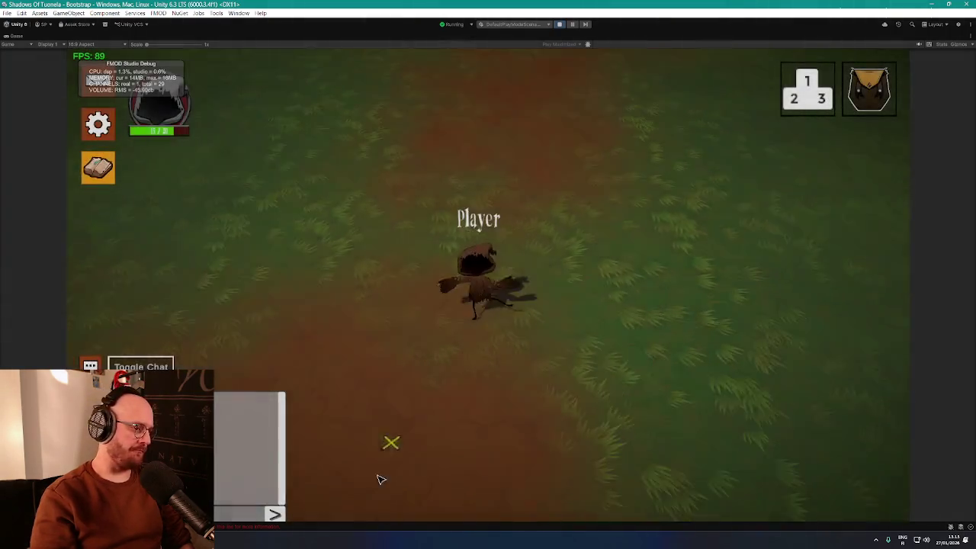
pyautogui.click(424, 493)
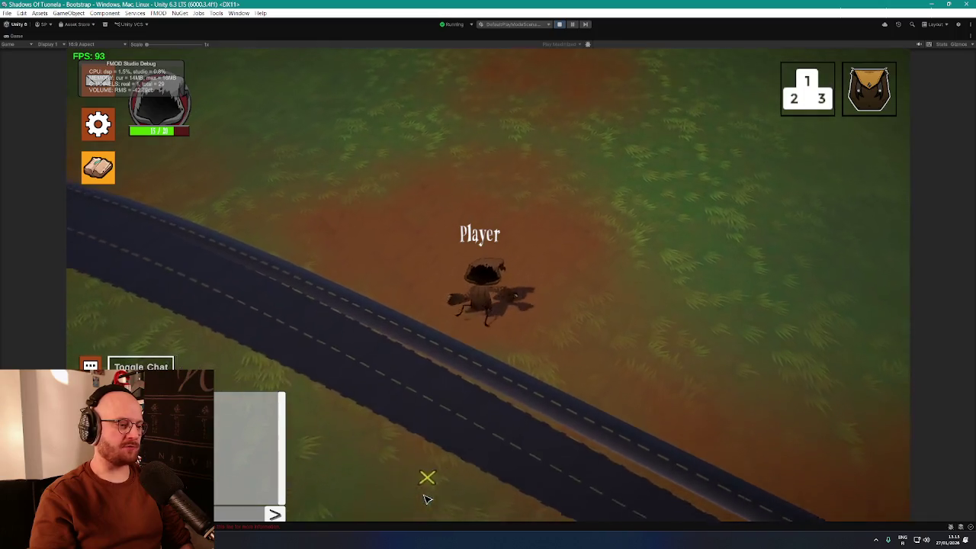
pyautogui.click(539, 462)
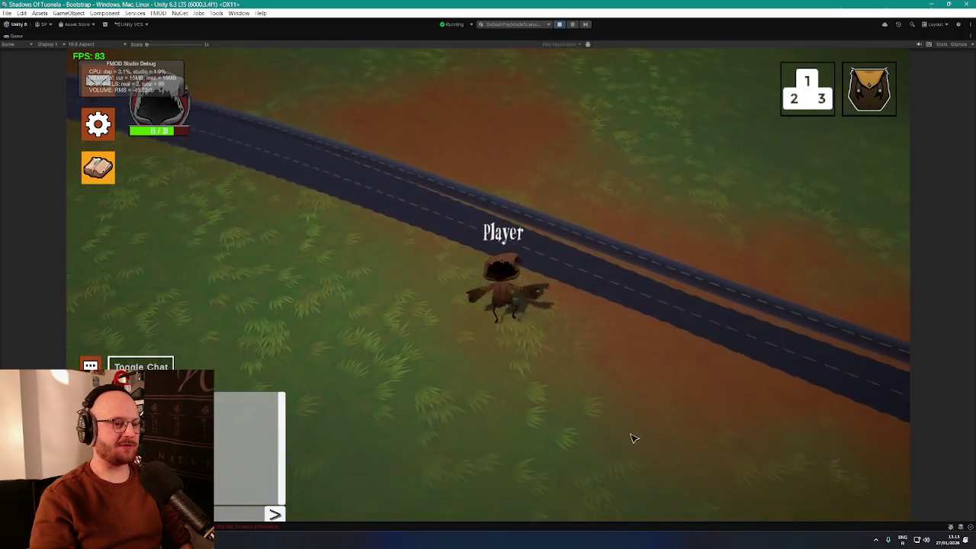
pyautogui.click(678, 403)
pyautogui.click(681, 392)
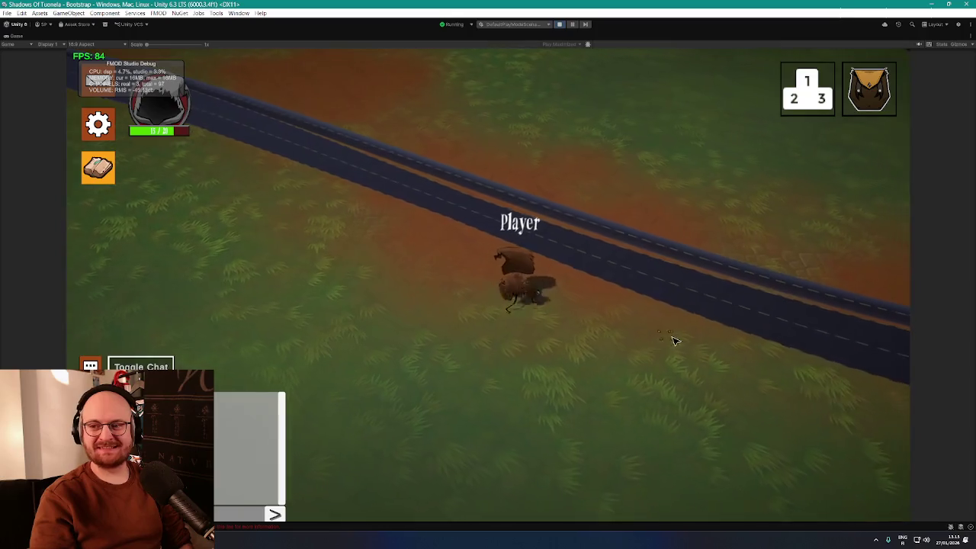
pyautogui.click(662, 299)
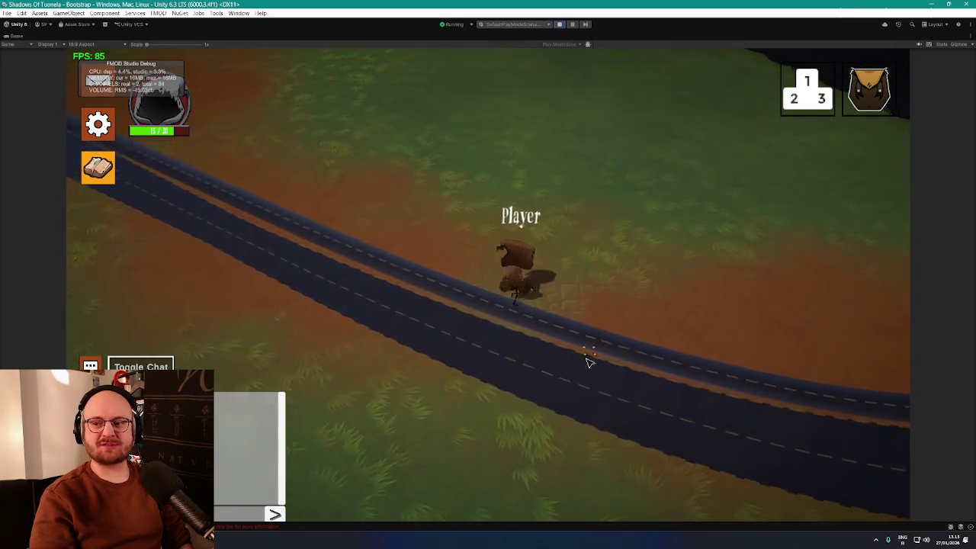
pyautogui.click(540, 376)
pyautogui.click(625, 372)
pyautogui.click(713, 378)
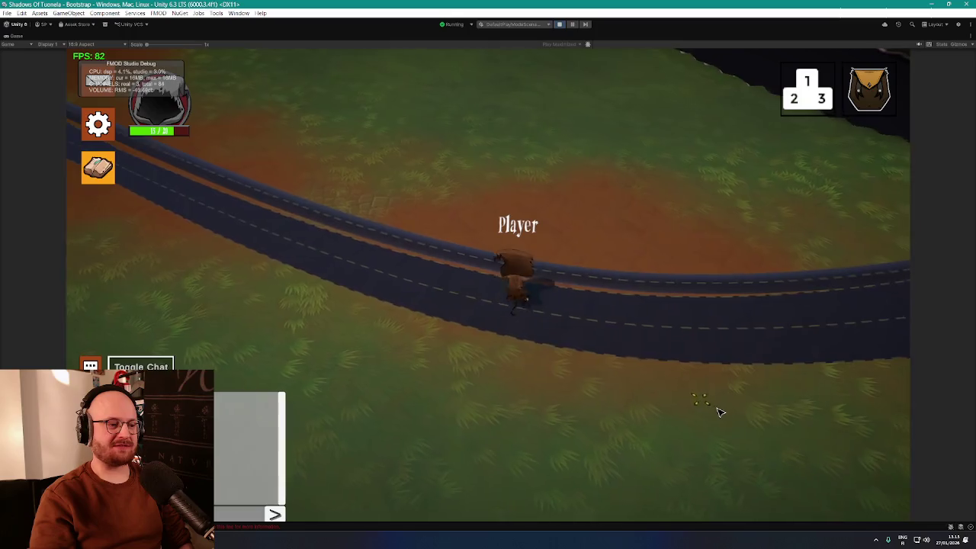
pyautogui.click(719, 395)
pyautogui.click(743, 285)
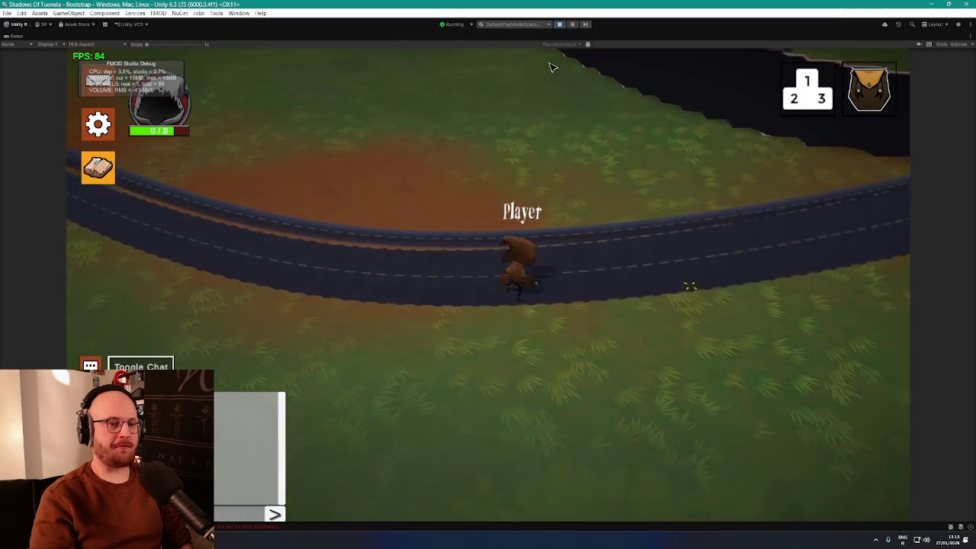
pyautogui.click(561, 24)
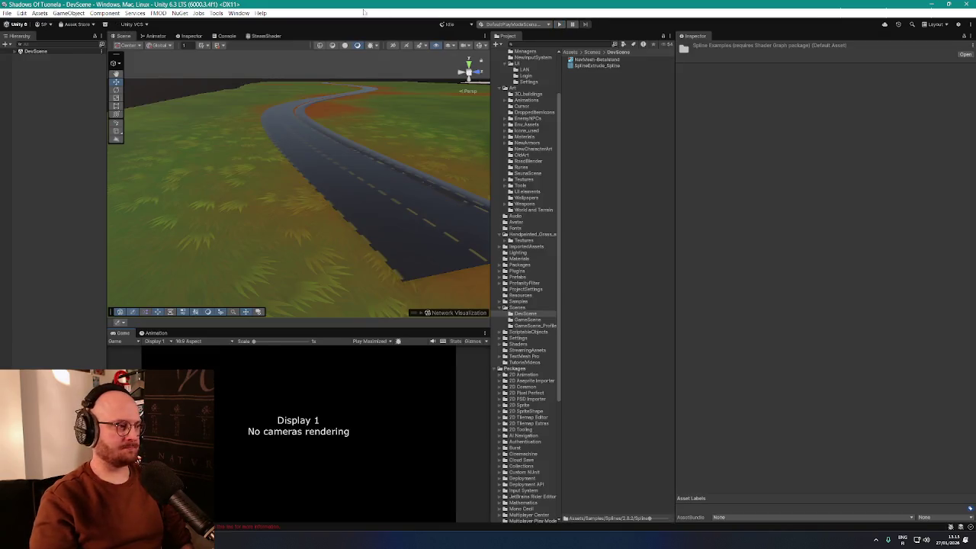
# Step: Select the original Spline and open LoftRoadBehaviour.cs from its Loft Road Behaviour script field
pyautogui.click(14, 52)
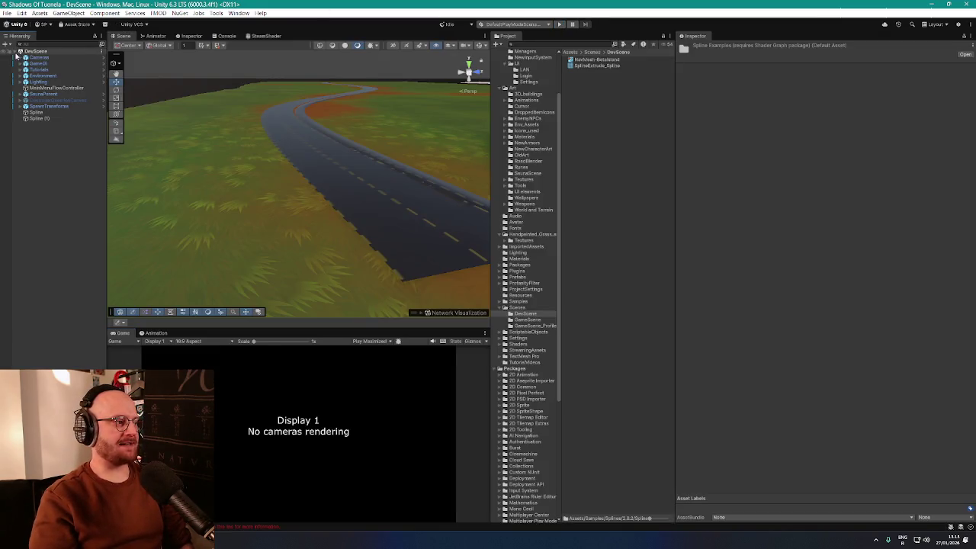
pyautogui.click(35, 112)
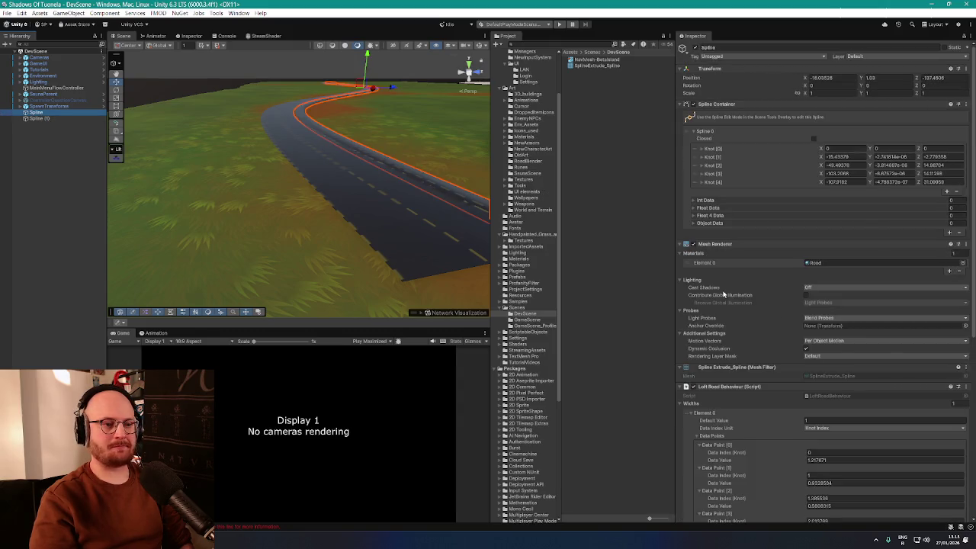
pyautogui.scroll(-1, 724, 294)
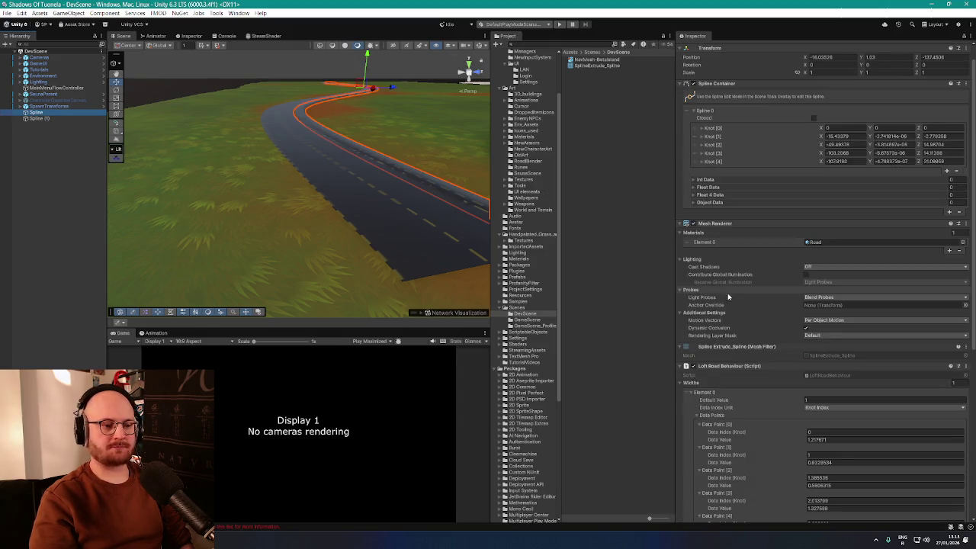
pyautogui.scroll(-7, 727, 297)
pyautogui.scroll(-2, 706, 193)
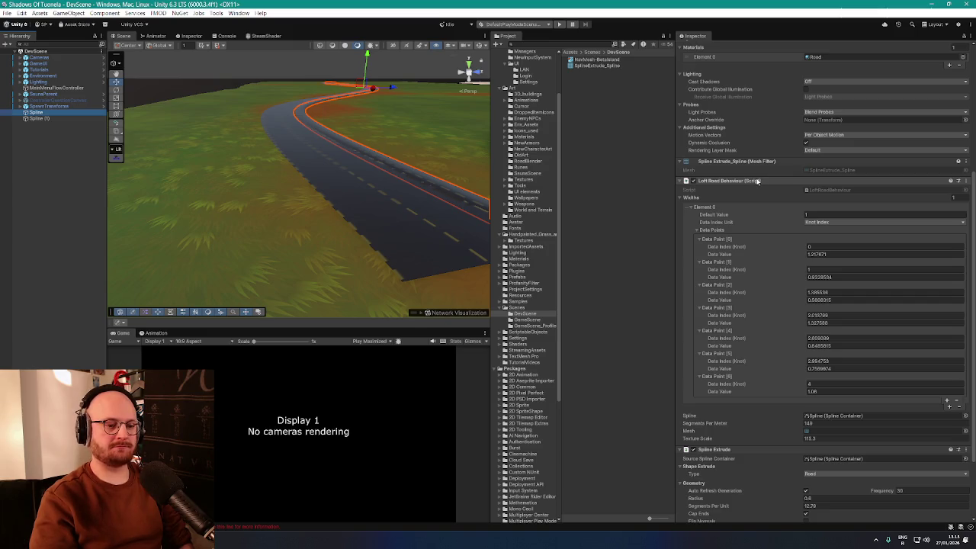
pyautogui.doubleClick(836, 189)
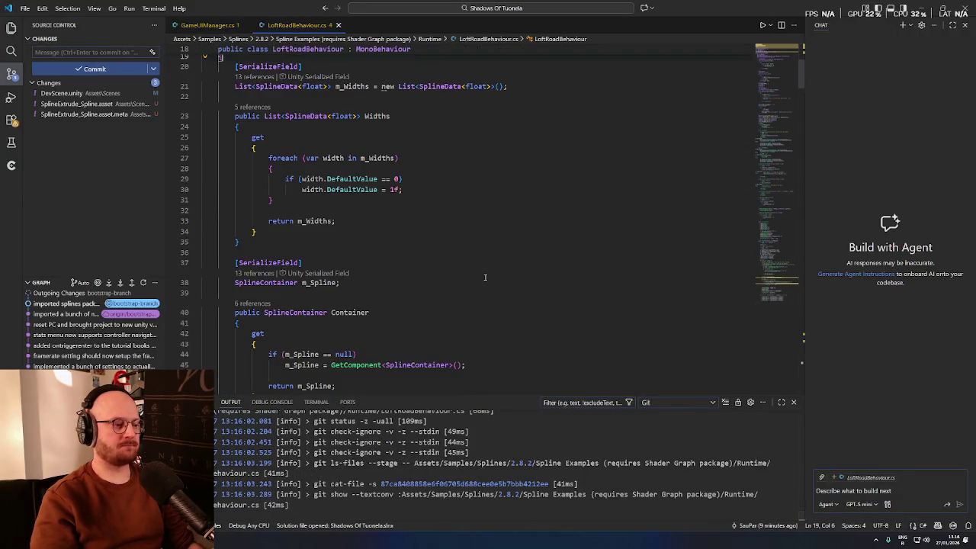
# Step: Restore the m_Widths declaration line after accidentally deleting it
pyautogui.click(488, 311)
pyautogui.scroll(4, 746, 100)
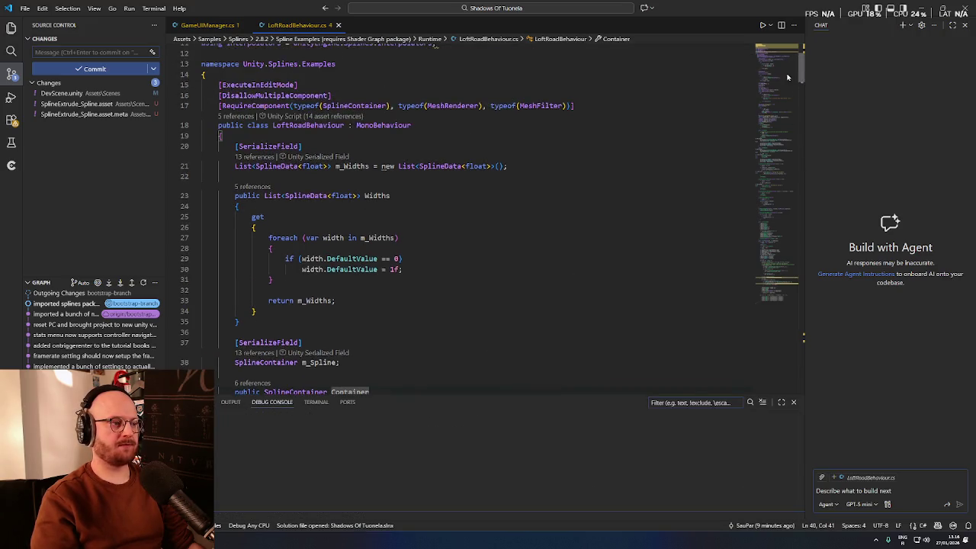
pyautogui.tripleClick(424, 226)
pyautogui.press('BackSpace')
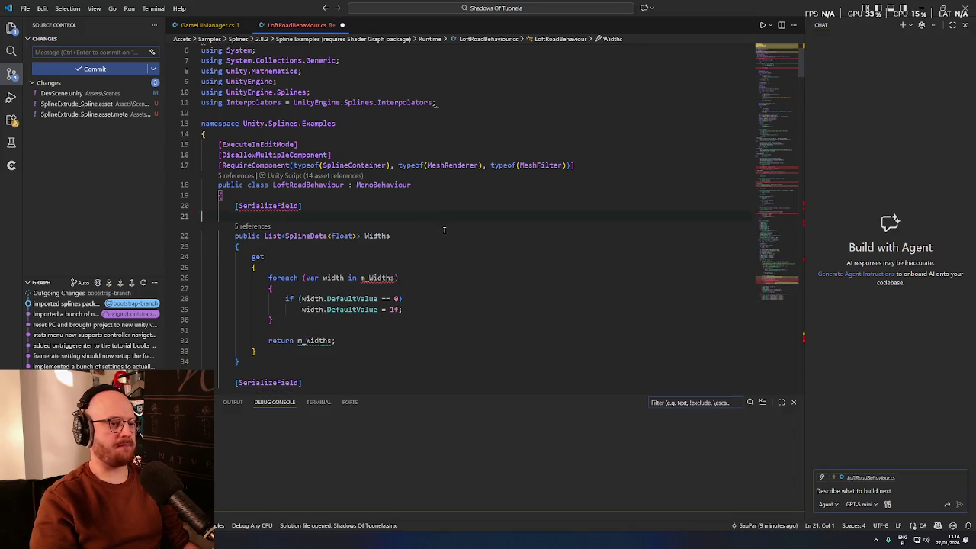
pyautogui.hotkey('ctrl', 'z')
# Step: Scroll down to the LoftMesh property and select the line loading the Road material
pyautogui.scroll(-10, 519, 252)
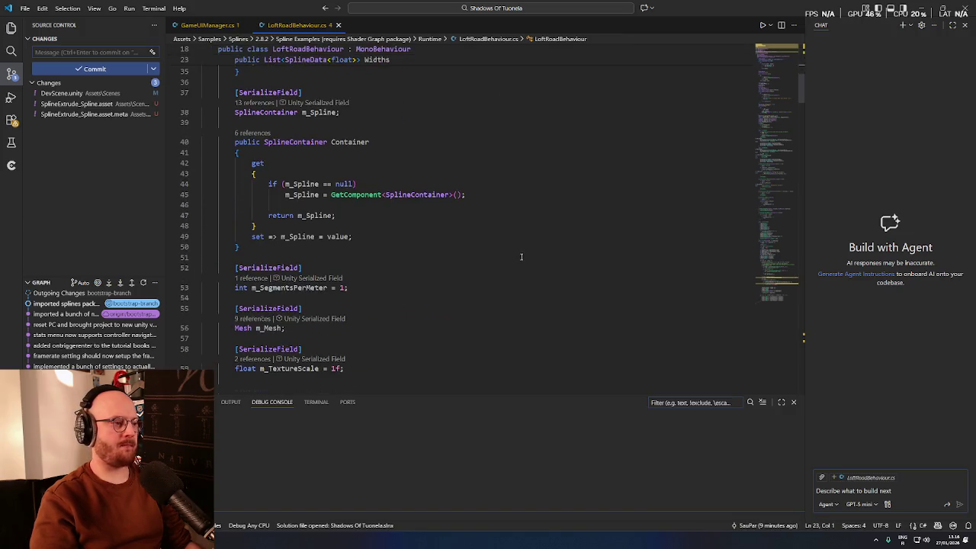
pyautogui.click(350, 288)
pyautogui.scroll(-5, 409, 198)
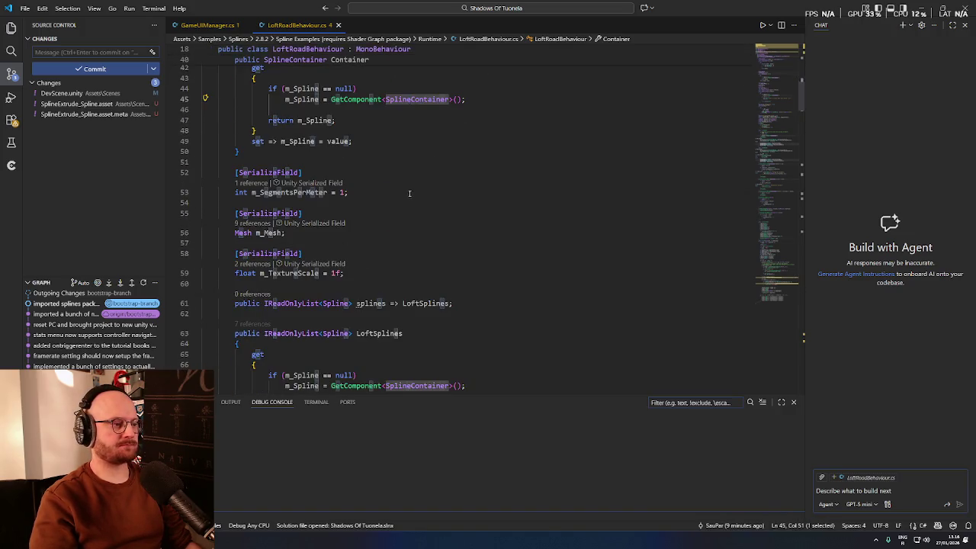
pyautogui.scroll(-4, 447, 229)
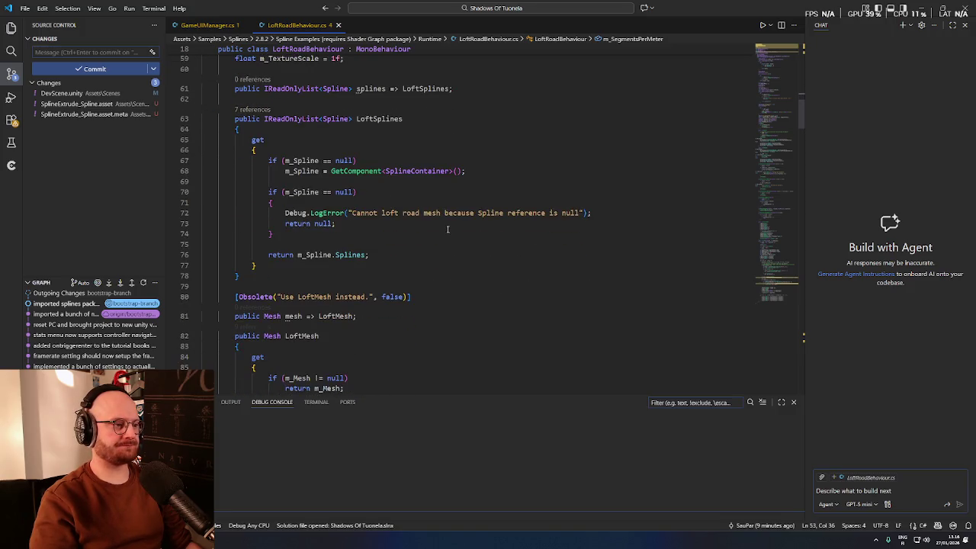
pyautogui.scroll(-3, 447, 228)
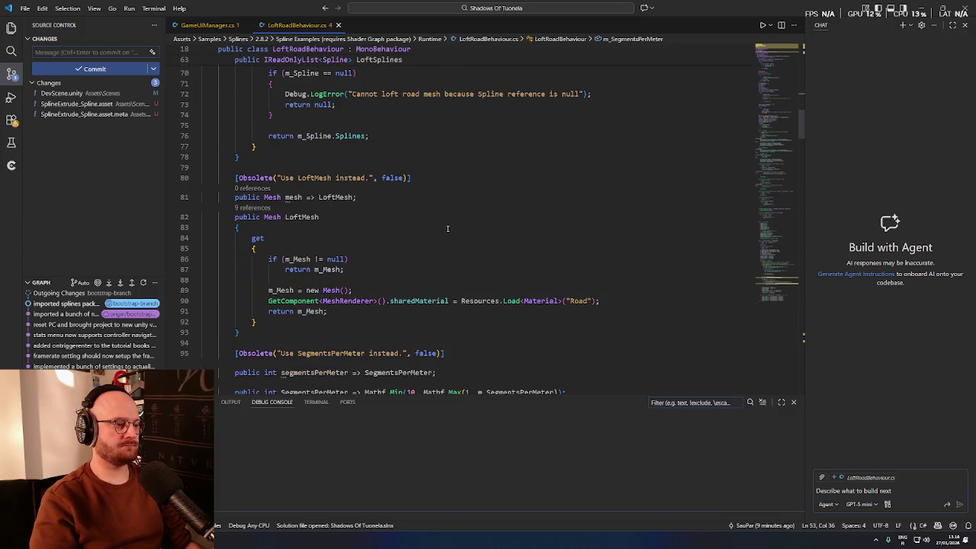
pyautogui.scroll(-1, 448, 229)
pyautogui.click(289, 192)
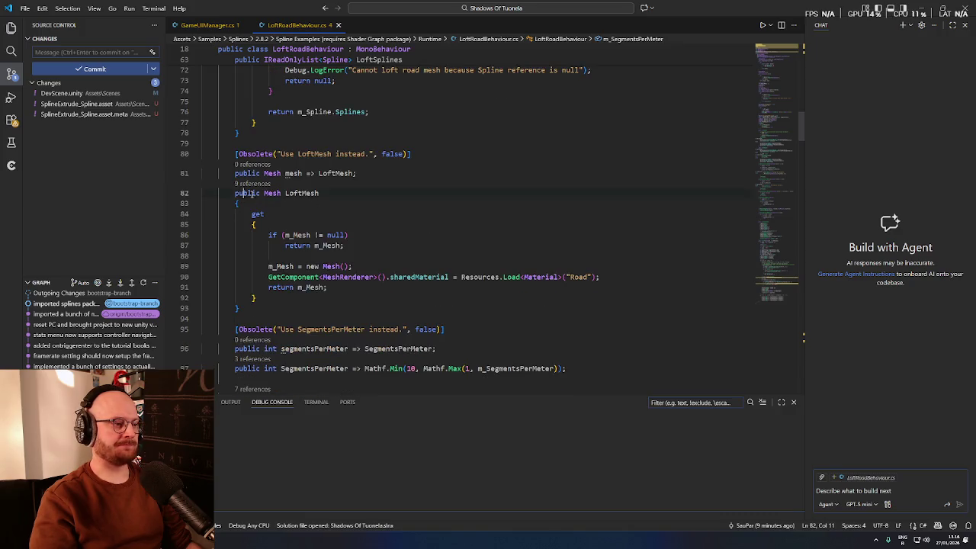
pyautogui.scroll(-1, 307, 206)
pyautogui.scroll(-1, 306, 206)
pyautogui.tripleClick(476, 229)
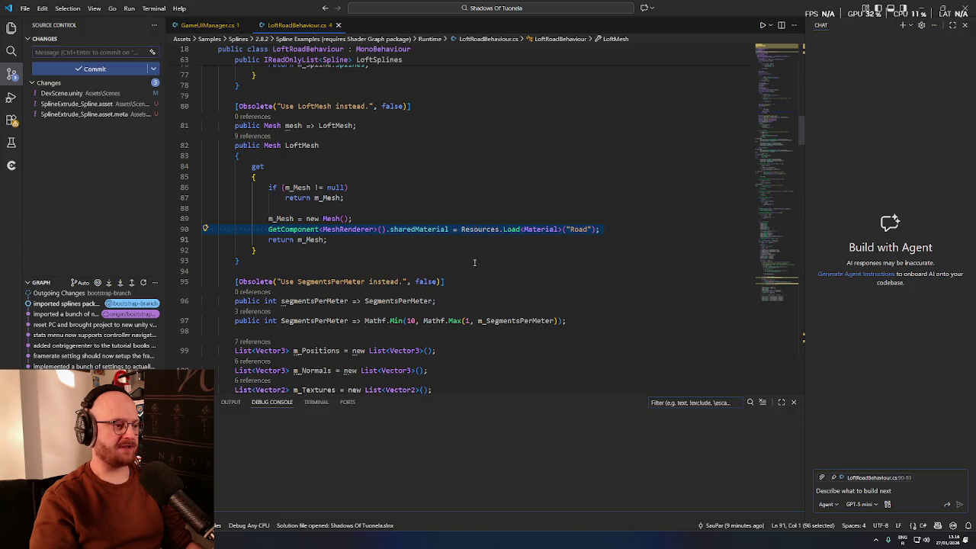
# Step: Highlight every LoftMesh use and select the getter code through its closing brace
pyautogui.scroll(1, 347, 238)
pyautogui.scroll(-2, 345, 239)
pyautogui.scroll(1, 345, 239)
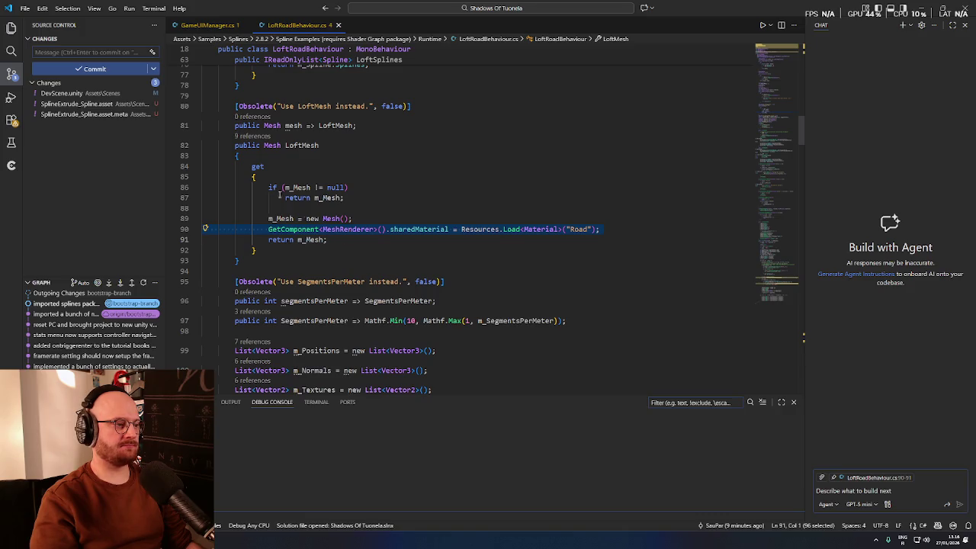
pyautogui.click(286, 145)
pyautogui.click(274, 127)
pyautogui.click(334, 126)
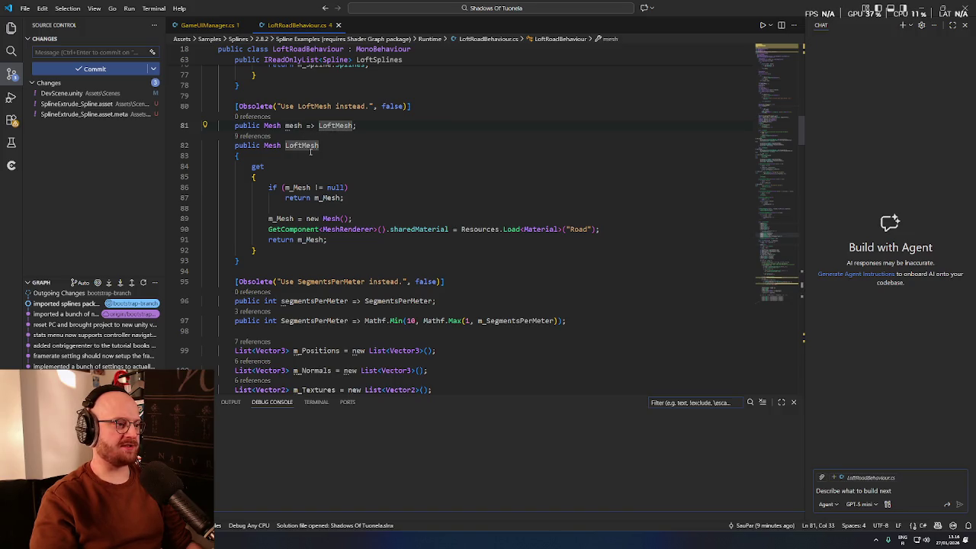
pyautogui.moveTo(320, 145); pyautogui.dragTo(371, 215)
pyautogui.hotkey('shift', 'Down')
pyautogui.hotkey('shift', 'Down')
pyautogui.hotkey('shift', 'Down')
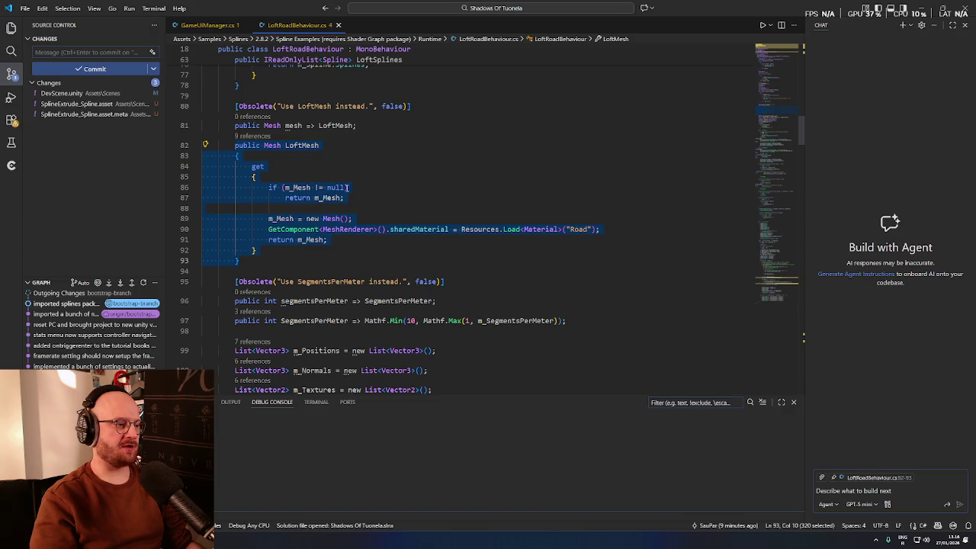
pyautogui.click(257, 176)
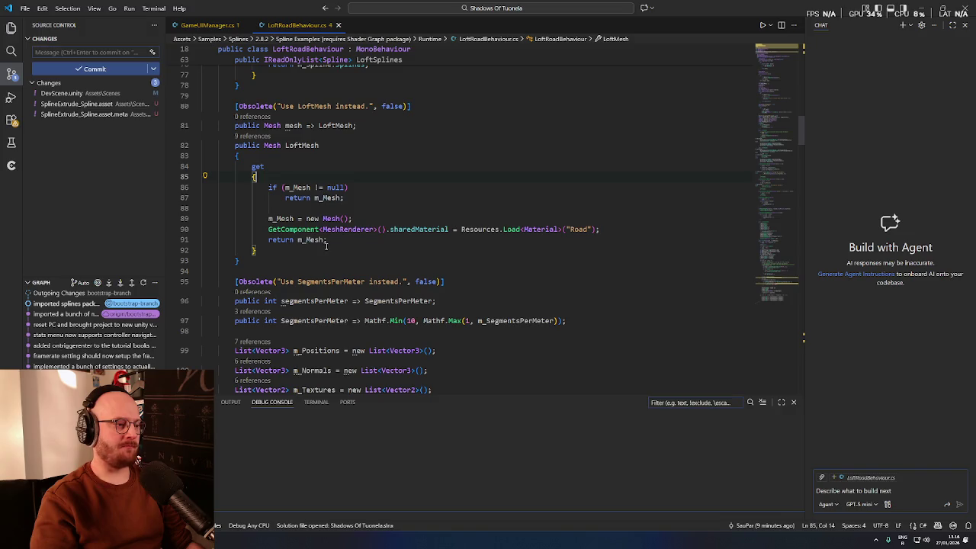
# Step: Inspect the Resources.Load and MeshRenderer code on line 90, then return to Unity
pyautogui.click(381, 228)
pyautogui.hotkey('ctrl', 'Right')
pyautogui.hotkey('ctrl', 'Right')
pyautogui.hotkey('ctrl', 'Right')
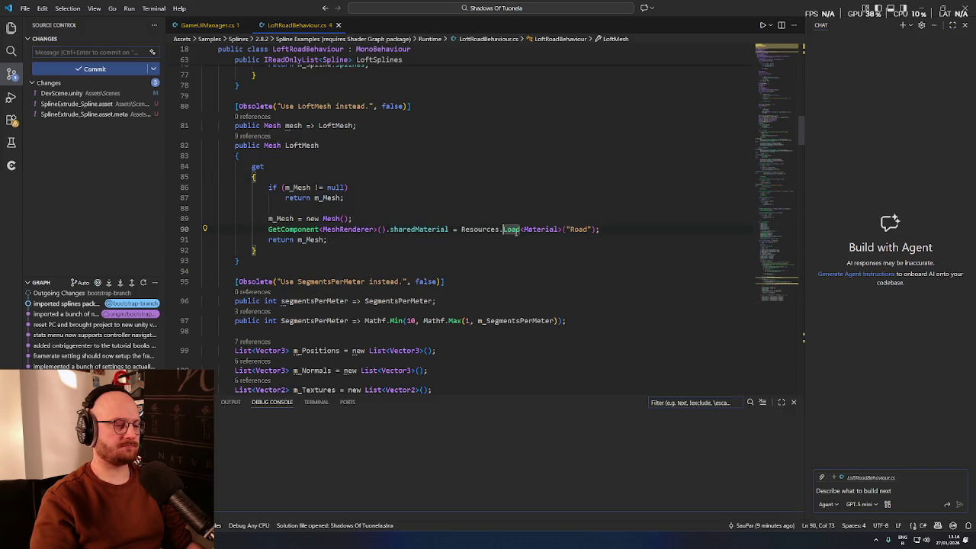
pyautogui.press('Down')
pyautogui.press('Down')
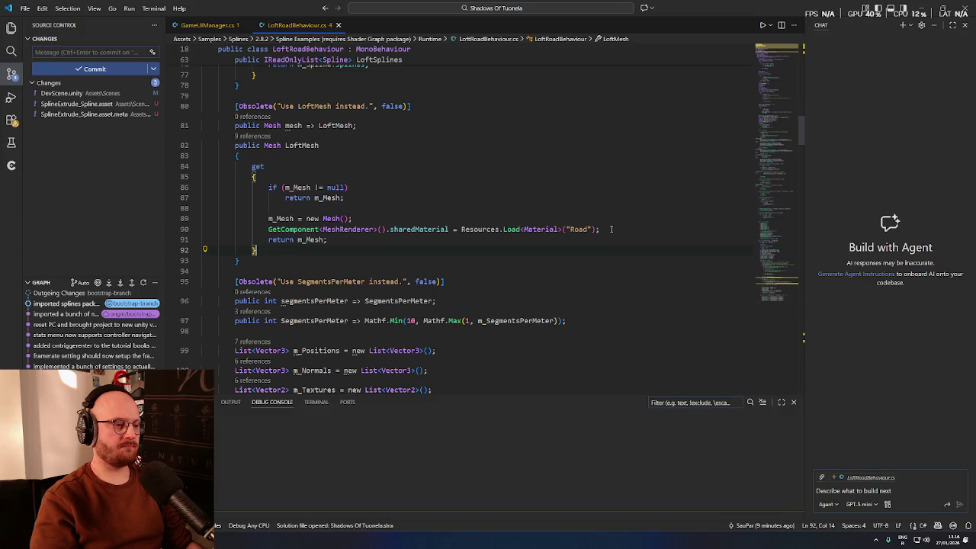
pyautogui.doubleClick(355, 229)
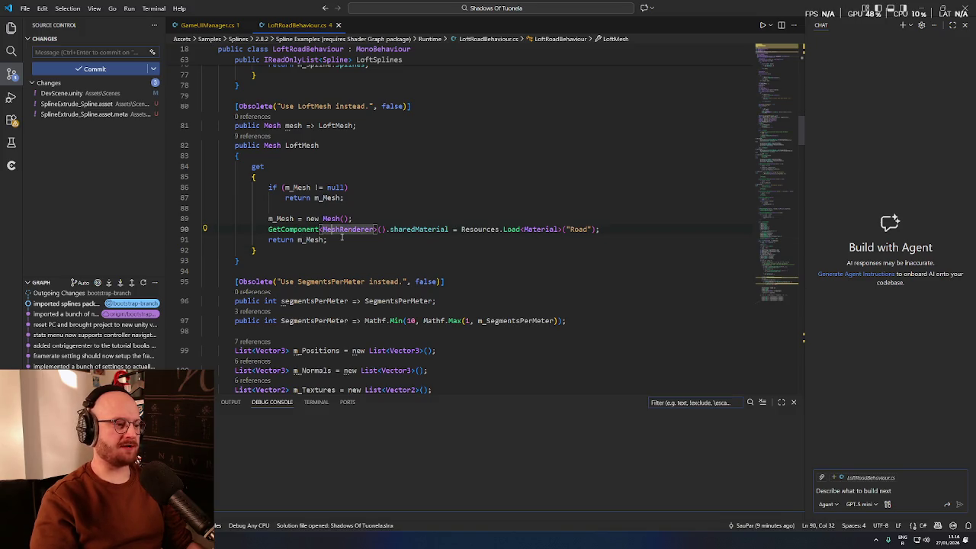
pyautogui.hotkey('alt', 'Tab')
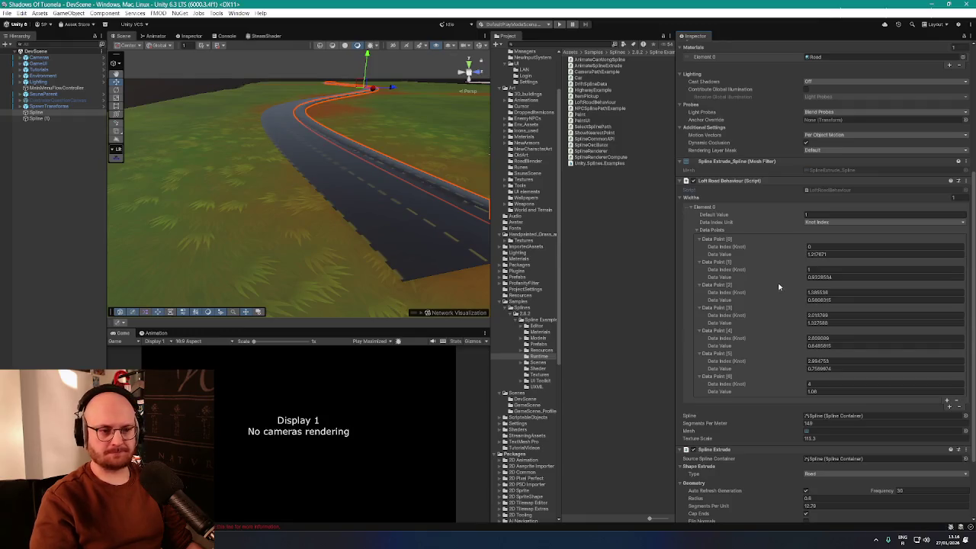
# Step: Check the Mesh Renderer material, look up sharedMaterial, and bring up the Spline Extrude docs
pyautogui.scroll(3, 779, 286)
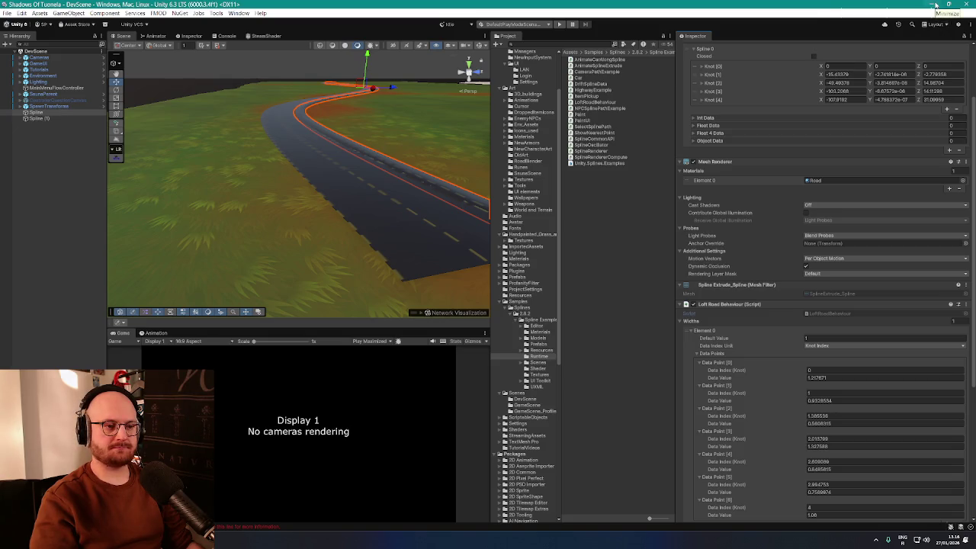
pyautogui.click(934, 5)
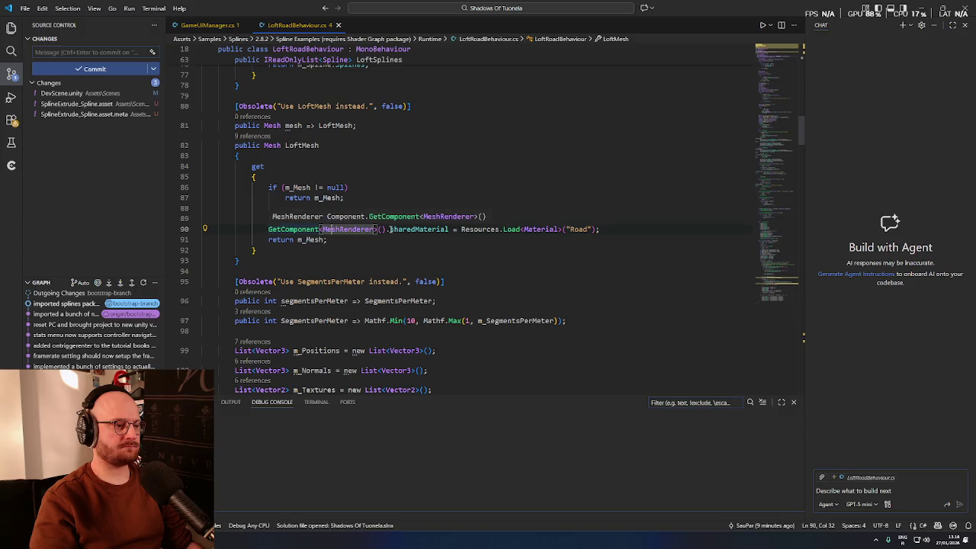
pyautogui.click(403, 229)
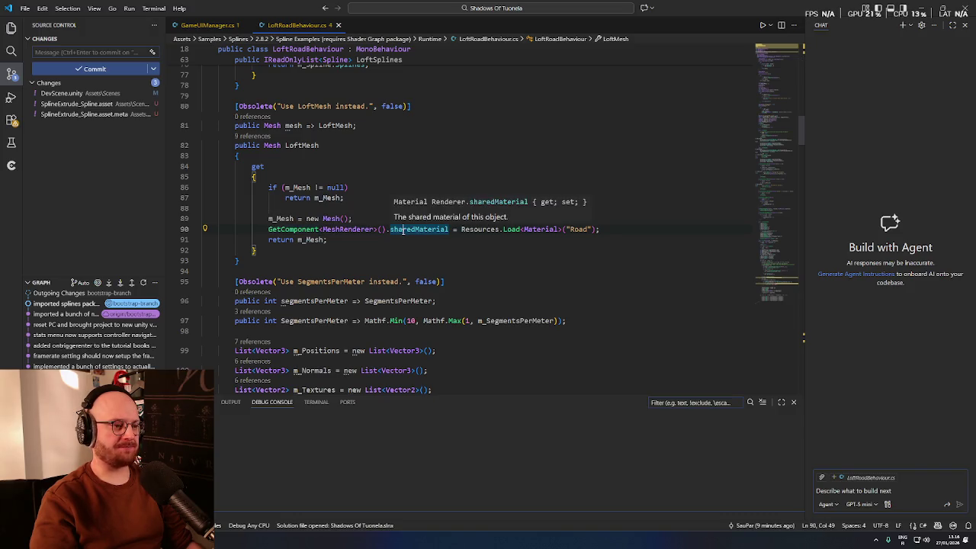
pyautogui.hotkey('alt', 'Tab')
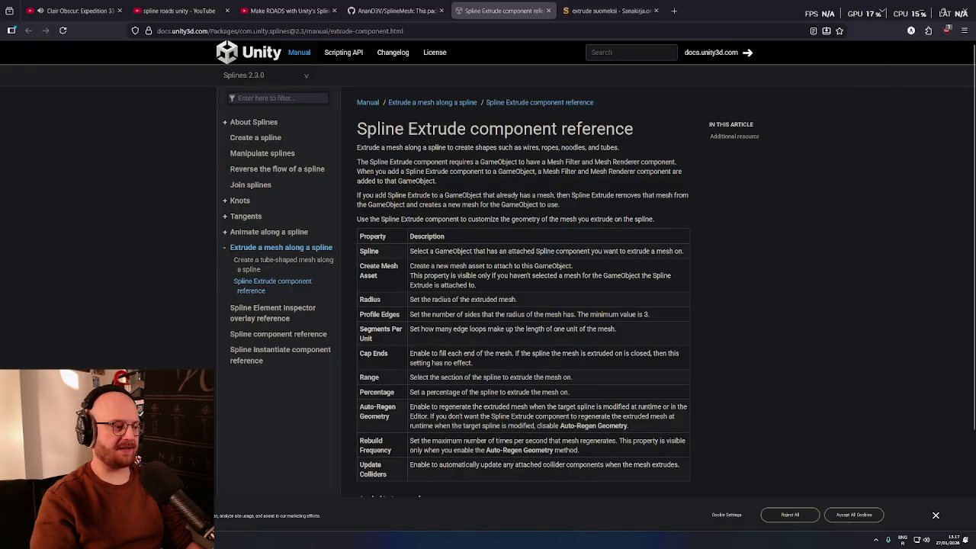
# Step: Return to LoftRoadBehaviour.cs and select sharedMaterial on line 90
pyautogui.hotkey('alt', 'Tab')
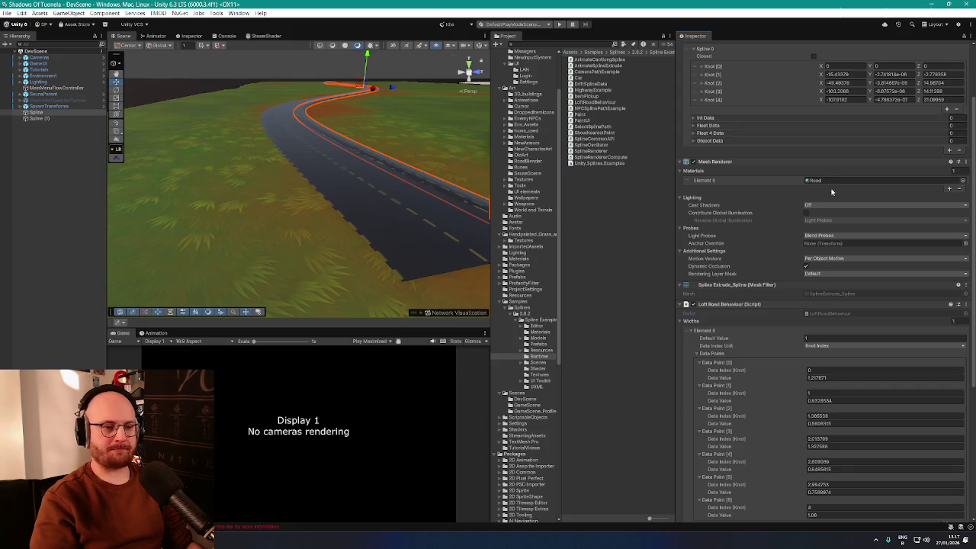
pyautogui.click(934, 5)
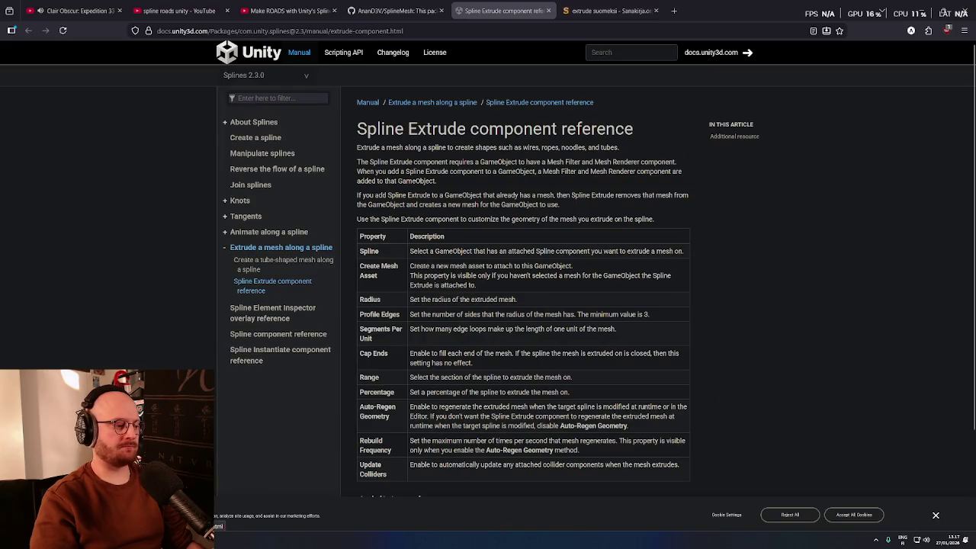
pyautogui.hotkey('alt', 'Tab')
pyautogui.doubleClick(416, 229)
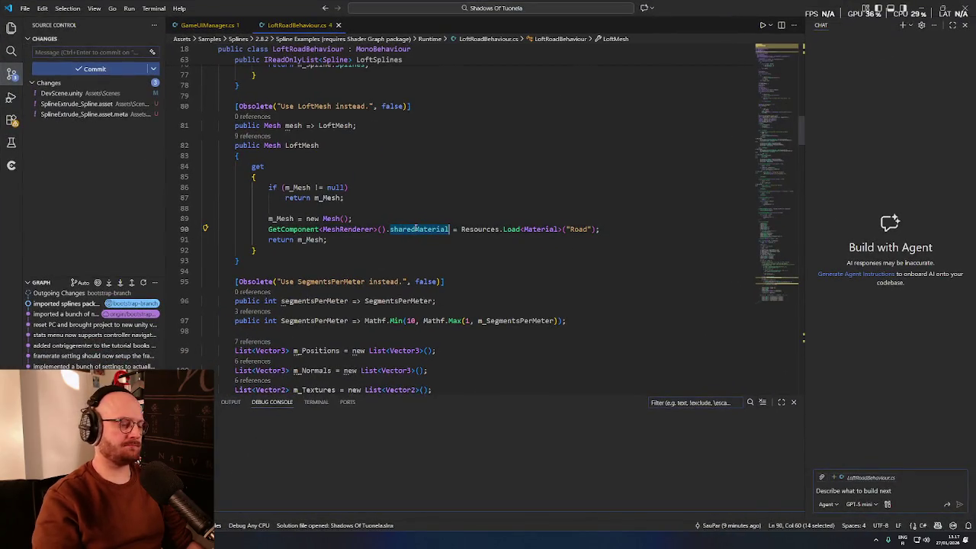
# Step: Try rewriting line 90 as materials[0] and moving the GetComponent expression into the return statement
pyautogui.write('materials')
pyautogui.press('Escape')
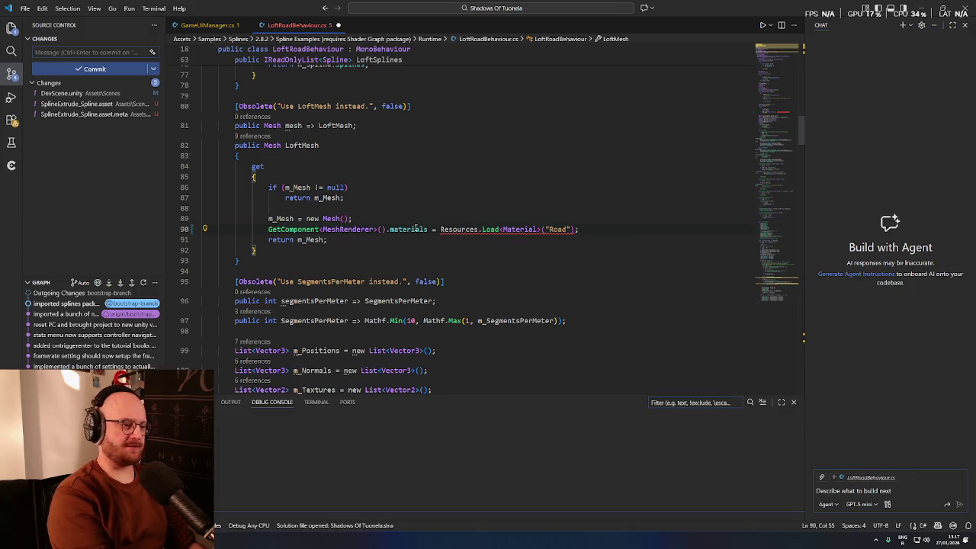
pyautogui.write('[0]')
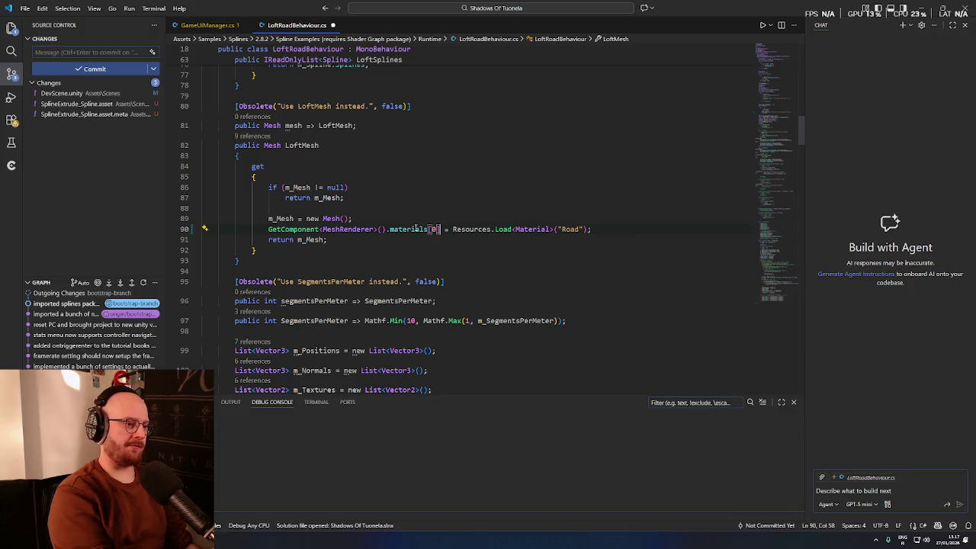
pyautogui.hotkey('ctrl', 'Delete')
pyautogui.hotkey('ctrl', 'Delete')
pyautogui.hotkey('ctrl', 'Delete')
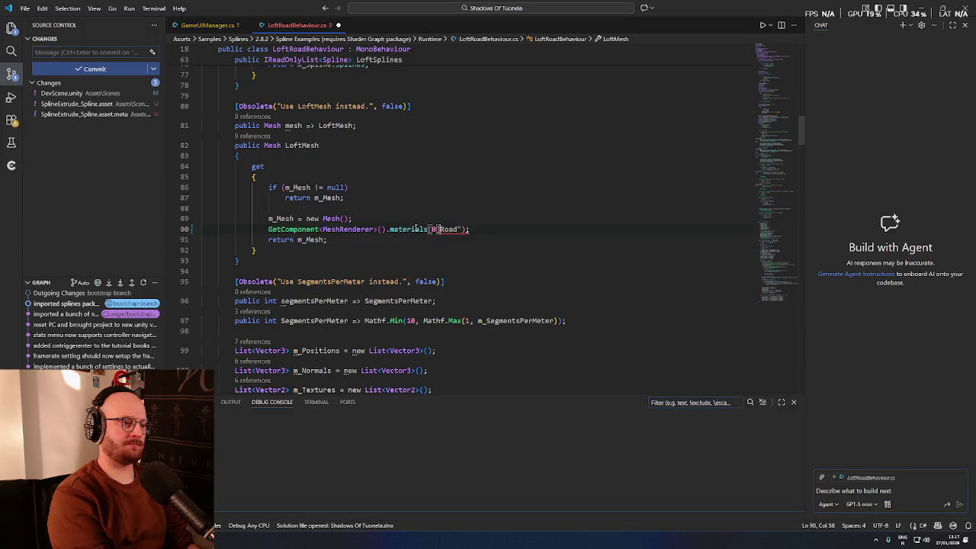
pyautogui.write(';')
pyautogui.click(446, 249)
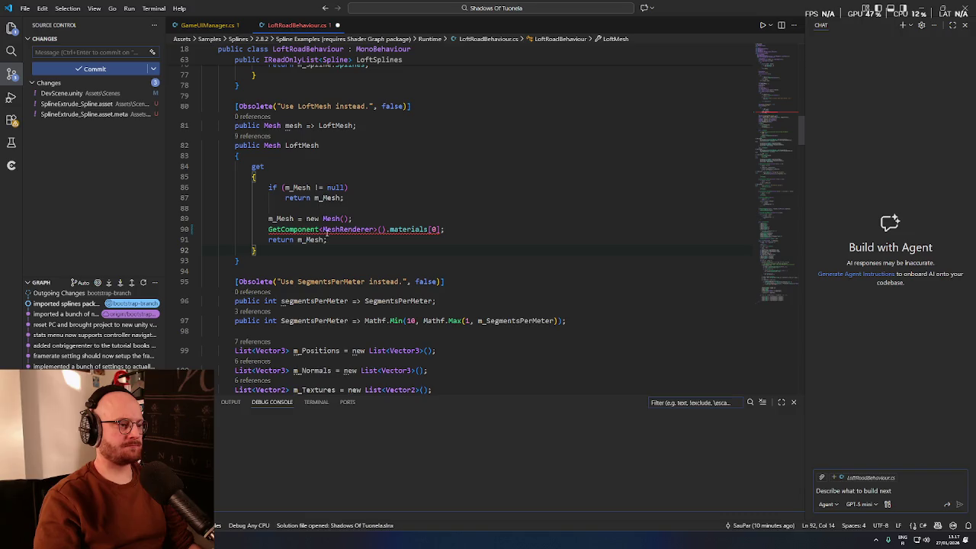
pyautogui.moveTo(324, 230)
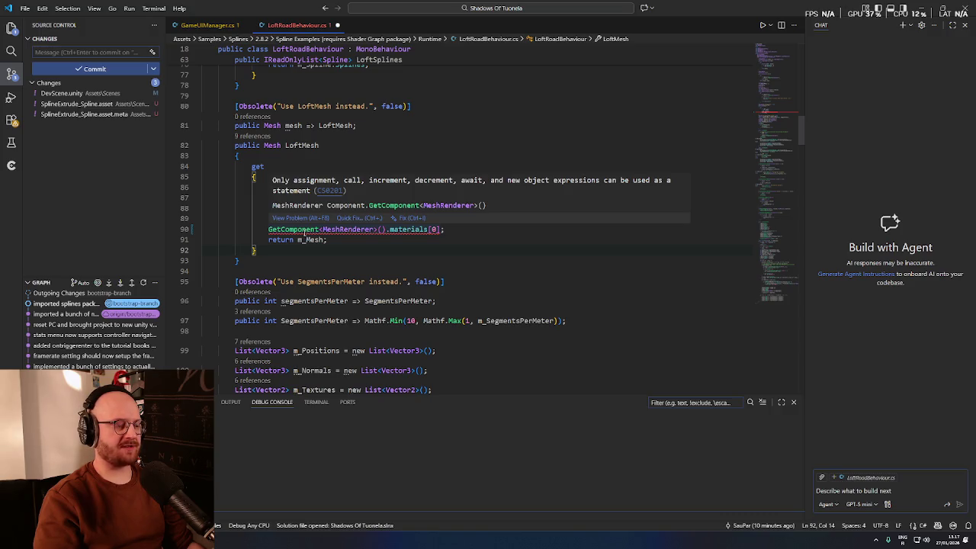
pyautogui.moveTo(444, 229); pyautogui.dragTo(271, 230)
pyautogui.hotkey('ctrl', 'x')
pyautogui.doubleClick(311, 240)
pyautogui.hotkey('ctrl', 'v')
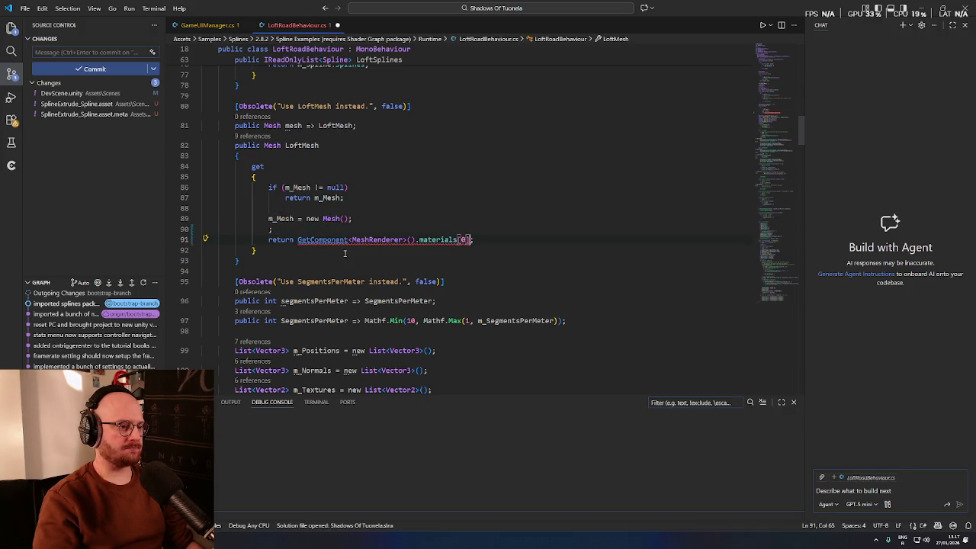
pyautogui.hotkey('ctrl', 'z')
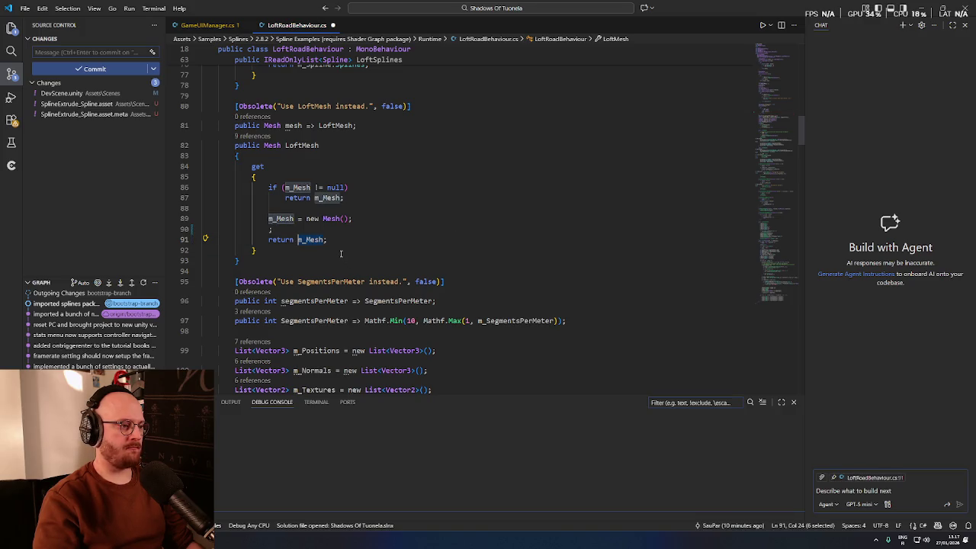
pyautogui.click(362, 220)
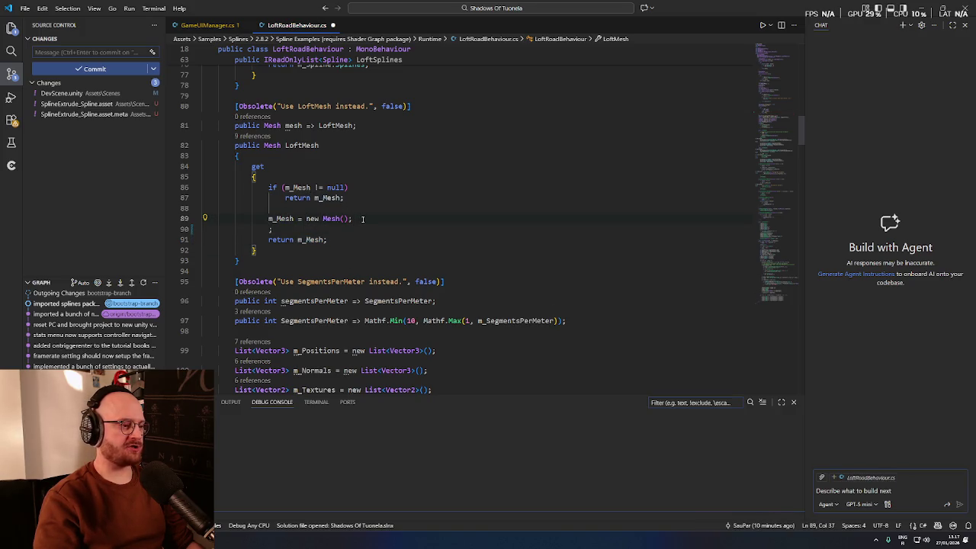
pyautogui.hotkey('ctrl', 'v')
# Step: Experiment with an m_Mesh = materials[0] assignment below the new Mesh line, then undo it
pyautogui.write('Resources.Load<Material>(')
pyautogui.write(' =')
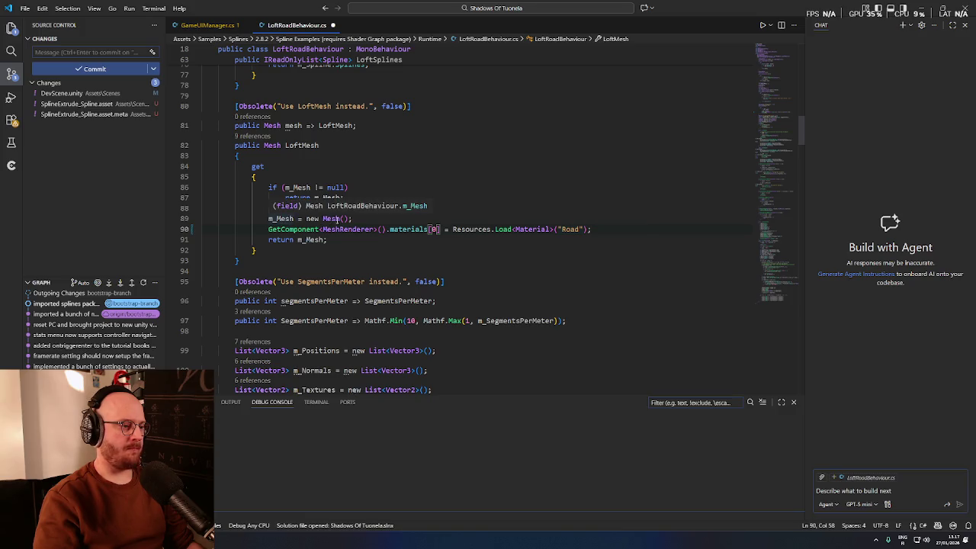
pyautogui.press('Down')
pyautogui.press('Down')
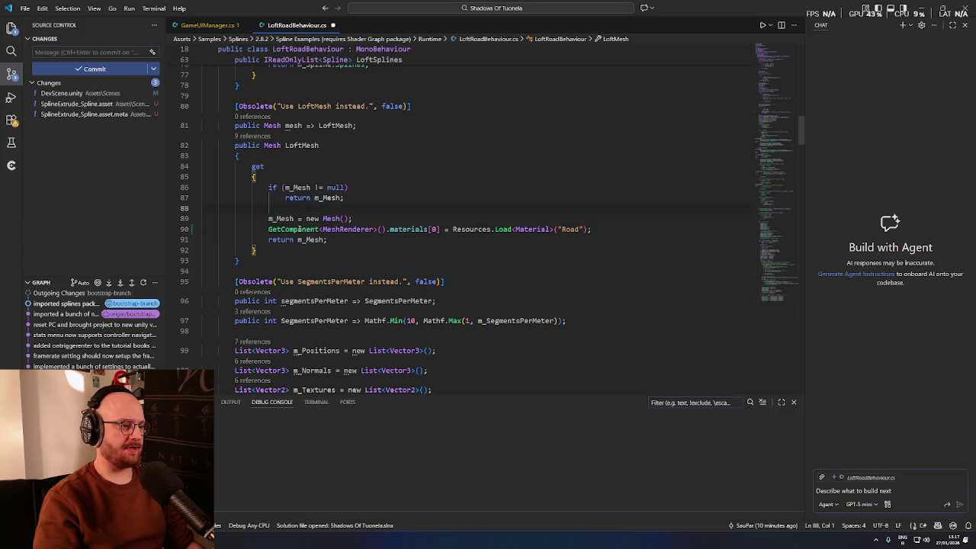
pyautogui.click(356, 220)
pyautogui.press('Return')
pyautogui.write('m_Mesh =')
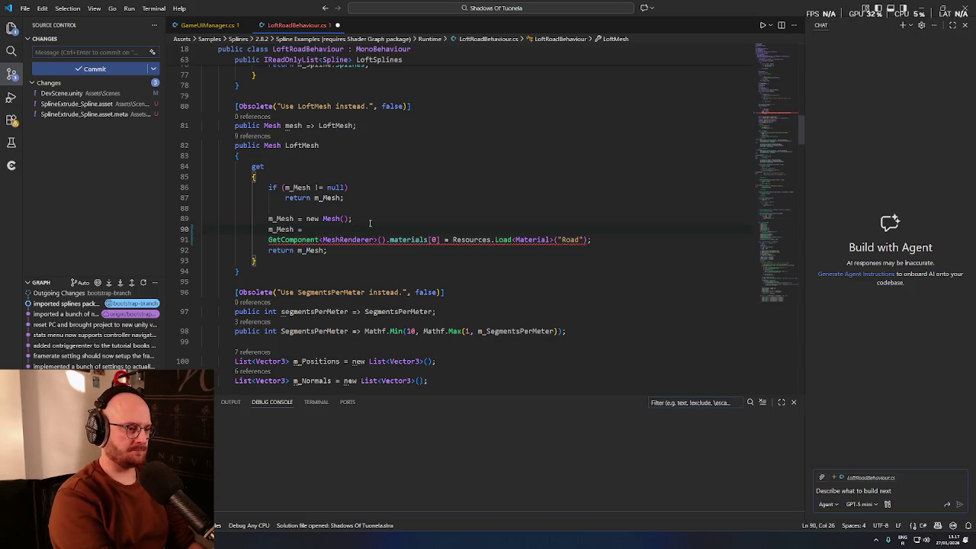
pyautogui.hotkey('ctrl', 'v')
pyautogui.write(';')
pyautogui.press('Left')
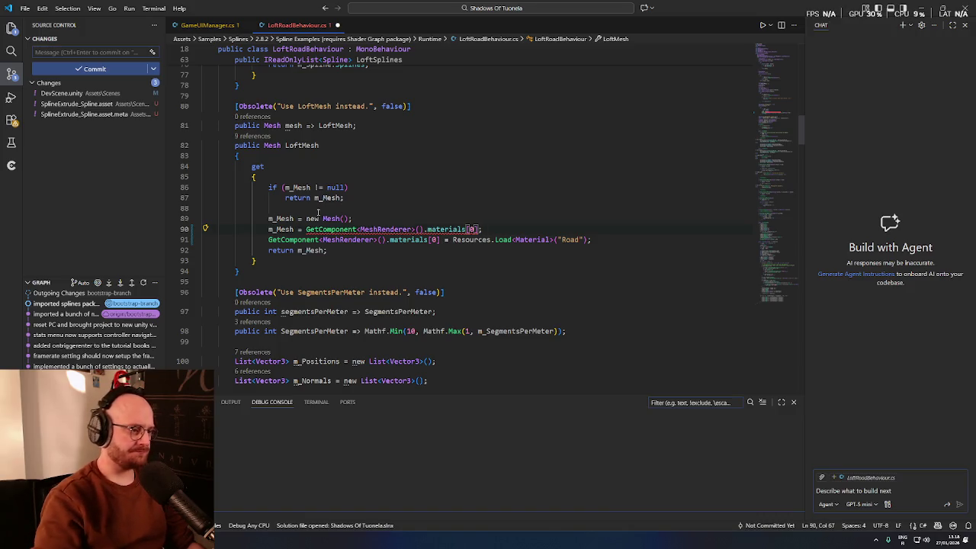
pyautogui.moveTo(448, 229)
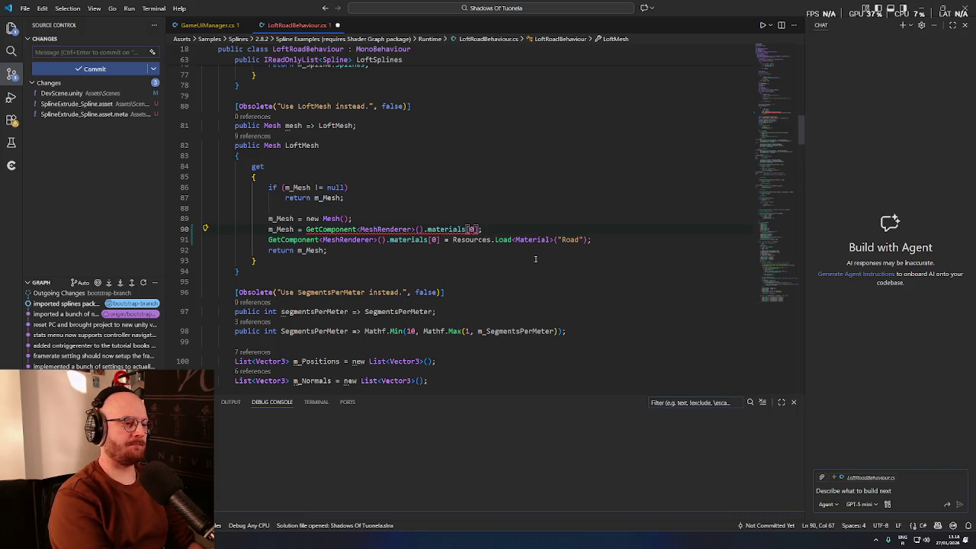
pyautogui.hotkey('ctrl', 'z')
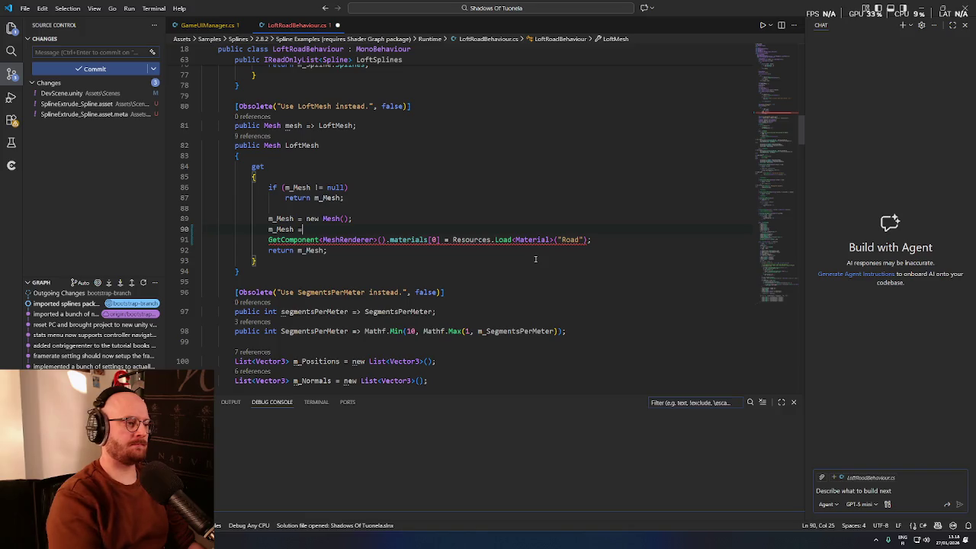
# Step: Try replacing the get block with 'return null', then undo back to the saved Road sharedMaterial line
pyautogui.scroll(1, 324, 254)
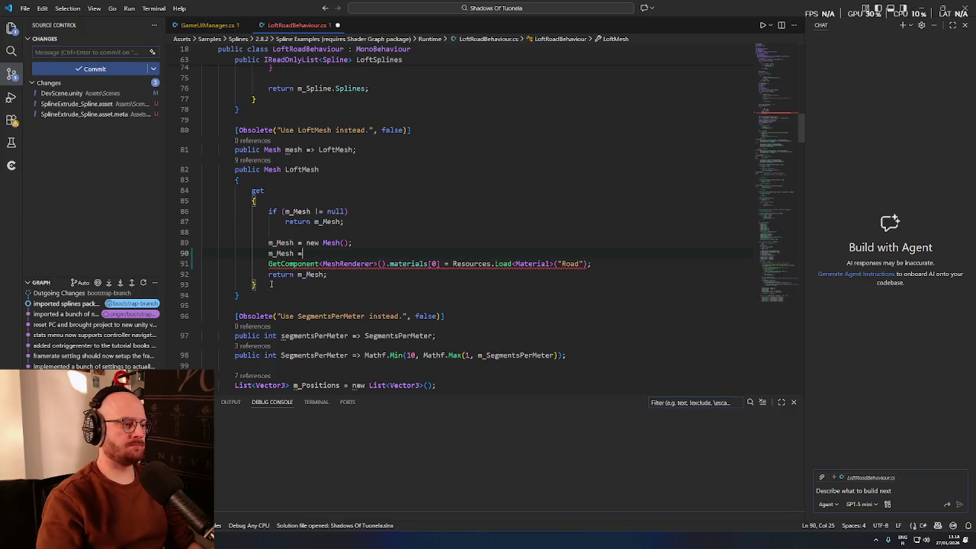
pyautogui.moveTo(271, 284); pyautogui.dragTo(253, 192)
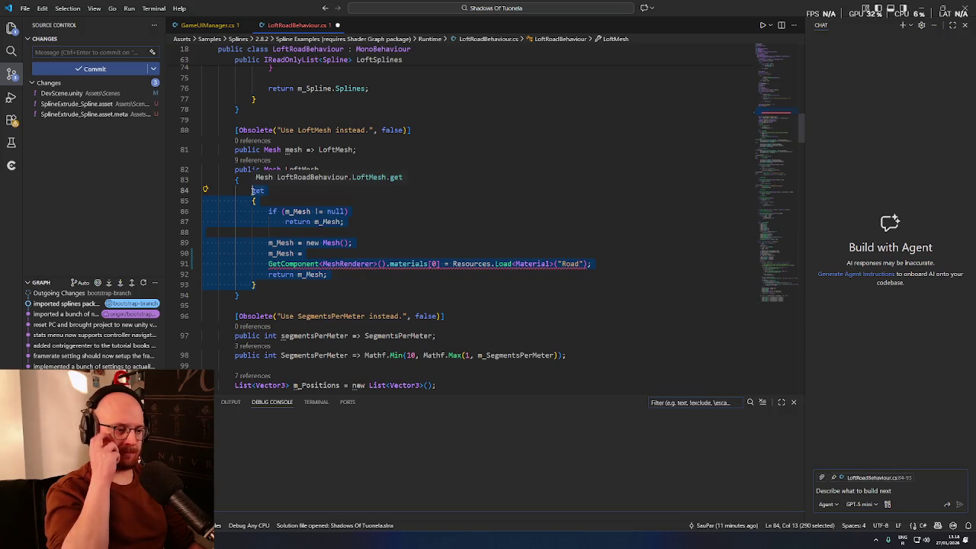
pyautogui.write('Retu')
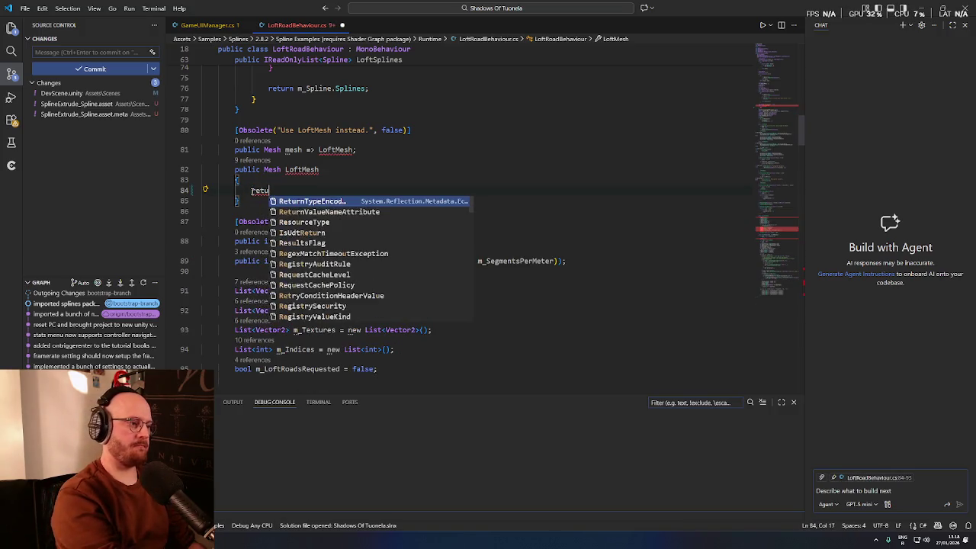
pyautogui.write('rn null')
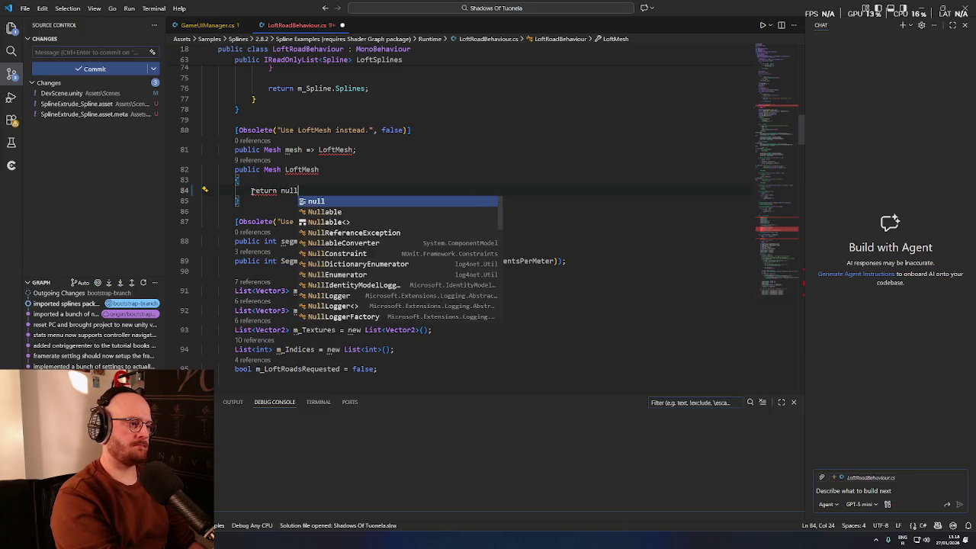
pyautogui.press('BackSpace')
pyautogui.press('BackSpace')
pyautogui.press('BackSpace')
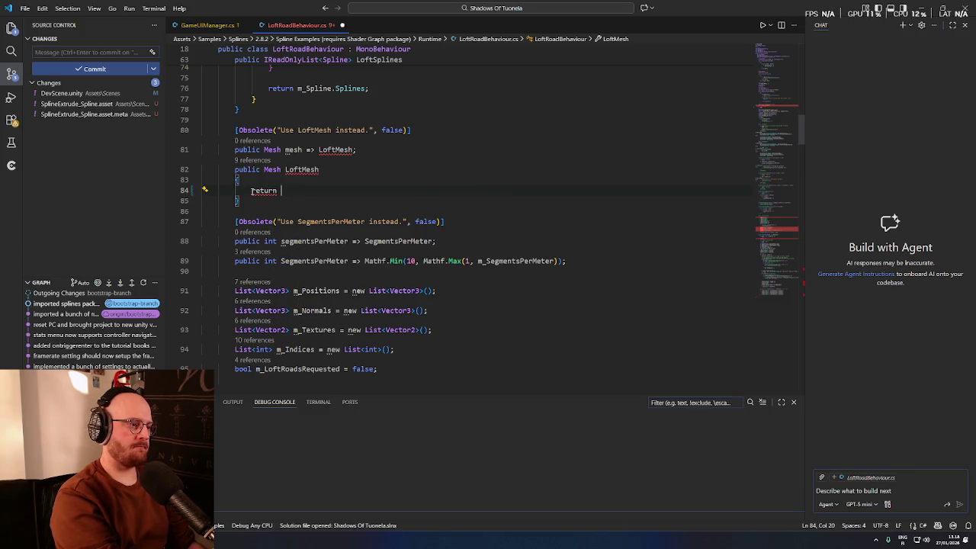
pyautogui.hotkey('ctrl', 'z')
pyautogui.hotkey('ctrl', 'z')
pyautogui.hotkey('ctrl', 'z')
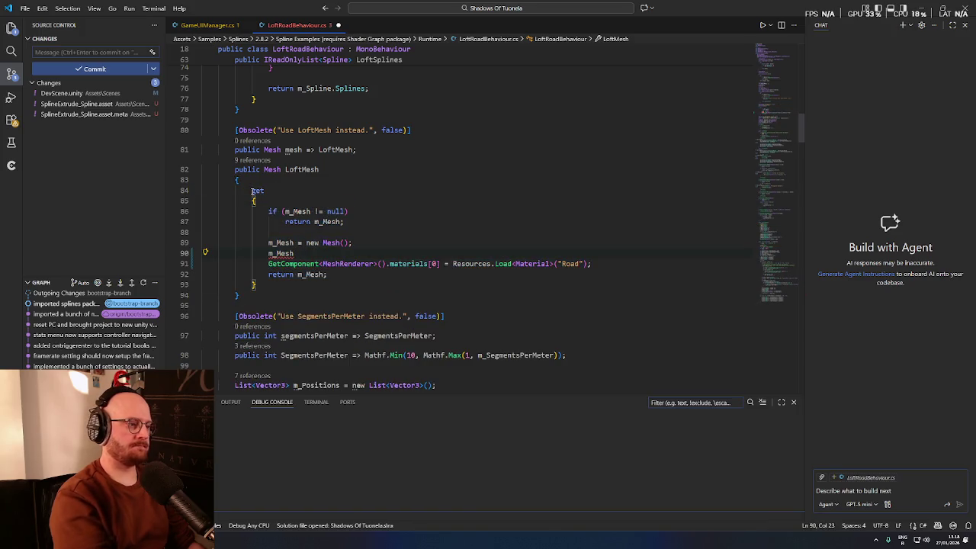
pyautogui.hotkey('ctrl', 'z')
pyautogui.hotkey('ctrl', 'z')
pyautogui.hotkey('ctrl', 'z')
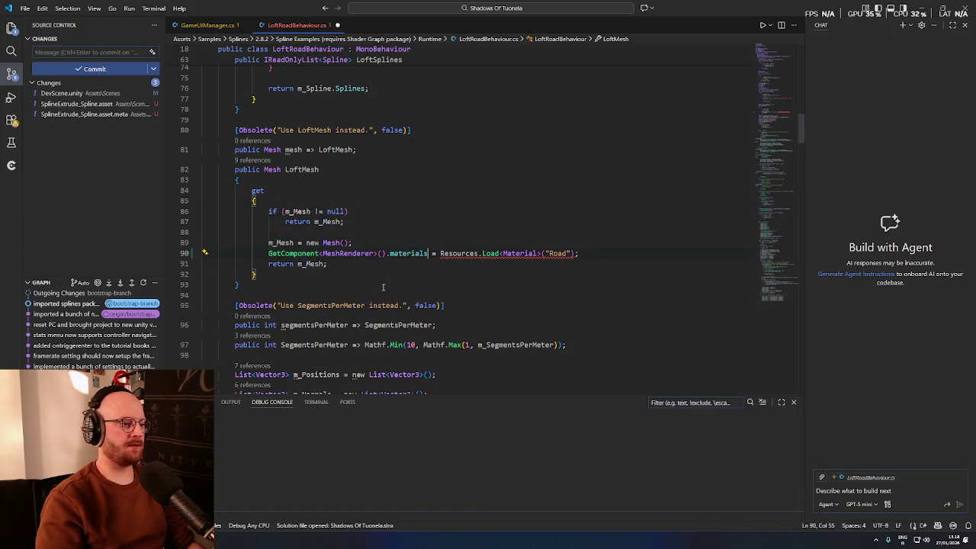
pyautogui.click(401, 266)
pyautogui.scroll(-1, 402, 268)
pyautogui.moveTo(268, 187); pyautogui.dragTo(375, 196)
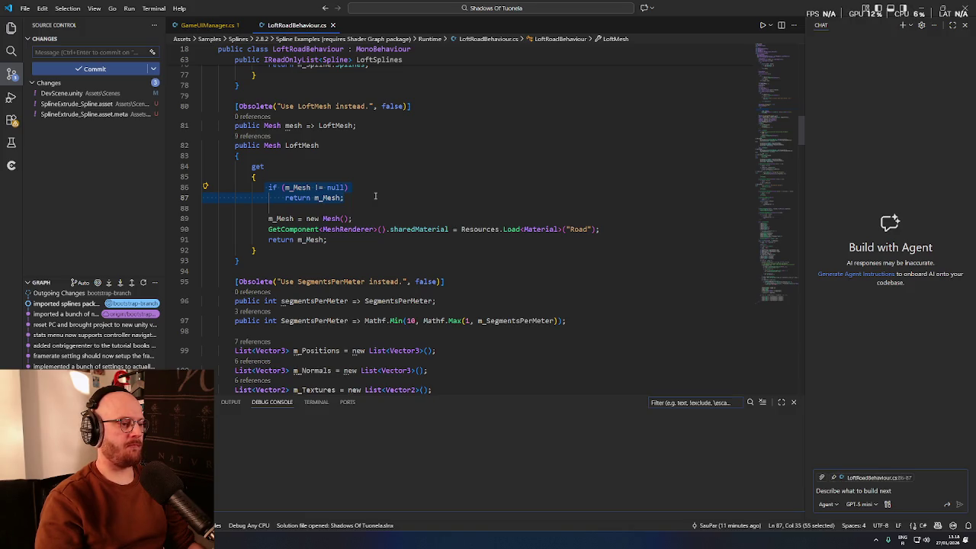
# Step: Look up m_Mesh's declaration and every reference to it, then return to the LoftMesh getter
pyautogui.click(330, 198)
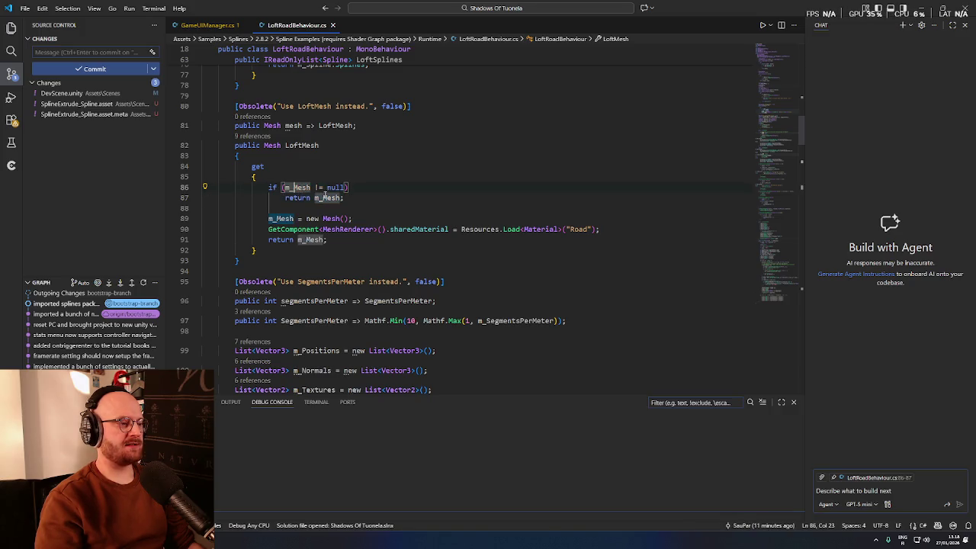
pyautogui.click(328, 197)
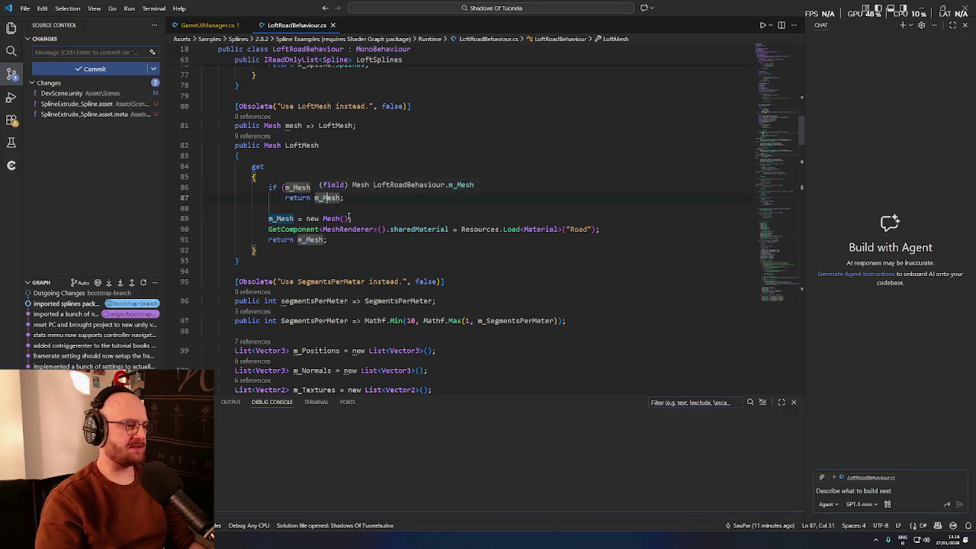
pyautogui.press('F12')
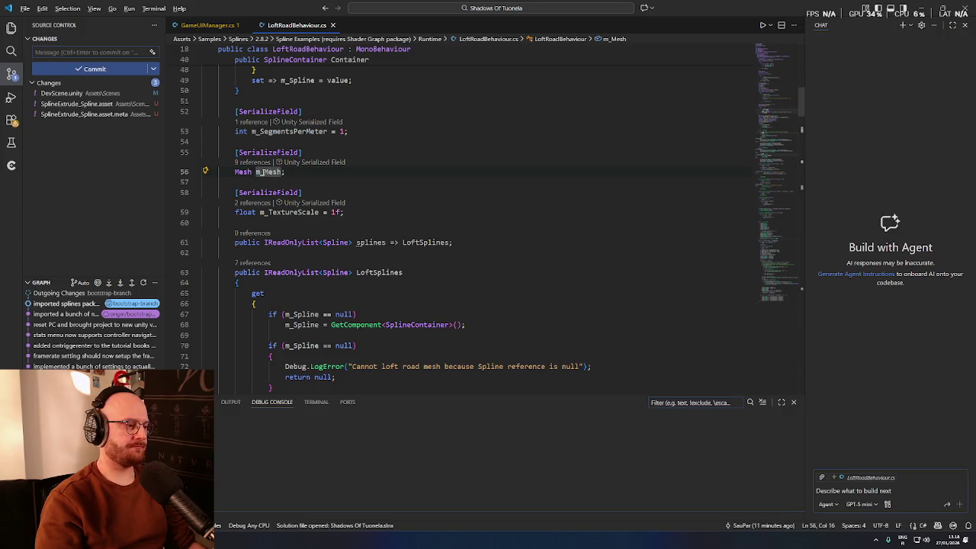
pyautogui.hotkey('shift', 'F12')
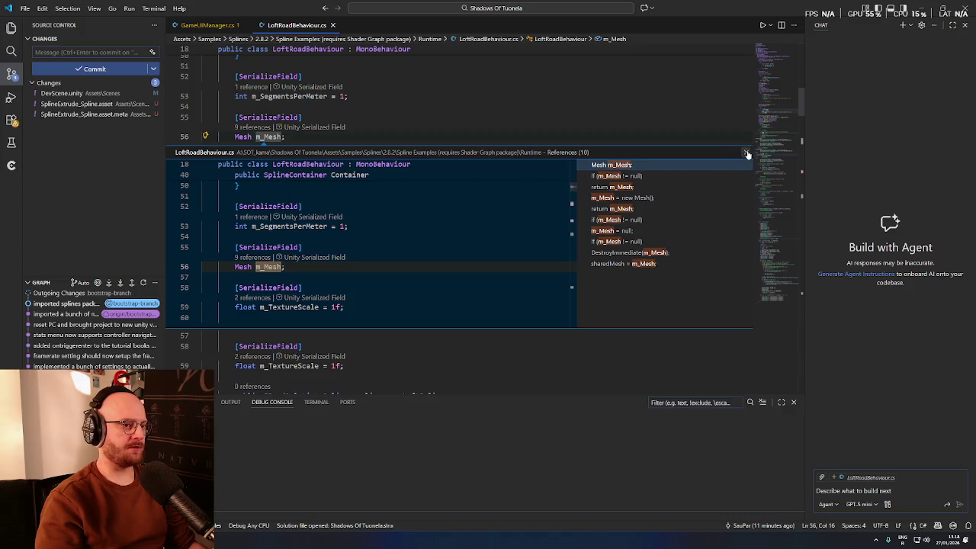
pyautogui.click(747, 153)
pyautogui.hotkey('alt', 'Left')
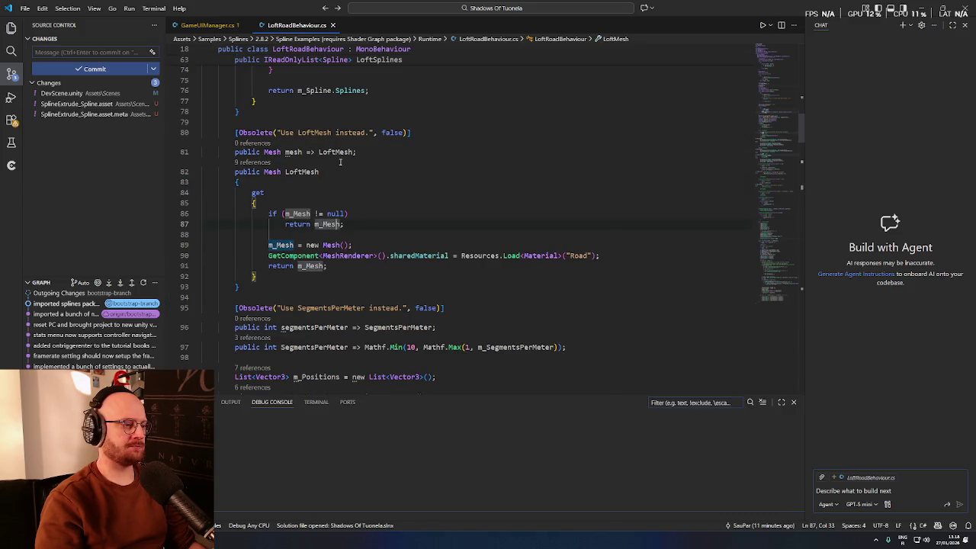
pyautogui.scroll(-1, 326, 286)
pyautogui.click(327, 238)
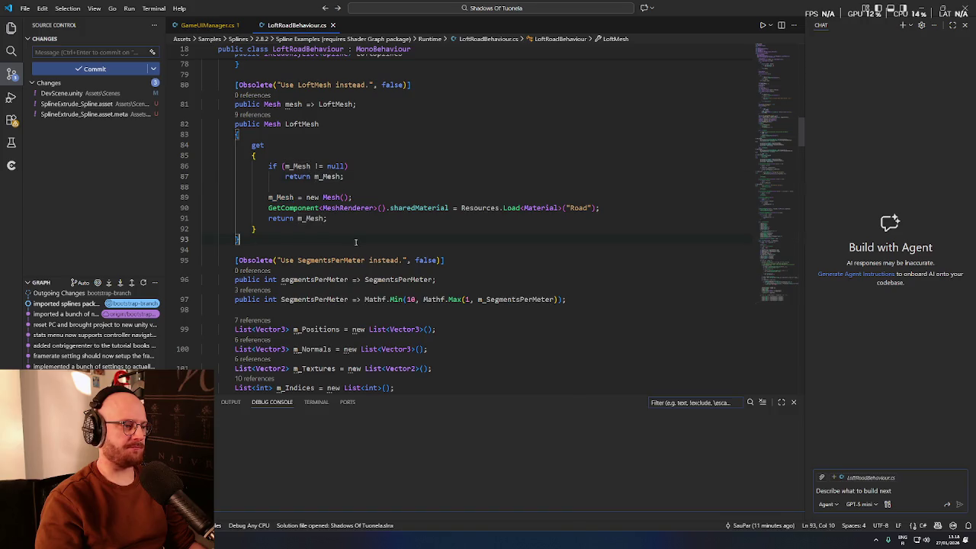
# Step: Search the file for 'road' and step through the matches down to LoftAllRoads
pyautogui.doubleClick(541, 207)
pyautogui.doubleClick(578, 208)
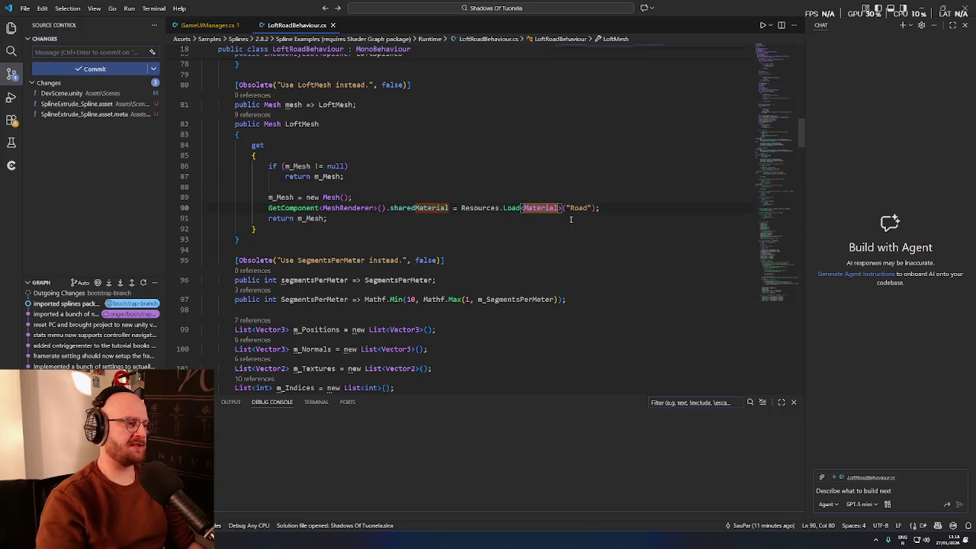
pyautogui.hotkey('ctrl', 'f')
pyautogui.press('Return')
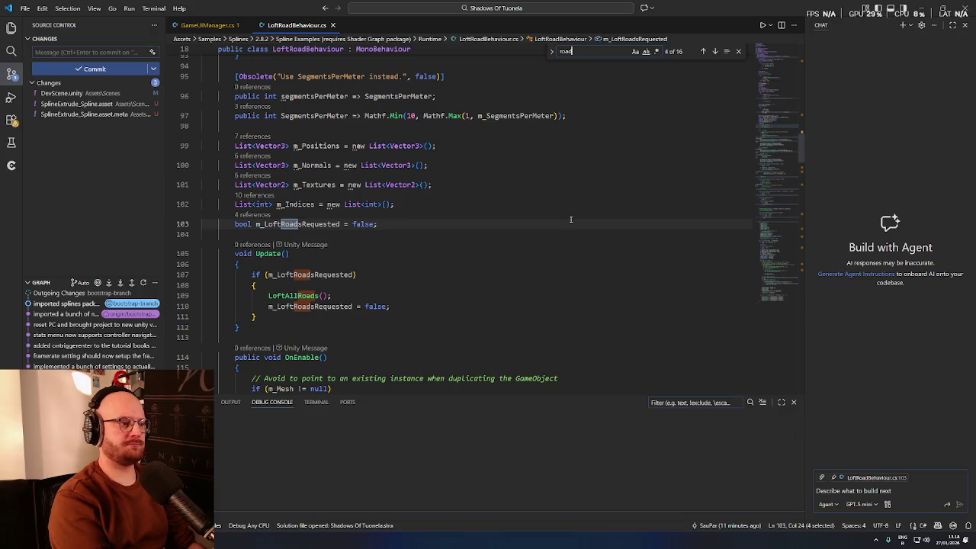
pyautogui.press('Return')
pyautogui.press('Return')
pyautogui.press('Return')
pyautogui.press('Return')
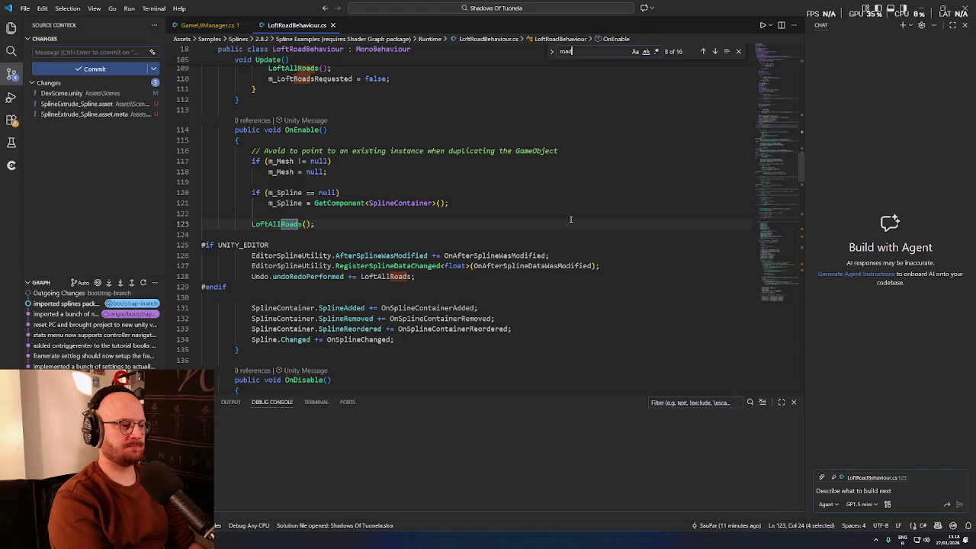
pyautogui.press('Return')
pyautogui.press('Return')
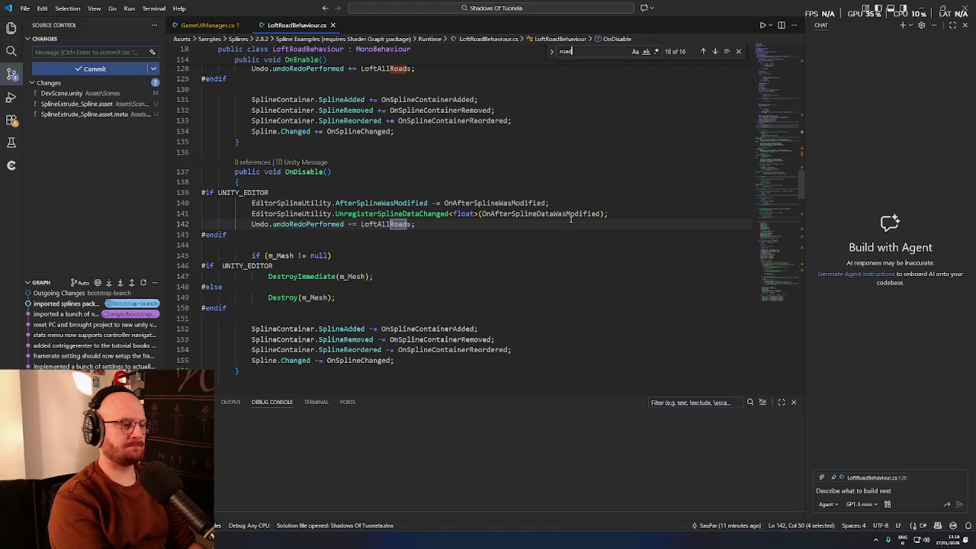
pyautogui.press('Return')
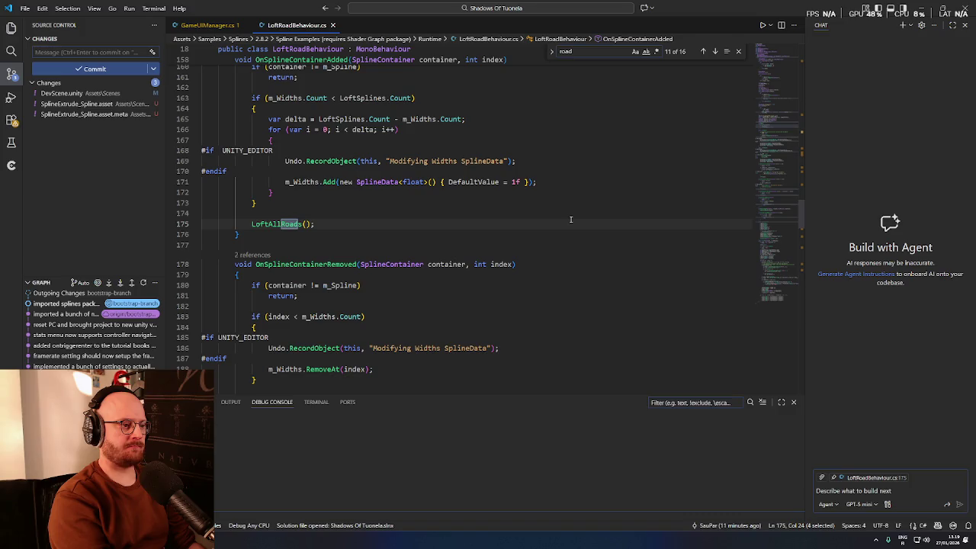
pyautogui.press('Return')
pyautogui.press('Return')
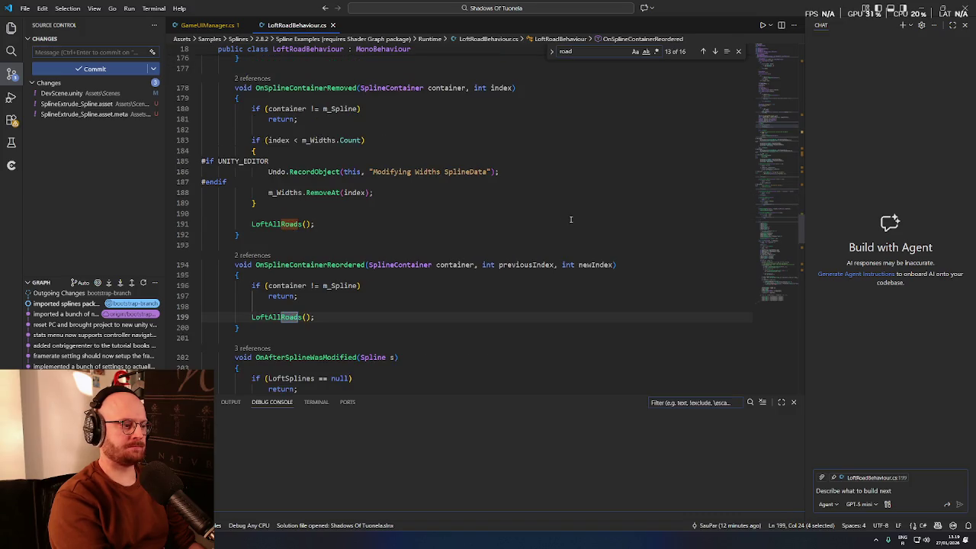
pyautogui.press('Return')
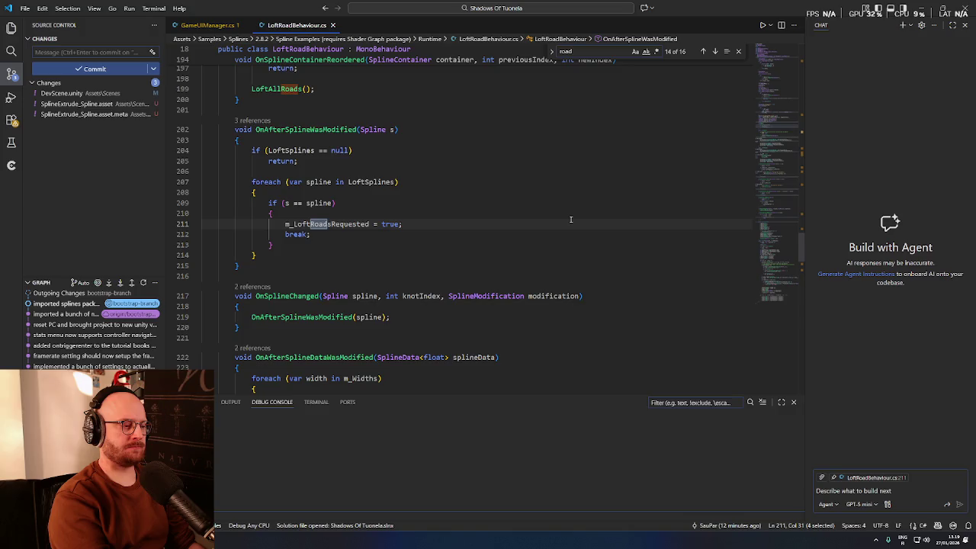
pyautogui.press('Return')
pyautogui.press('Return')
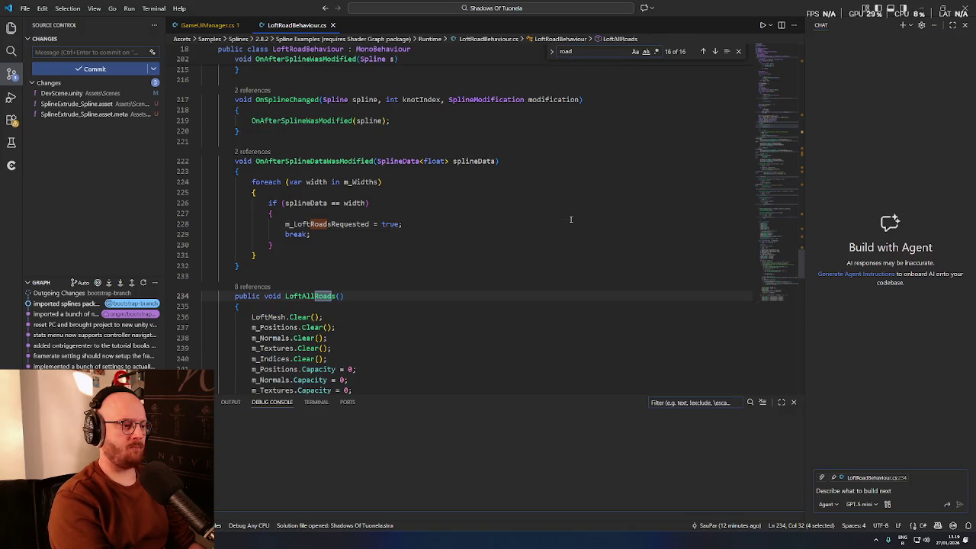
pyautogui.scroll(-5, 435, 286)
pyautogui.scroll(-2, 435, 291)
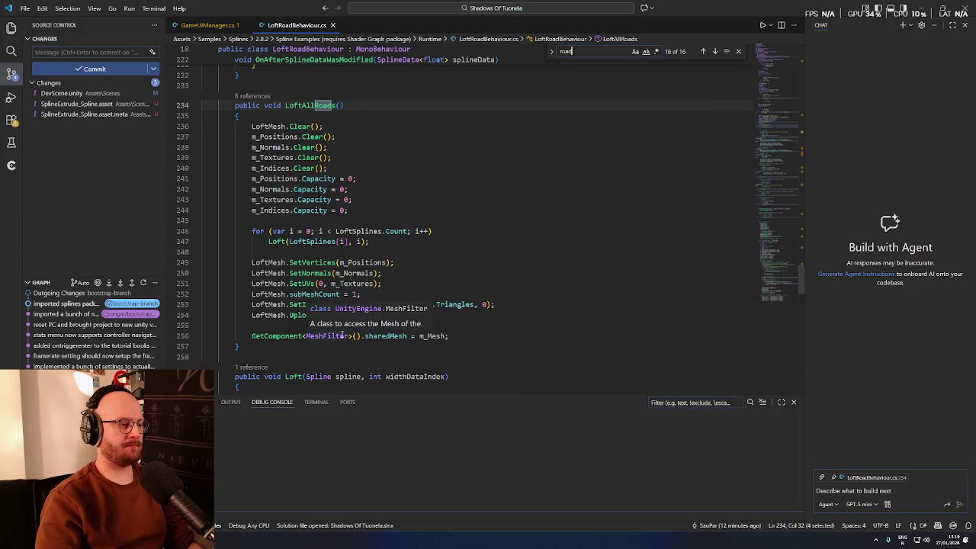
pyautogui.scroll(-2, 373, 349)
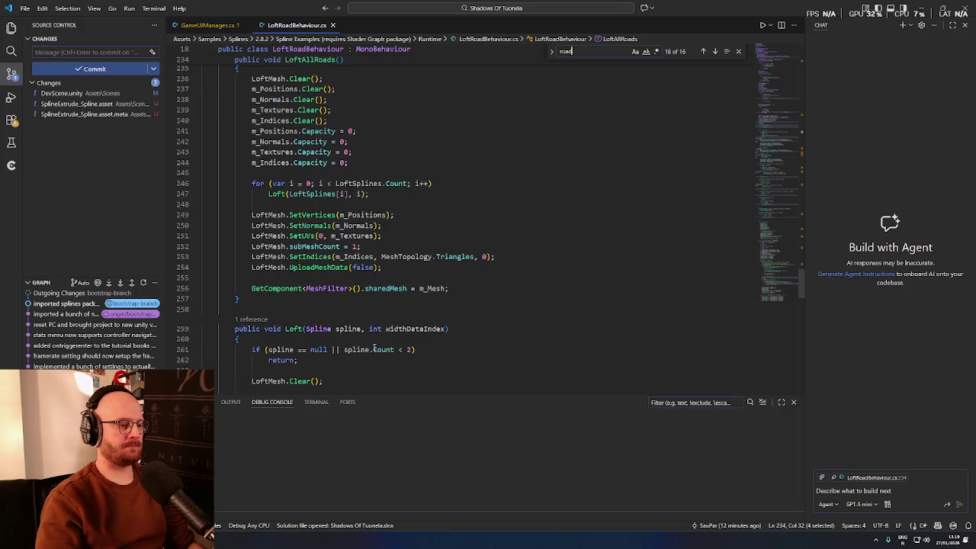
# Step: Comment out the sharedMesh = m_Mesh line 256 and save LoftRoadBehaviour.cs
pyautogui.click(269, 290)
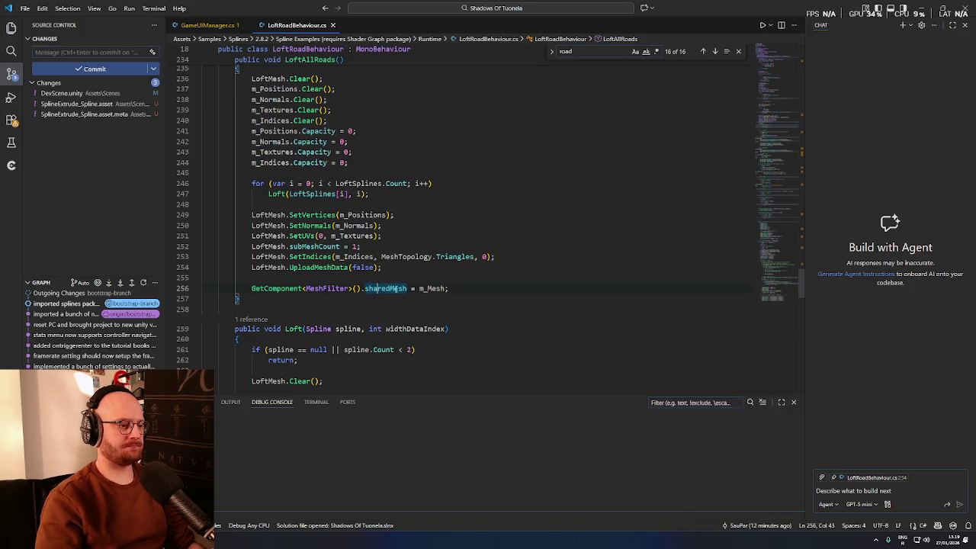
pyautogui.click(388, 288)
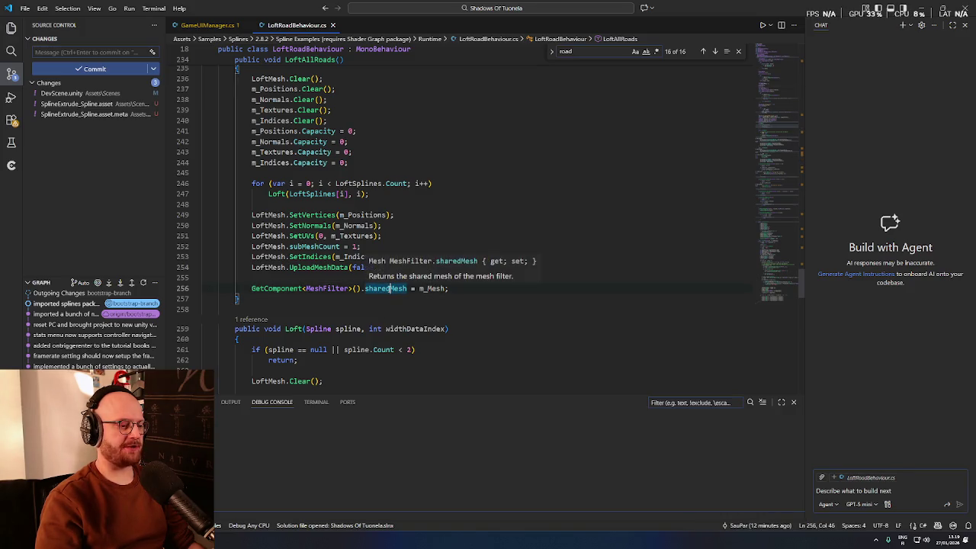
pyautogui.click(429, 289)
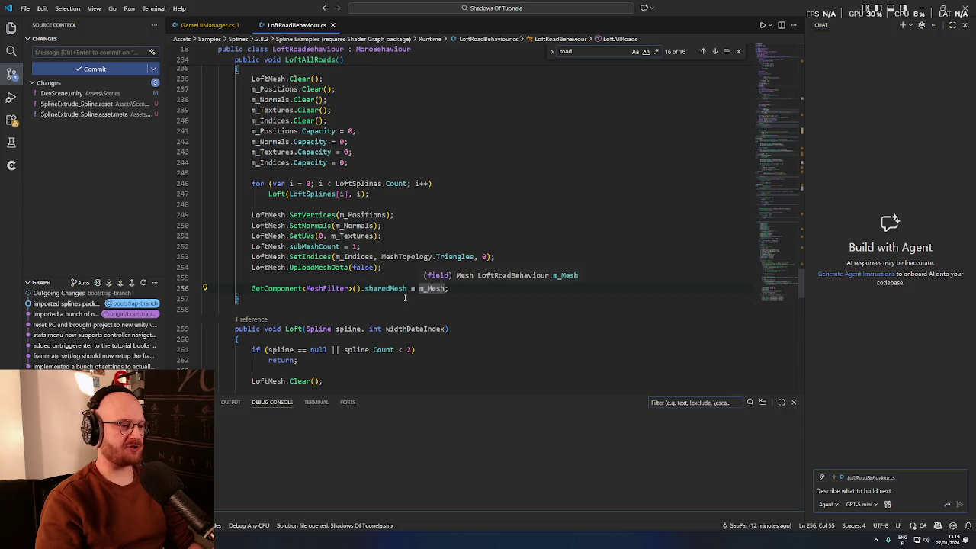
pyautogui.click(379, 305)
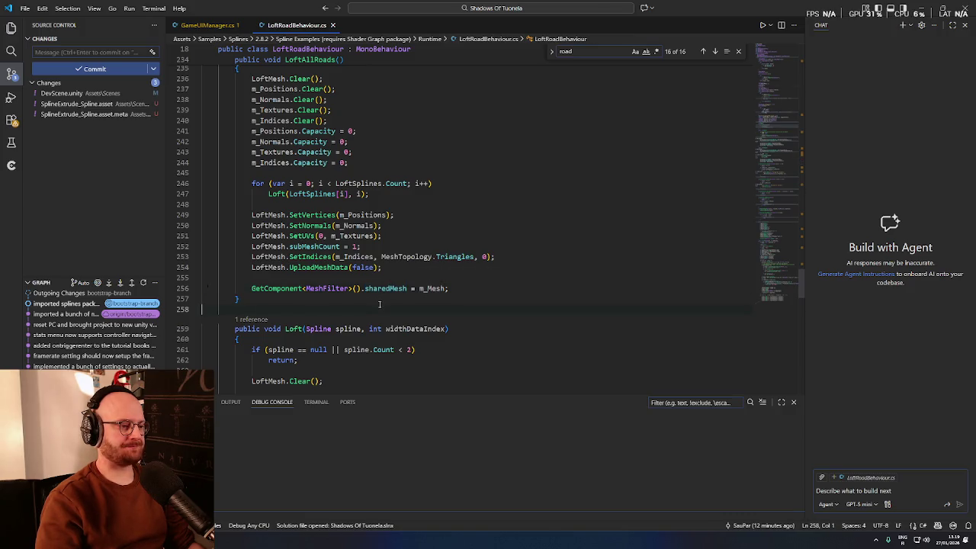
pyautogui.tripleClick(392, 289)
pyautogui.scroll(-1, 398, 299)
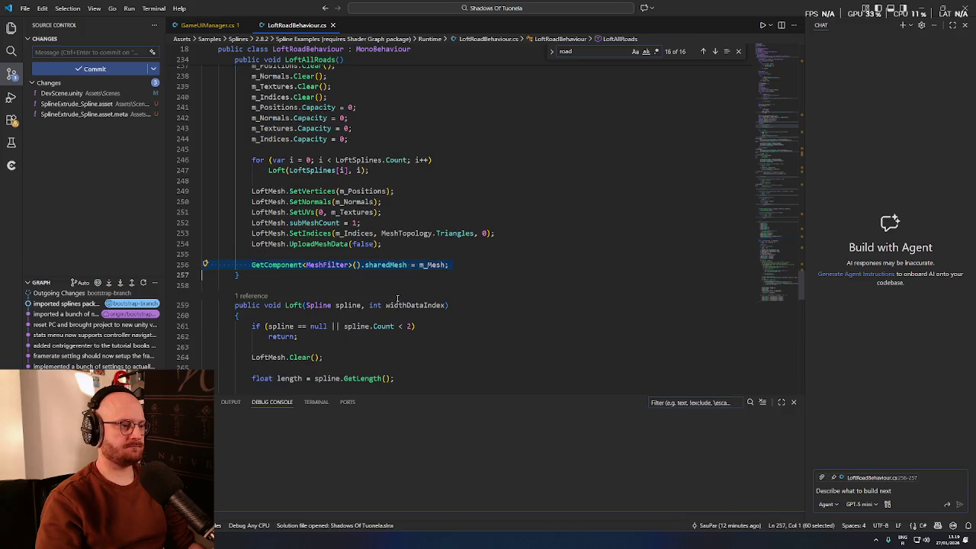
pyautogui.hotkey('ctrl', '/')
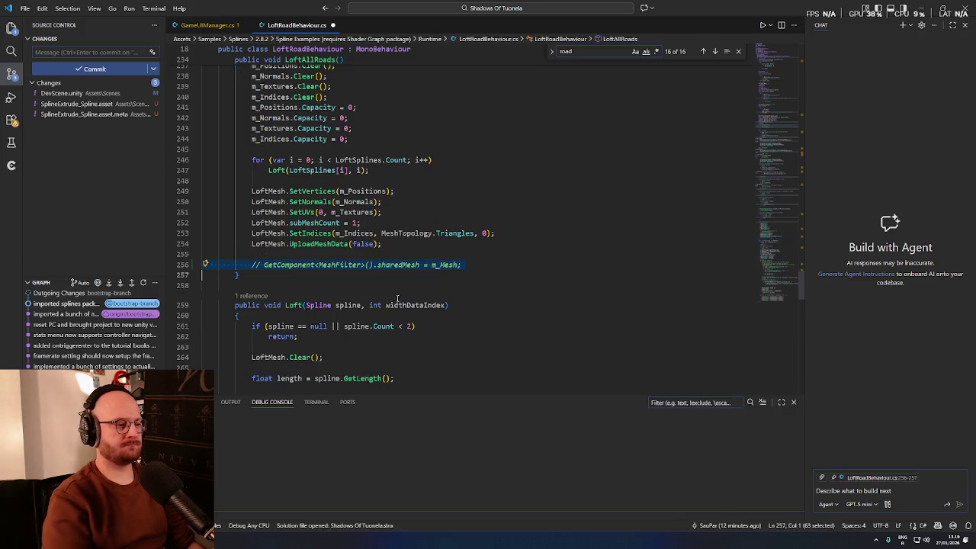
pyautogui.scroll(2, 397, 299)
pyautogui.click(495, 308)
pyautogui.hotkey('ctrl', 's')
pyautogui.press('Up')
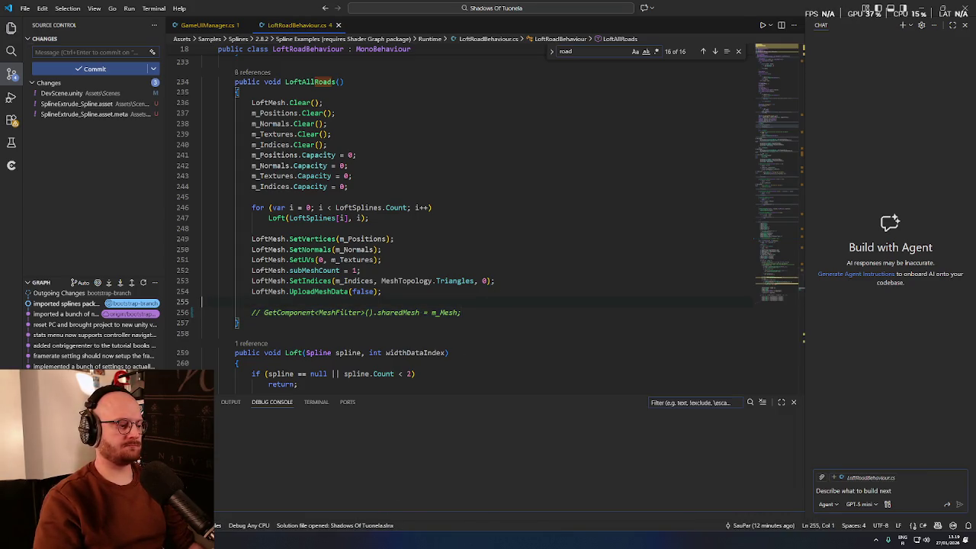
# Step: Glance at the Spline Extrude component reference page, then come back to the Unity Editor
pyautogui.hotkey('alt', 'Tab')
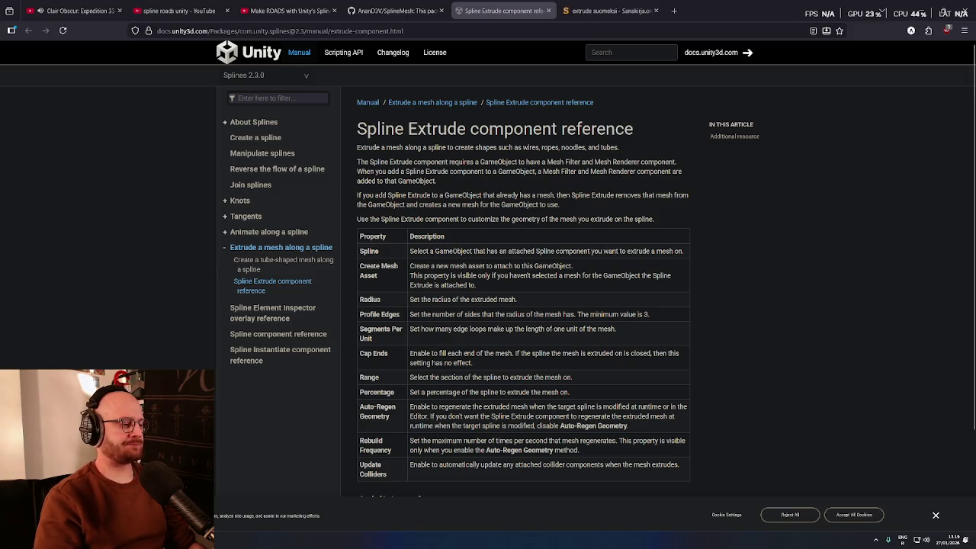
pyautogui.hotkey('alt', 'Tab')
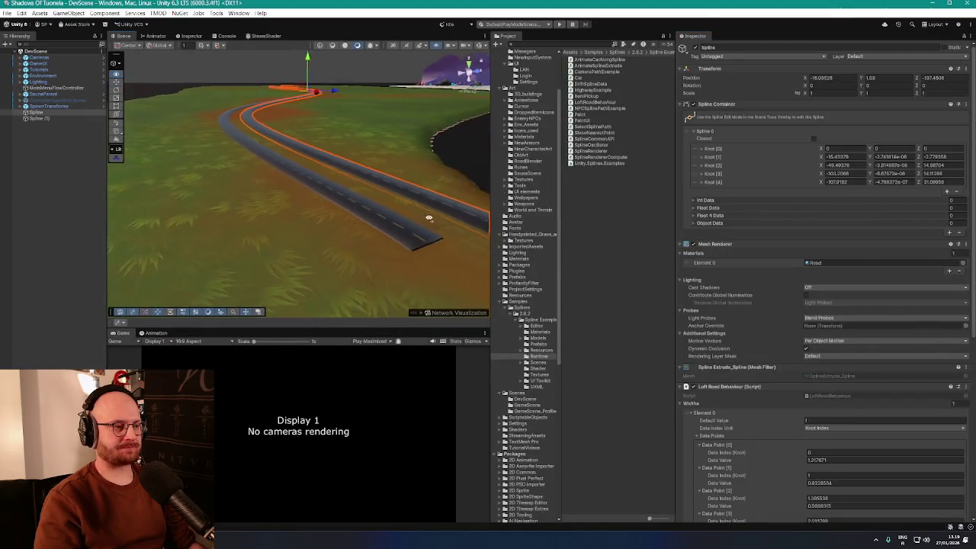
# Step: Set the road Mesh Renderer's Element 0 to CobbleRoadMaterial and enter Play mode
pyautogui.click(963, 262)
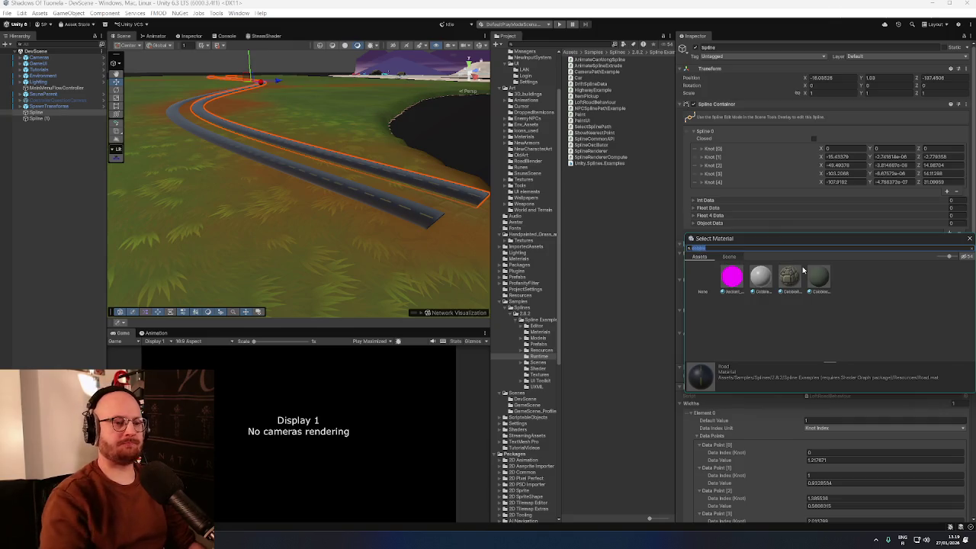
pyautogui.doubleClick(798, 285)
pyautogui.scroll(-3, 396, 217)
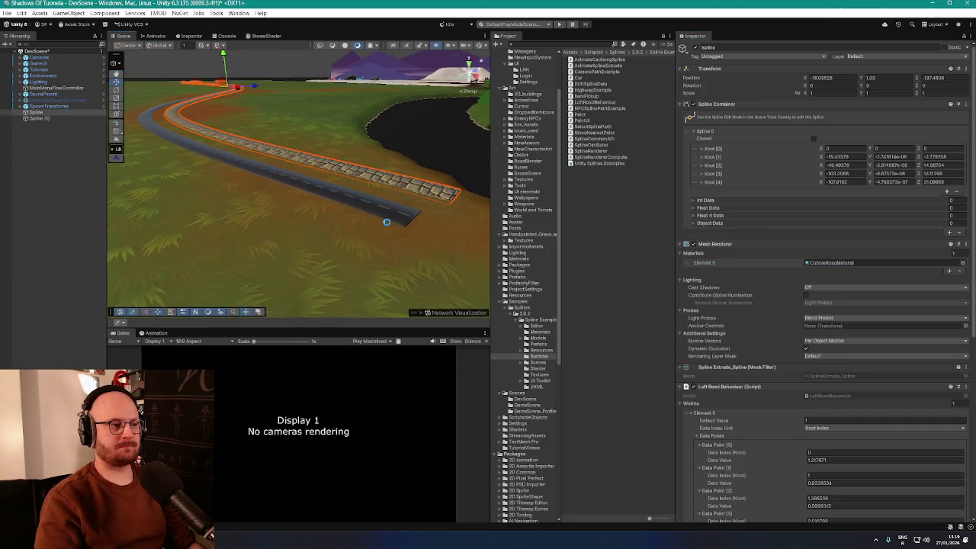
pyautogui.click(559, 23)
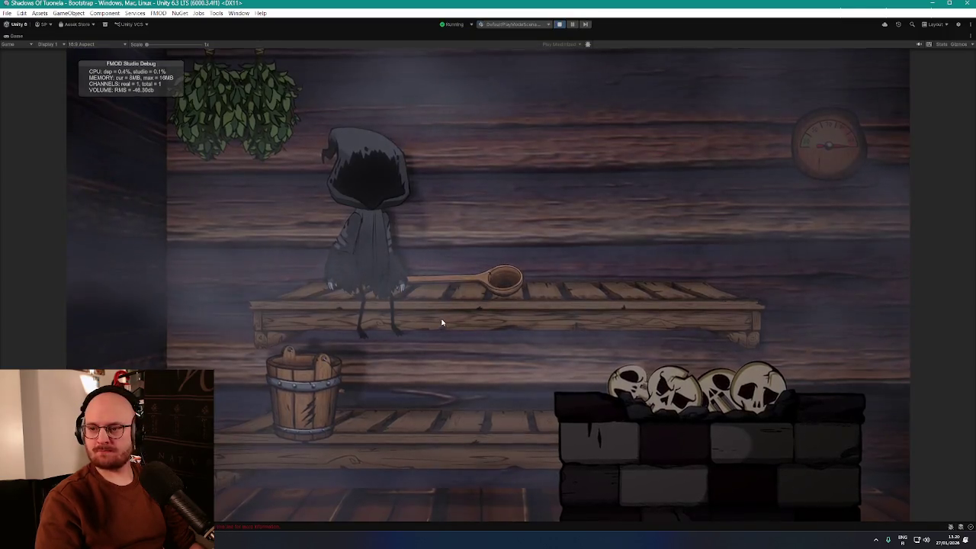
# Step: Host a LAN game, walk the character toward the road, exit Play mode and return to VS Code
pyautogui.click(427, 320)
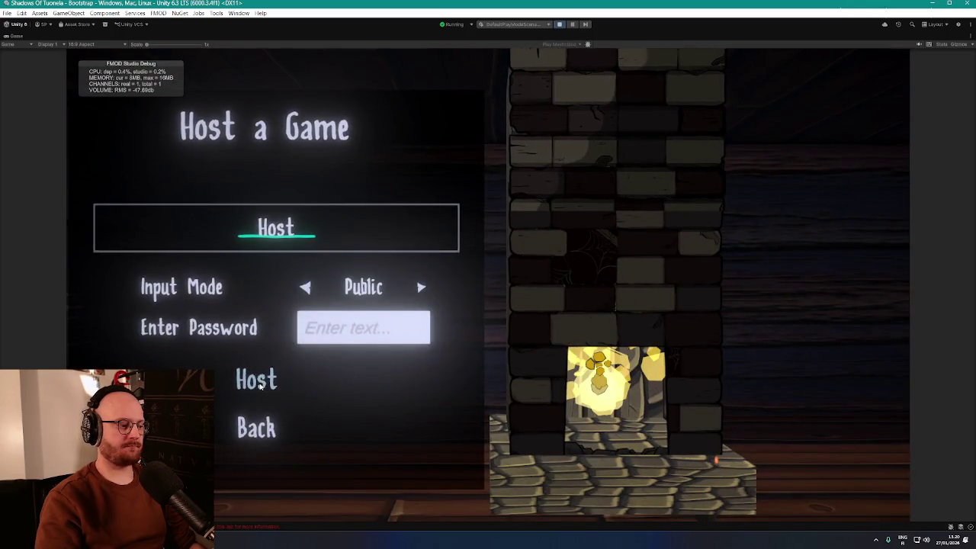
pyautogui.click(276, 381)
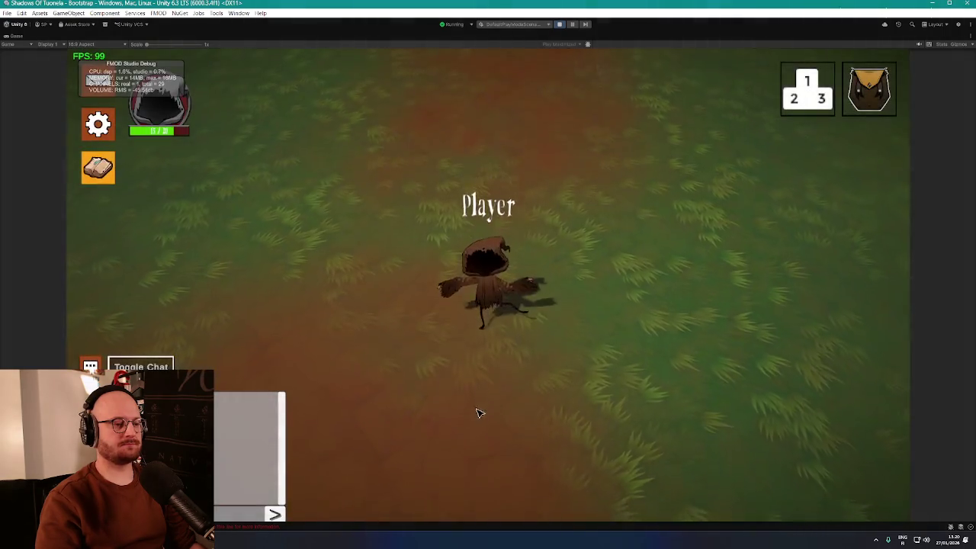
pyautogui.click(473, 423)
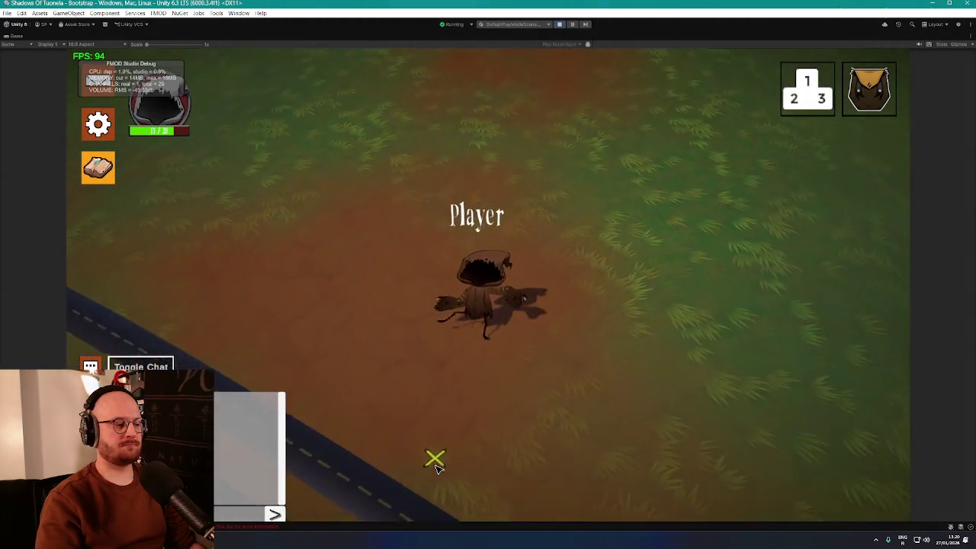
pyautogui.click(559, 23)
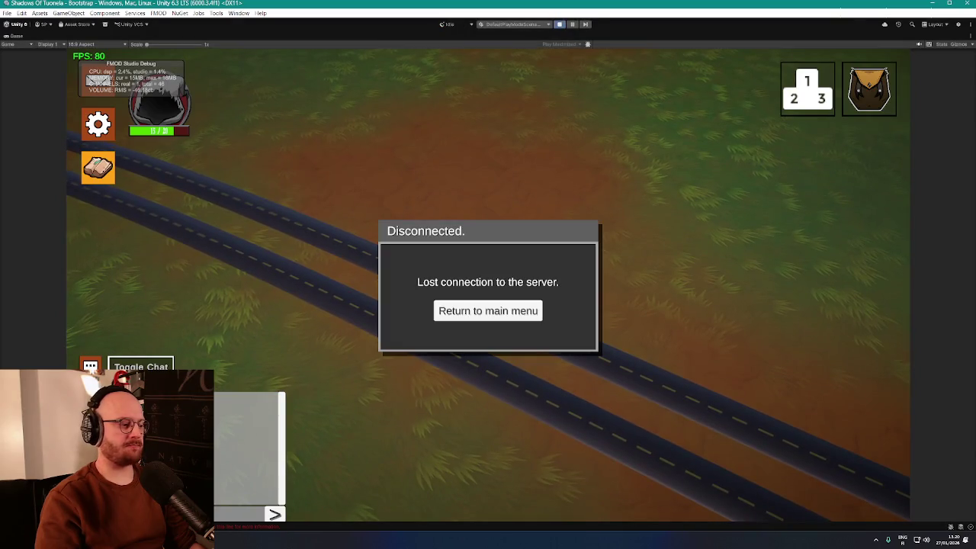
pyautogui.hotkey('alt', 'Tab')
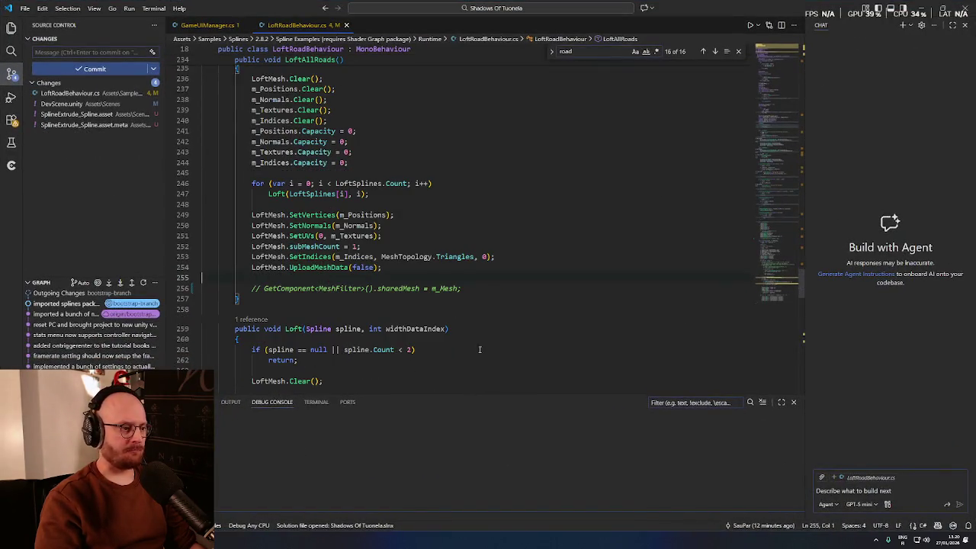
# Step: Uncomment the sharedMesh assignment and scroll up to the class's m_Widths field
pyautogui.hotkey('ctrl', '/')
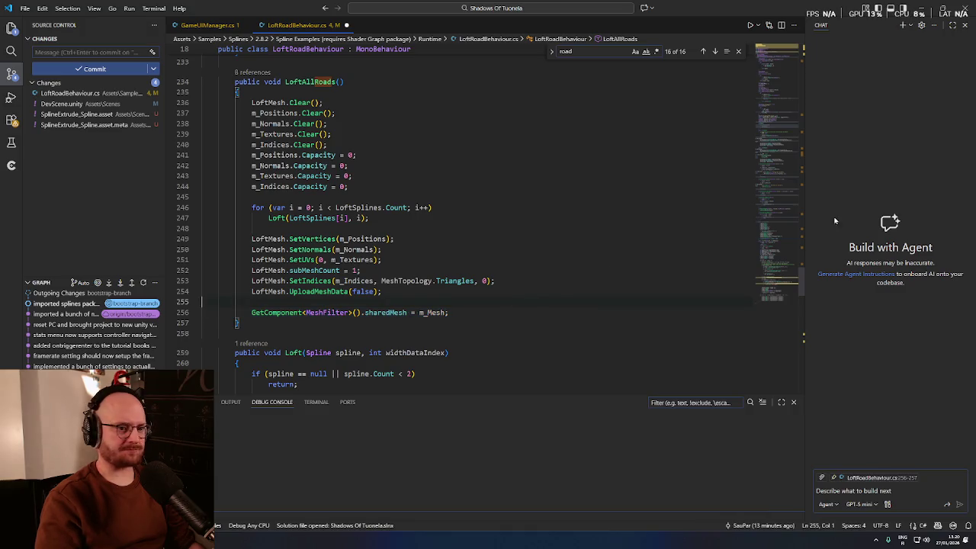
pyautogui.moveTo(801, 284)
pyautogui.mouseDown()
pyautogui.moveTo(769, 48)
pyautogui.moveTo(751, 85)
pyautogui.moveTo(749, 66)
pyautogui.mouseUp()
pyautogui.scroll(1, 760, 71)
pyautogui.doubleClick(230, 141)
pyautogui.press('Down')
pyautogui.scroll(-2, 373, 151)
pyautogui.scroll(-1, 245, 128)
pyautogui.press('Down')
pyautogui.press('Down')
pyautogui.press('Home')
pyautogui.hotkey('shift', 'End')
pyautogui.scroll(-1, 275, 107)
pyautogui.scroll(-1, 284, 100)
# Step: Review the Widths and Container properties while scrolling down toward LoftMesh
pyautogui.moveTo(221, 93)
pyautogui.mouseDown()
pyautogui.moveTo(305, 175)
pyautogui.moveTo(422, 217)
pyautogui.mouseUp()
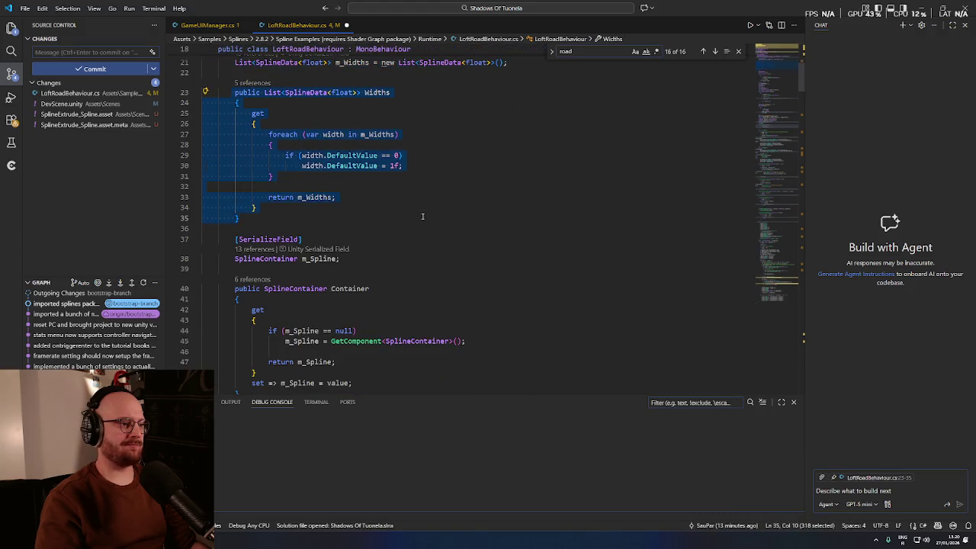
pyautogui.scroll(-5, 423, 216)
pyautogui.moveTo(221, 122)
pyautogui.mouseDown()
pyautogui.moveTo(387, 168)
pyautogui.moveTo(432, 223)
pyautogui.mouseUp()
pyautogui.click(431, 227)
pyautogui.scroll(-1, 382, 191)
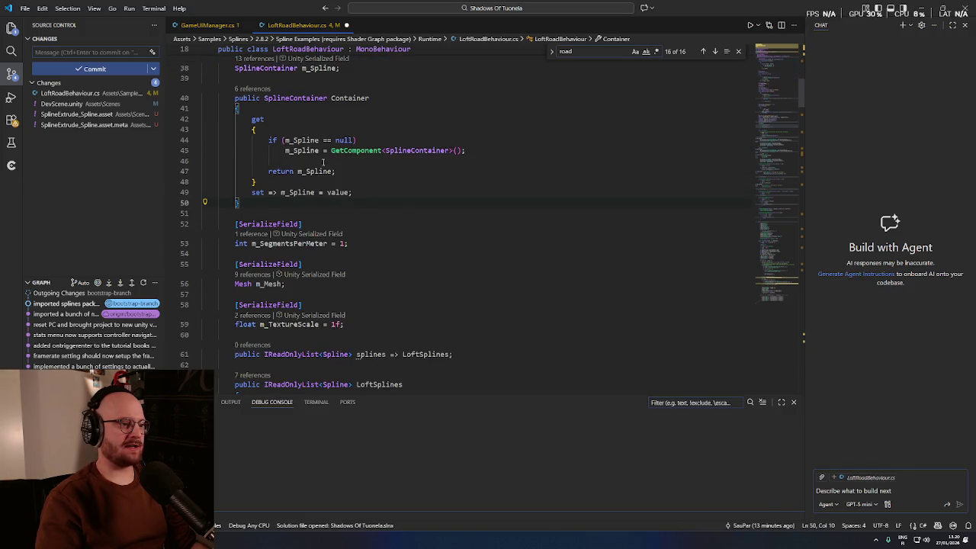
pyautogui.scroll(-3, 334, 170)
pyautogui.scroll(-3, 381, 175)
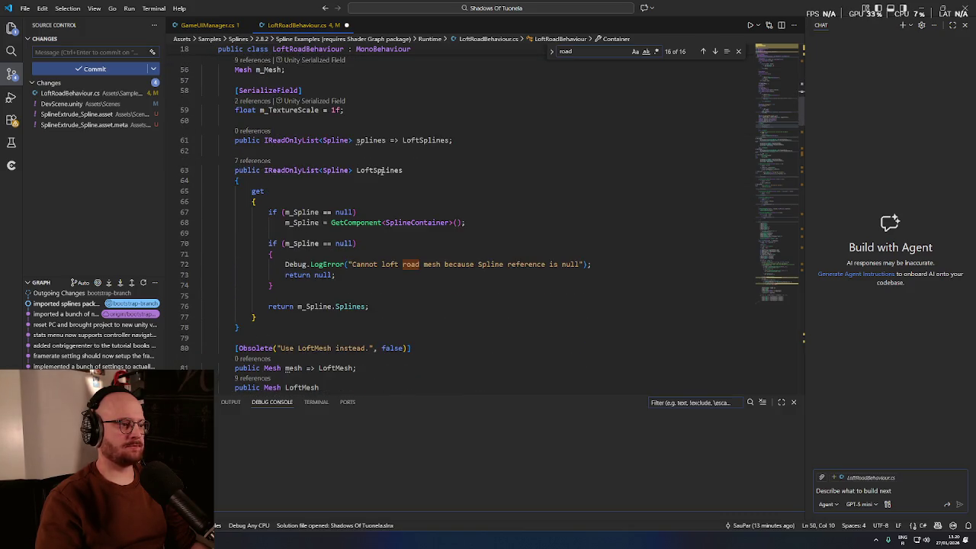
pyautogui.scroll(-1, 381, 171)
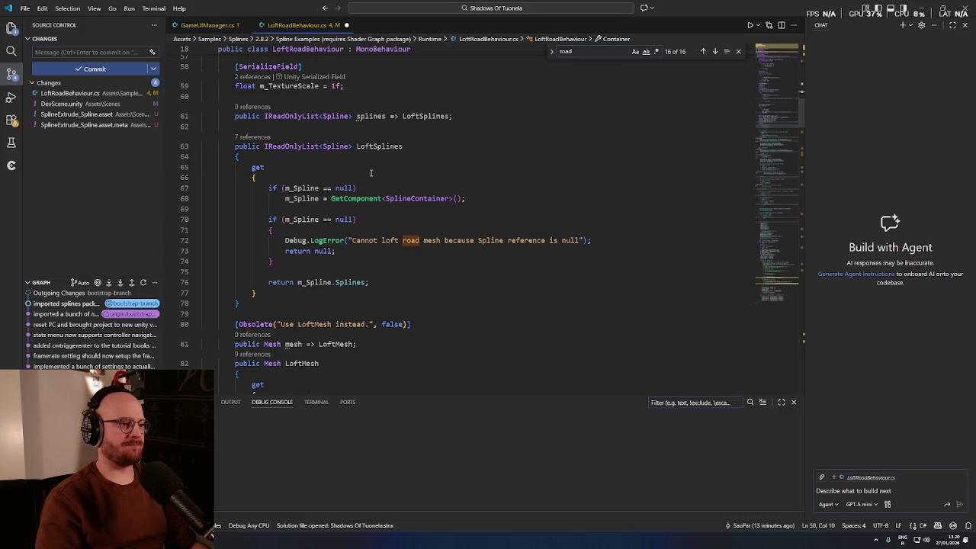
pyautogui.scroll(-2, 373, 173)
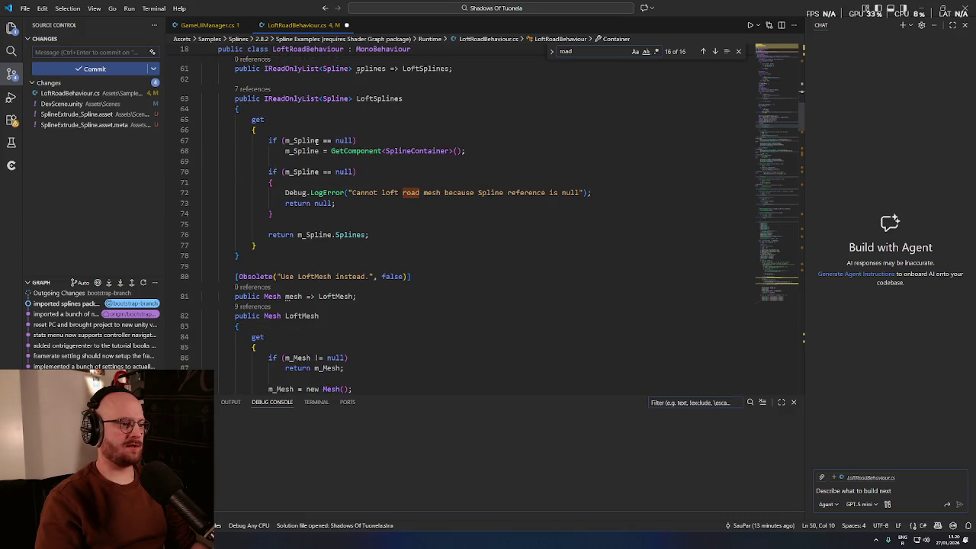
pyautogui.scroll(-5, 430, 196)
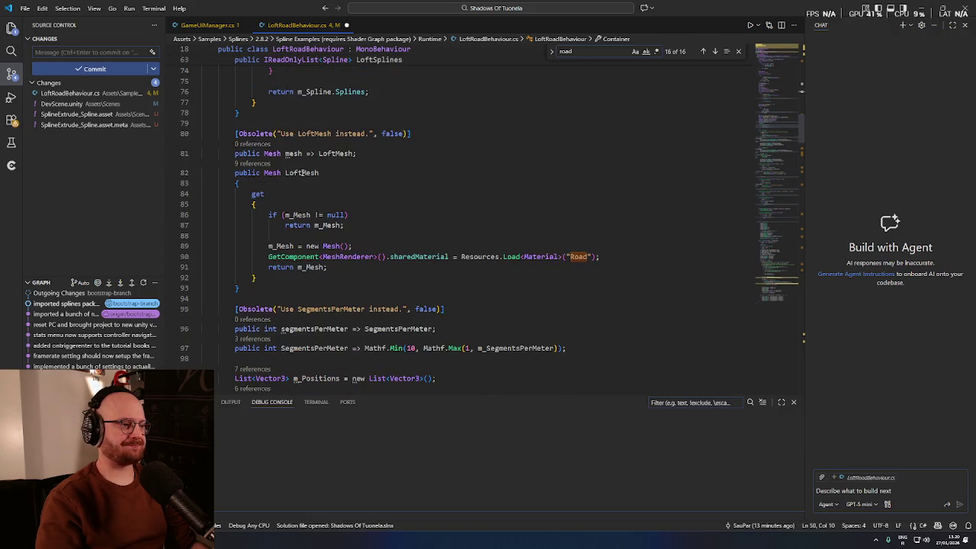
pyautogui.scroll(-1, 332, 154)
# Step: Go to the definition of the Material type in LoftMesh's Resources.Load<Material>("Road") line
pyautogui.click(339, 130)
pyautogui.scroll(-2, 340, 131)
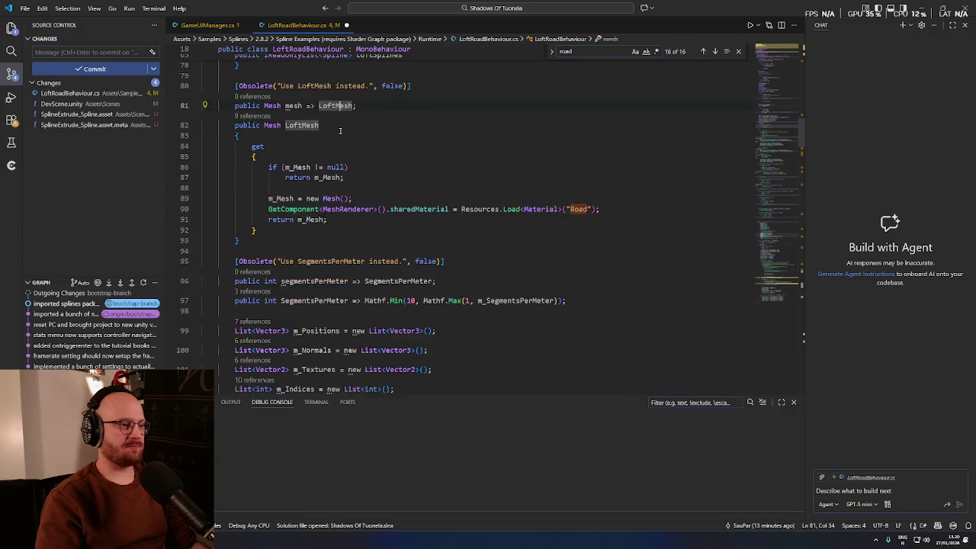
pyautogui.scroll(-1, 324, 185)
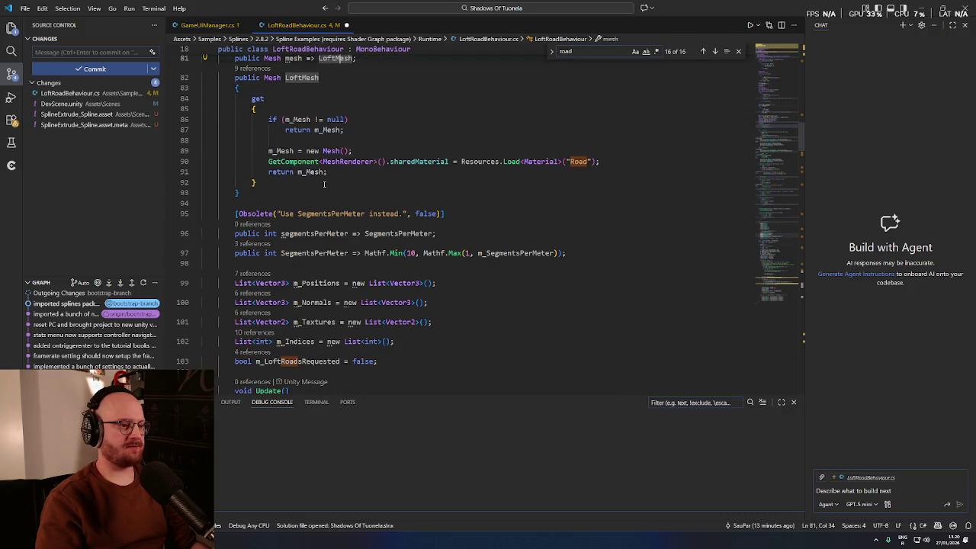
pyautogui.click(546, 161)
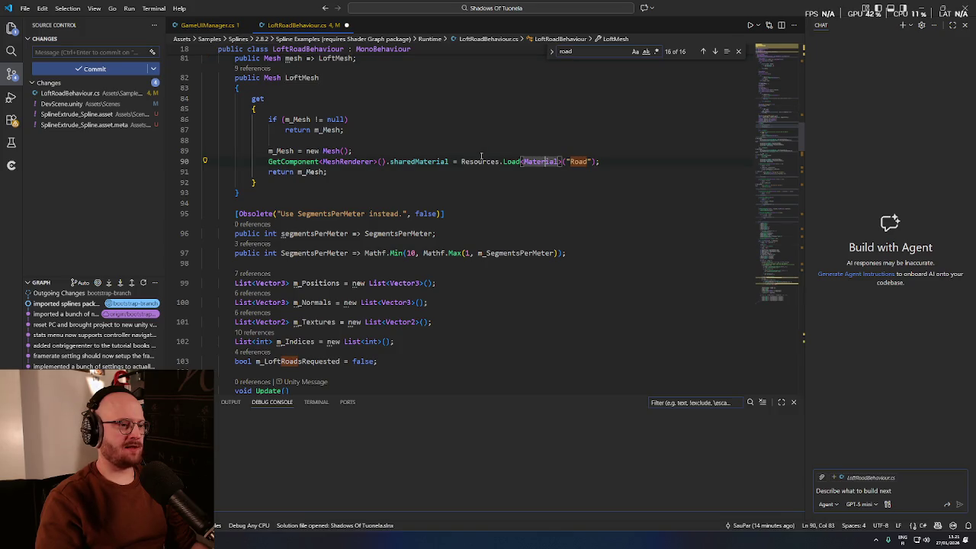
pyautogui.press('F12')
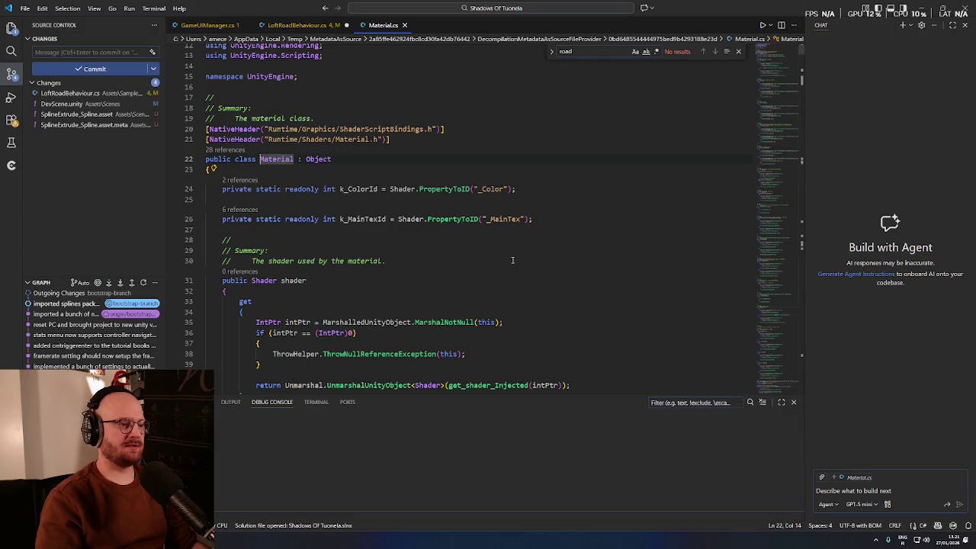
# Step: Back in LoftRoadBehaviour.cs, comment out the line 90 Road material assignment, then return to Unity
pyautogui.scroll(-1, 511, 261)
pyautogui.hotkey('alt', 'Left')
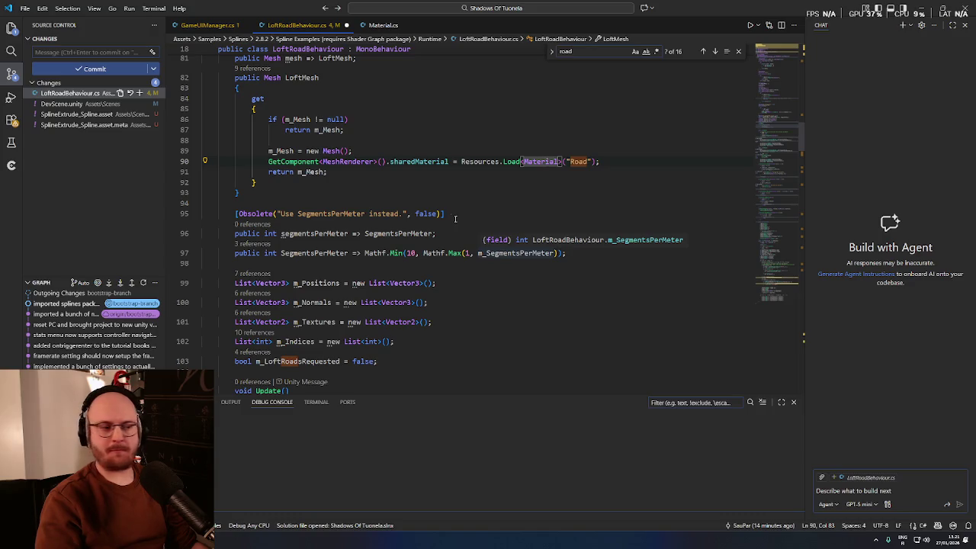
pyautogui.doubleClick(543, 161)
pyautogui.scroll(2, 458, 214)
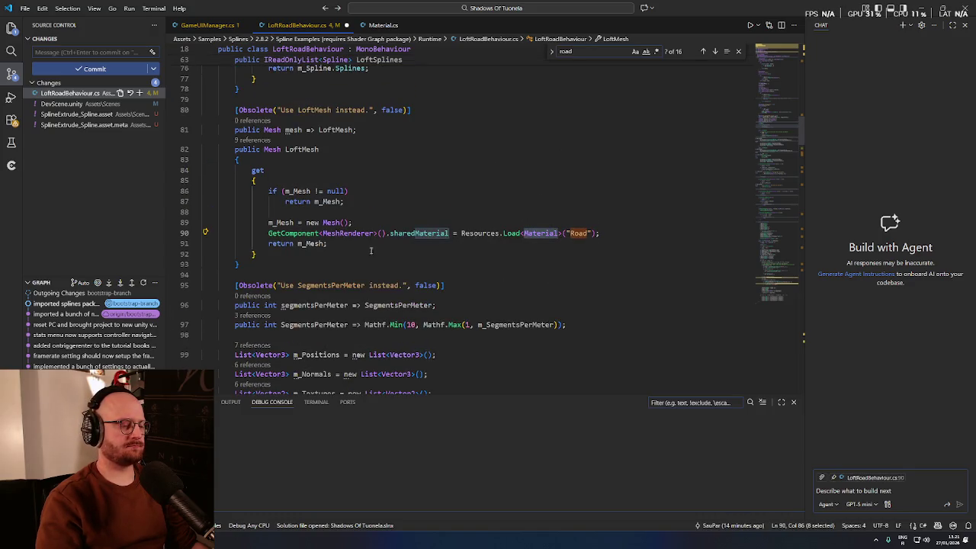
pyautogui.click(270, 233)
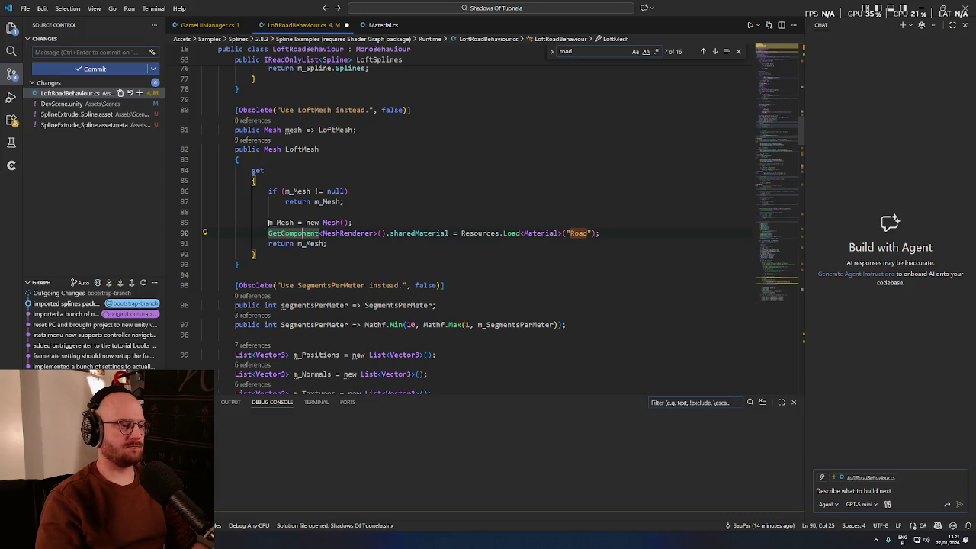
pyautogui.moveTo(268, 223); pyautogui.dragTo(672, 236)
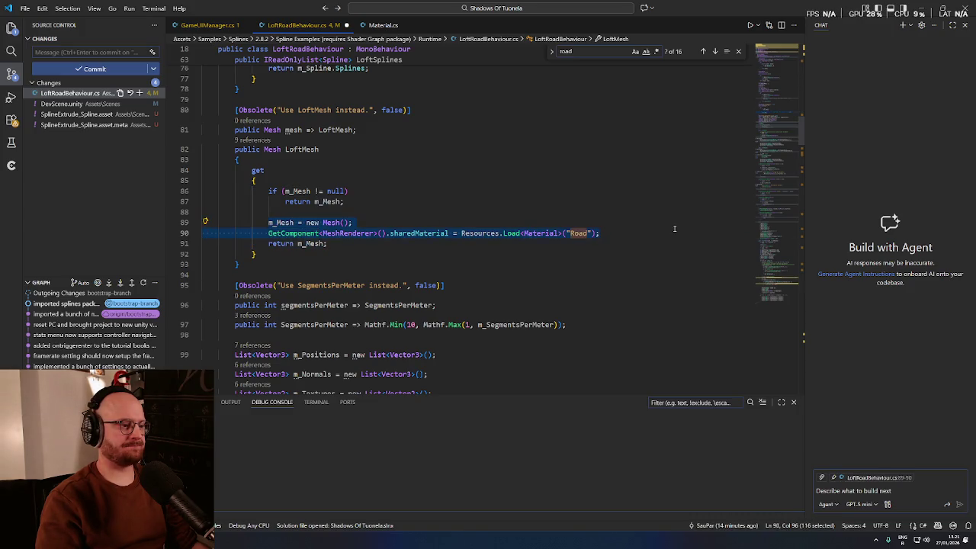
pyautogui.tripleClick(454, 233)
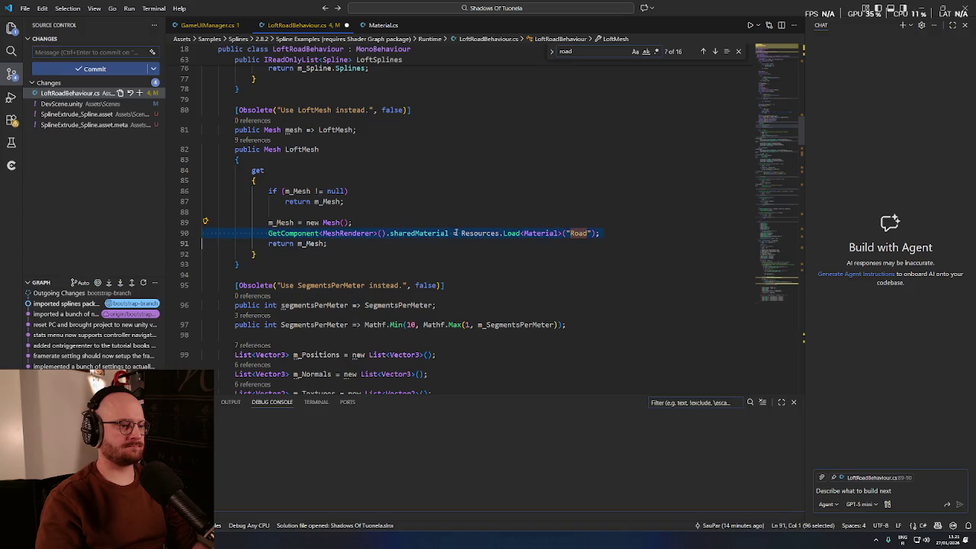
pyautogui.hotkey('ctrl', '/')
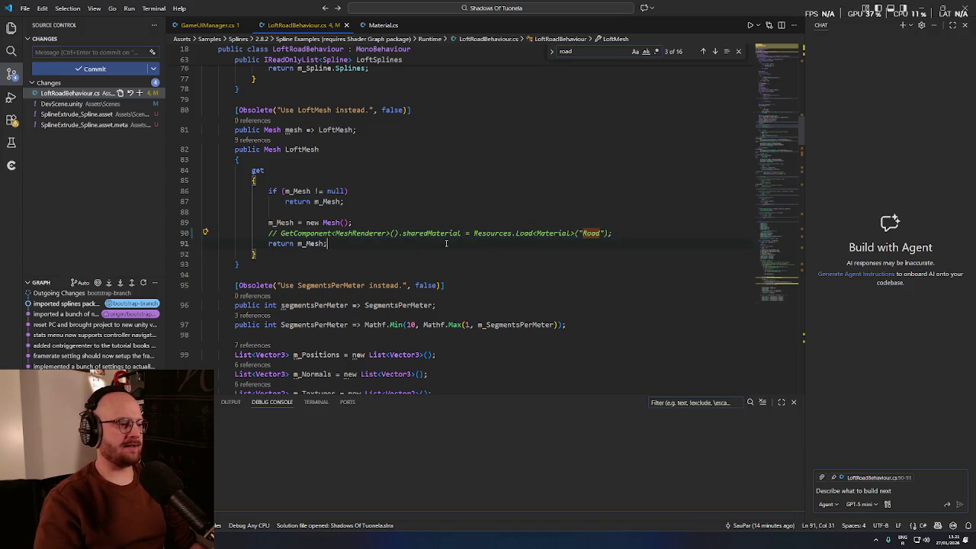
pyautogui.hotkey('alt', 'Tab')
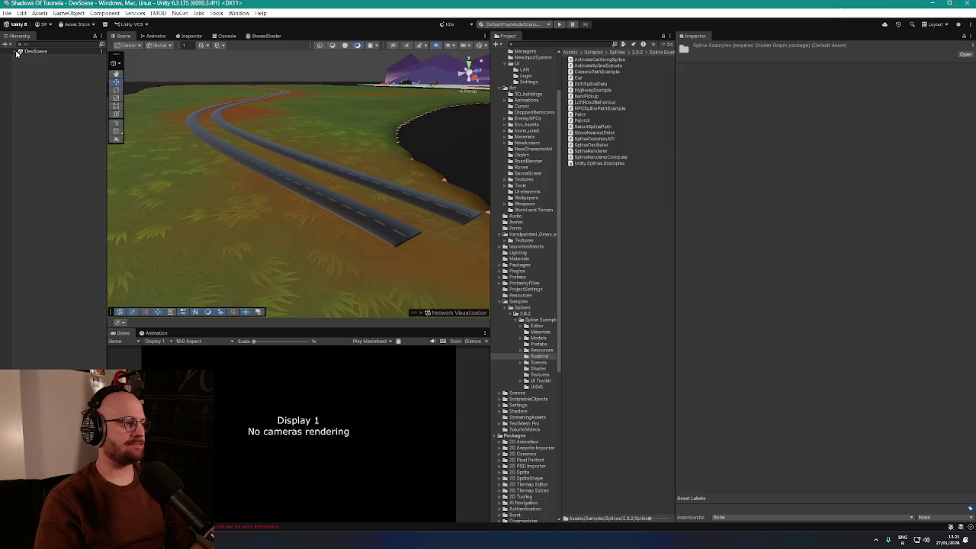
# Step: Select the Spline road and assign CobbleRoadMaterial to its Element 0 material
pyautogui.click(17, 52)
pyautogui.click(15, 51)
pyautogui.click(37, 118)
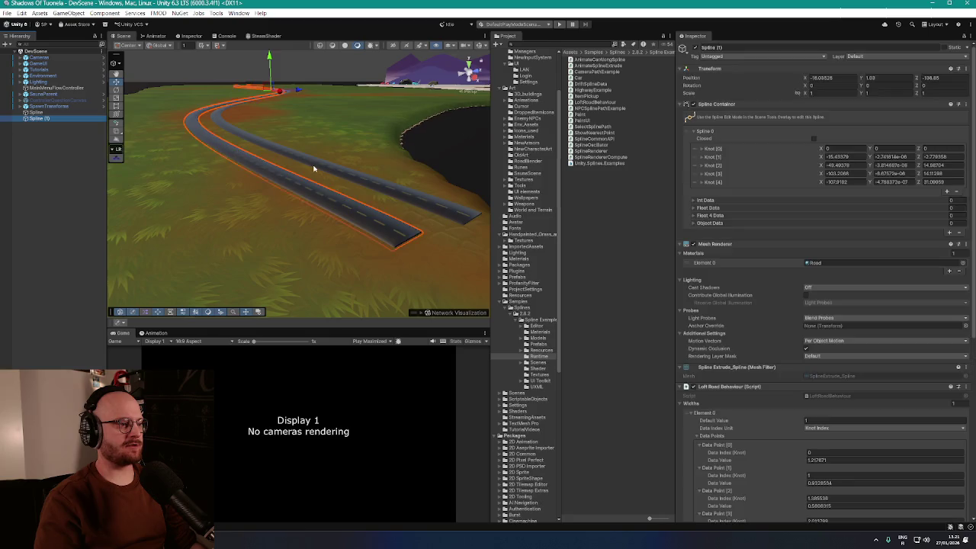
pyautogui.scroll(3, 312, 167)
pyautogui.click(381, 126)
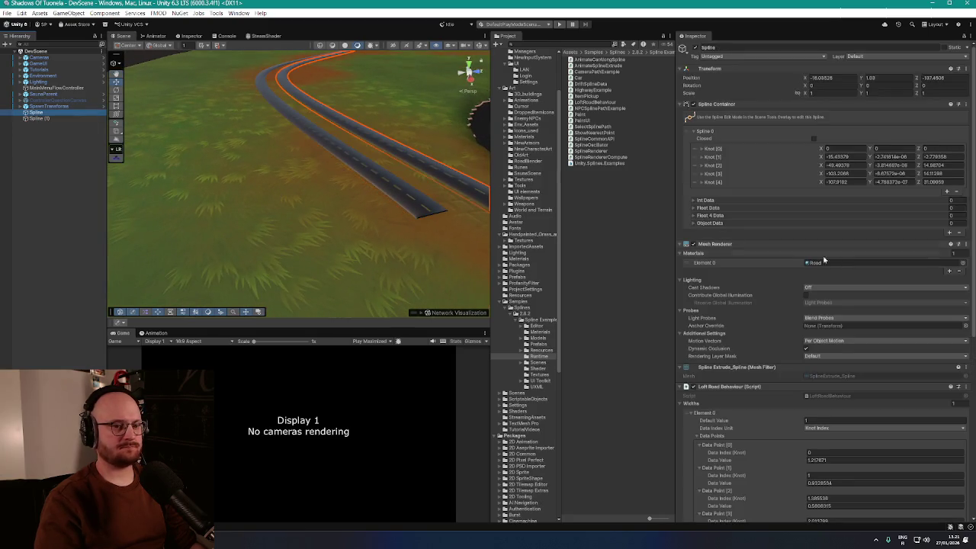
pyautogui.click(962, 263)
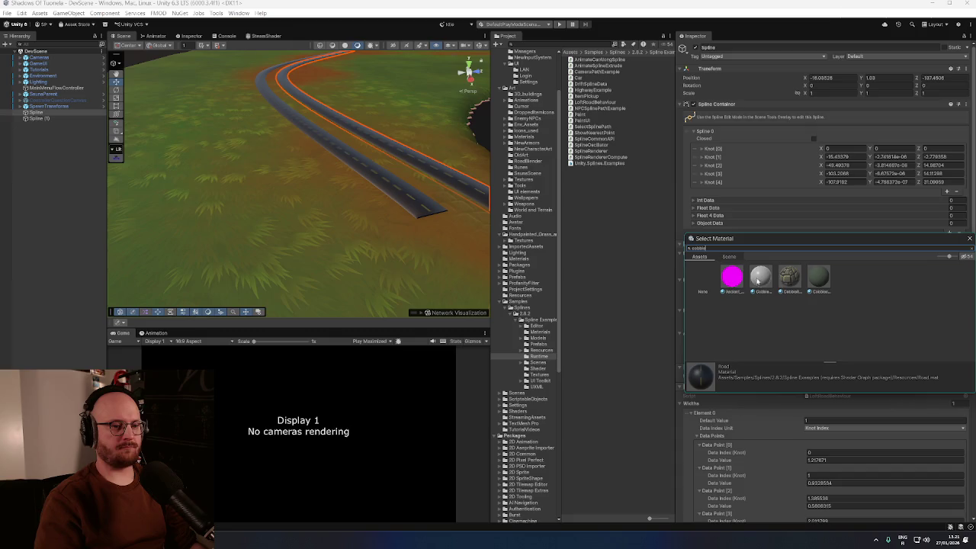
pyautogui.doubleClick(763, 271)
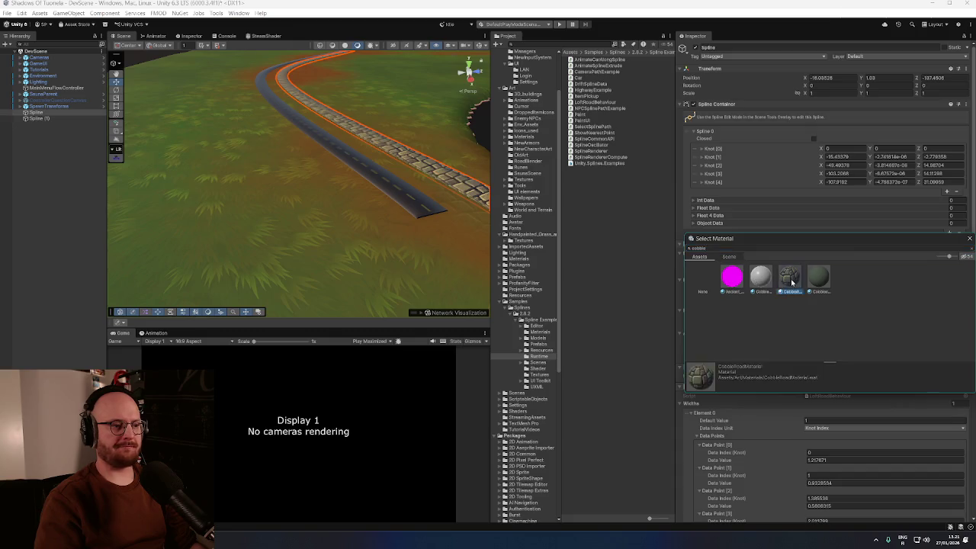
# Step: Delete the asphalt Spline (1) copy and a trial duplicate of the cobble road, then start Play
pyautogui.click(68, 118)
pyautogui.press('Delete')
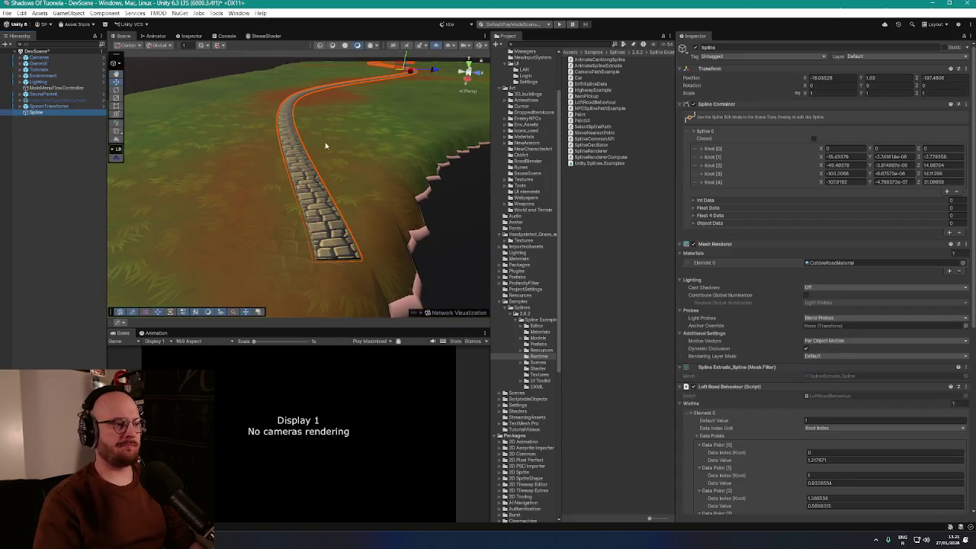
pyautogui.hotkey('ctrl', 'd')
pyautogui.moveTo(431, 69); pyautogui.dragTo(412, 72)
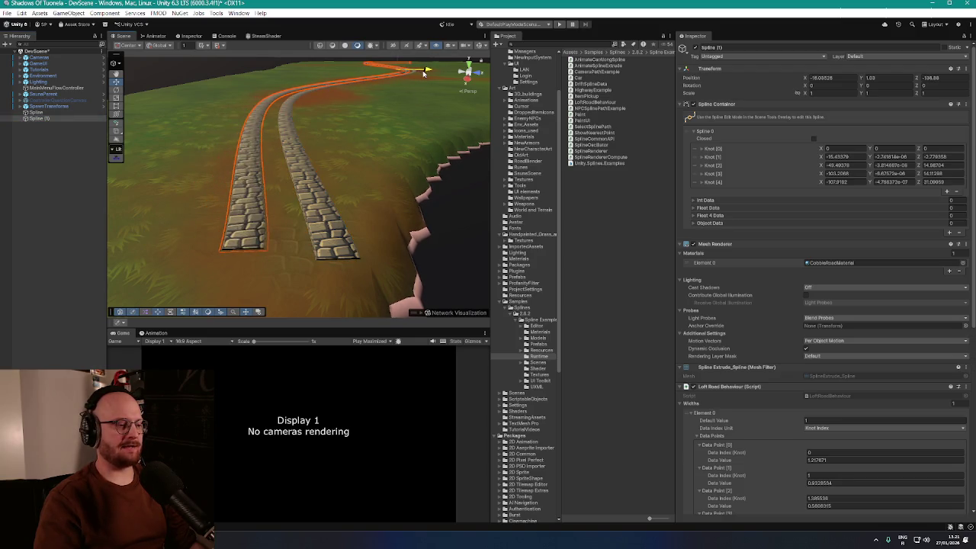
pyautogui.press('Delete')
pyautogui.moveTo(352, 98)
pyautogui.mouseDown()
pyautogui.moveTo(369, 124)
pyautogui.moveTo(479, 165)
pyautogui.moveTo(458, 157)
pyautogui.mouseUp()
pyautogui.click(560, 25)
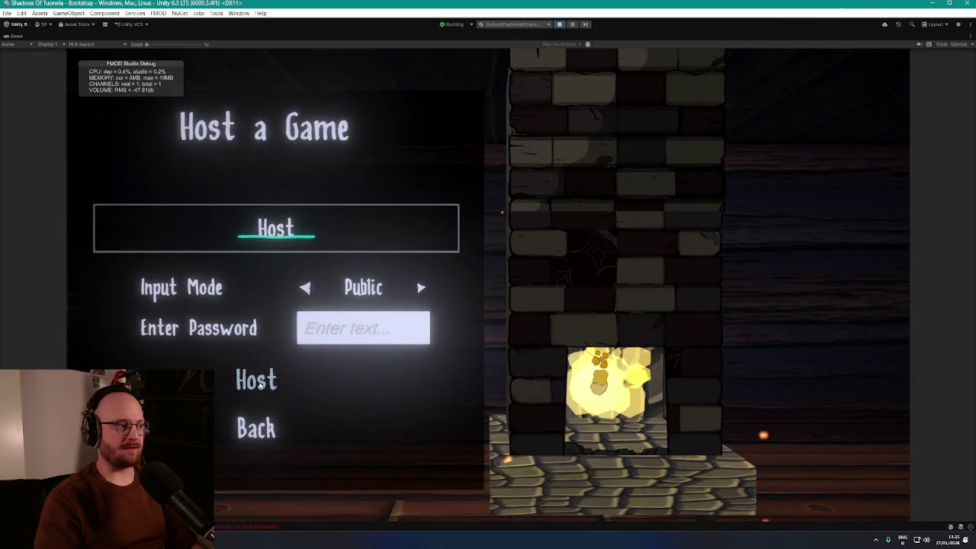
pyautogui.click(260, 385)
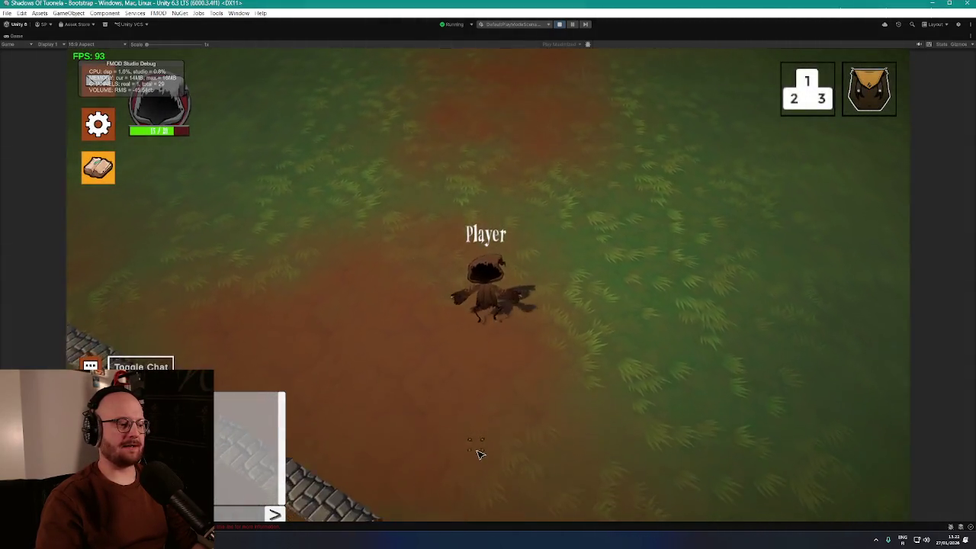
pyautogui.press('s')
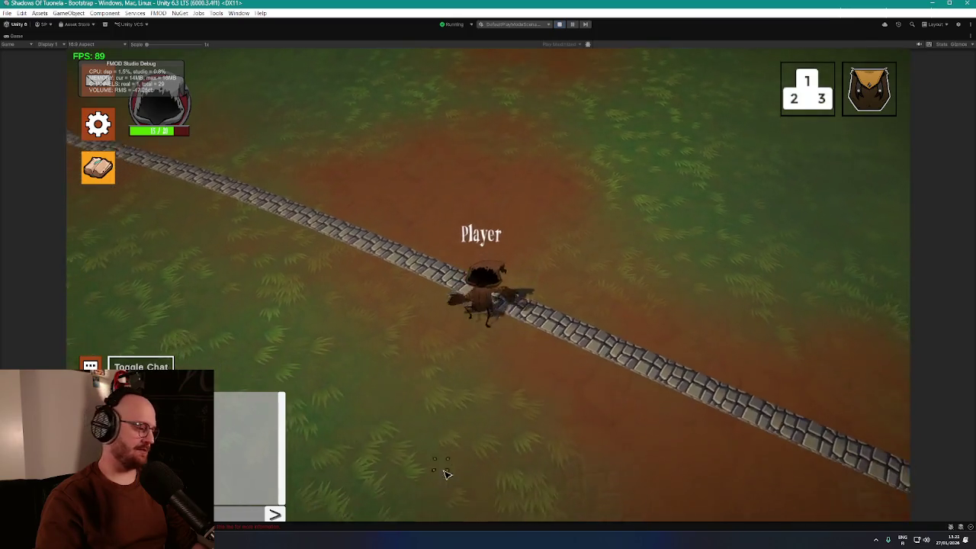
pyautogui.press('w')
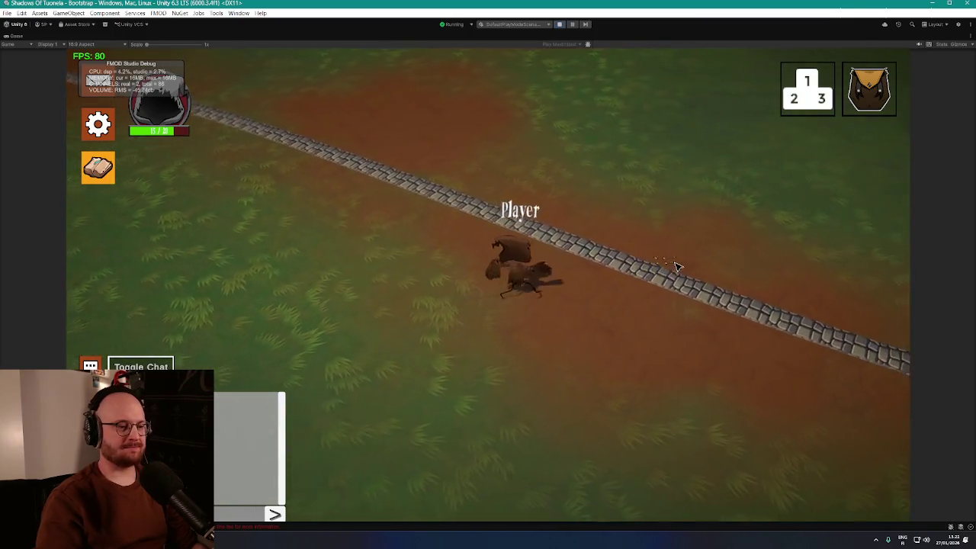
pyautogui.press('w')
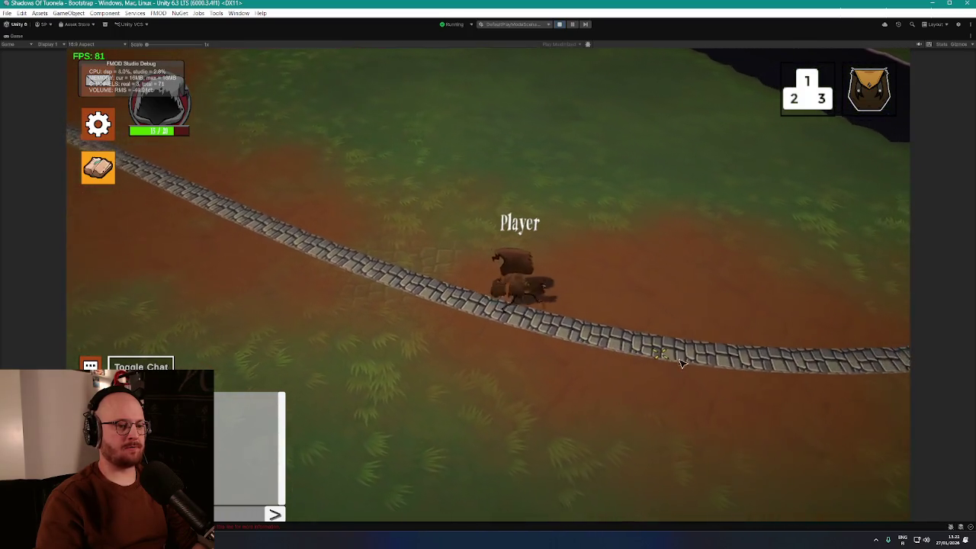
pyautogui.click(654, 336)
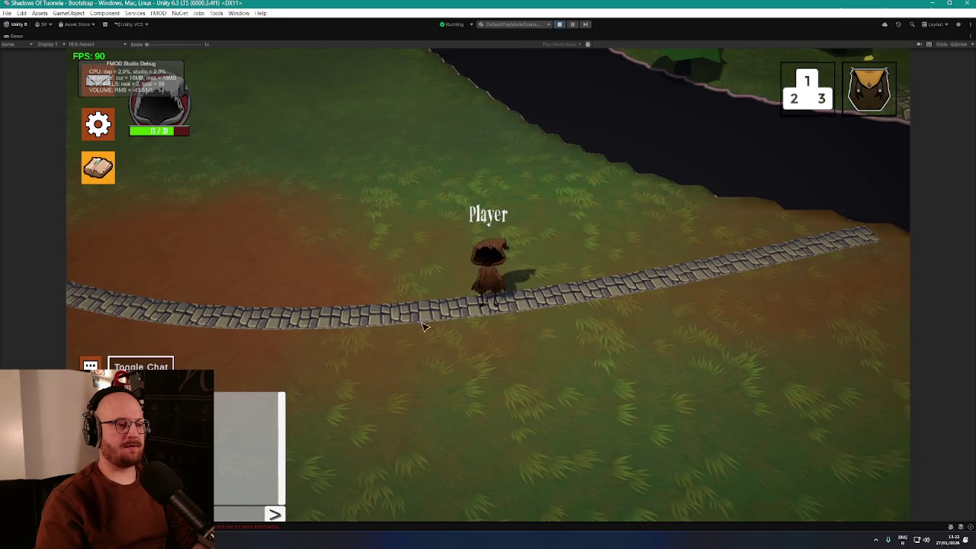
pyautogui.click(427, 374)
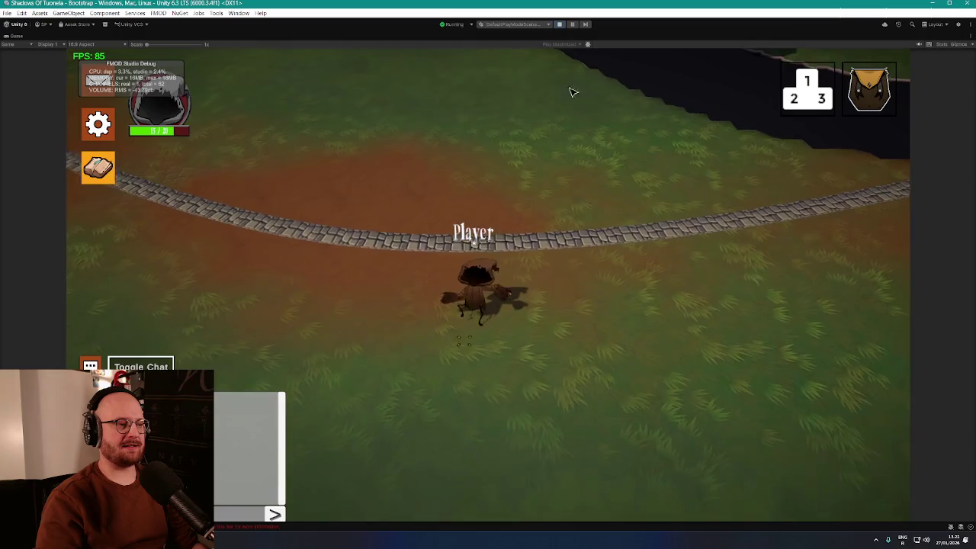
pyautogui.click(559, 24)
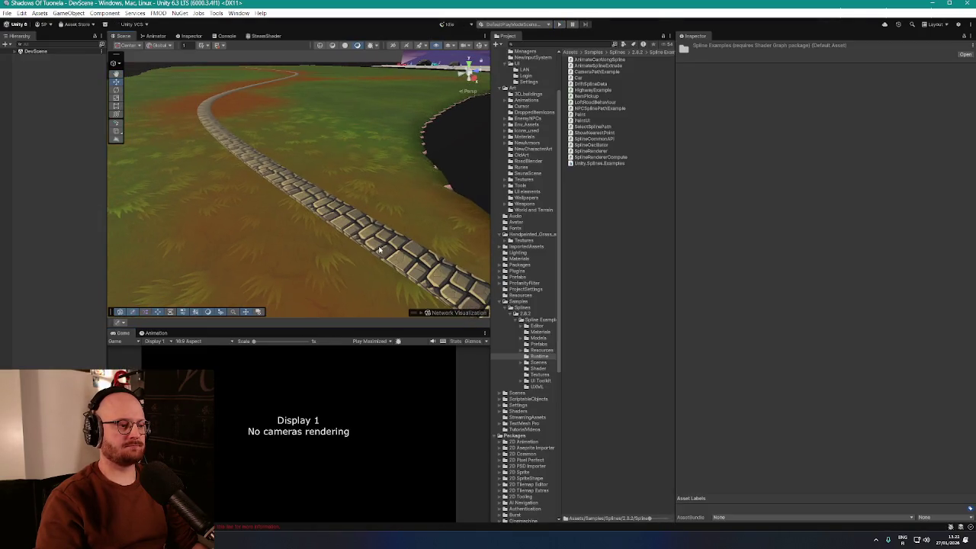
# Step: Set the Spline Extrude radius to 1.06 and segments per unit to about 27.2
pyautogui.scroll(-8, 775, 367)
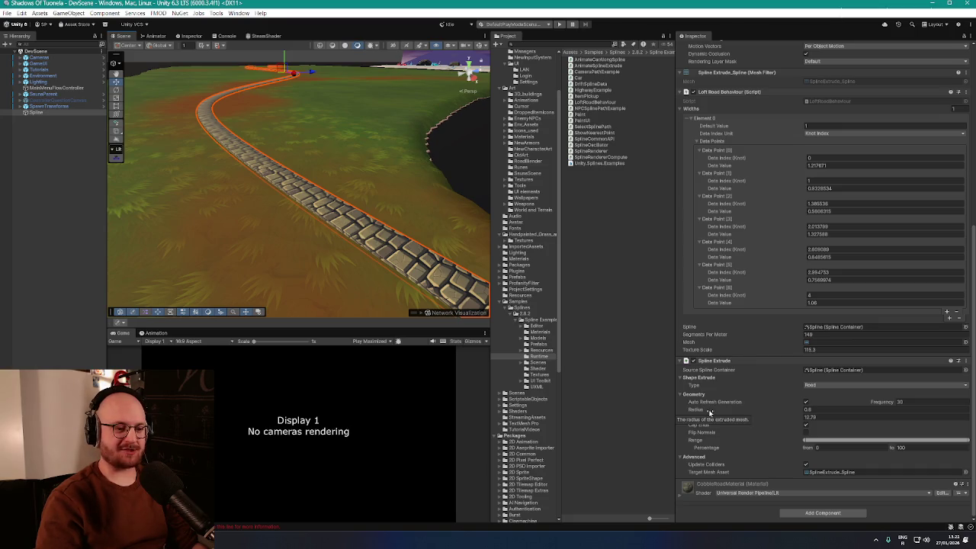
pyautogui.moveTo(714, 412); pyautogui.dragTo(723, 411)
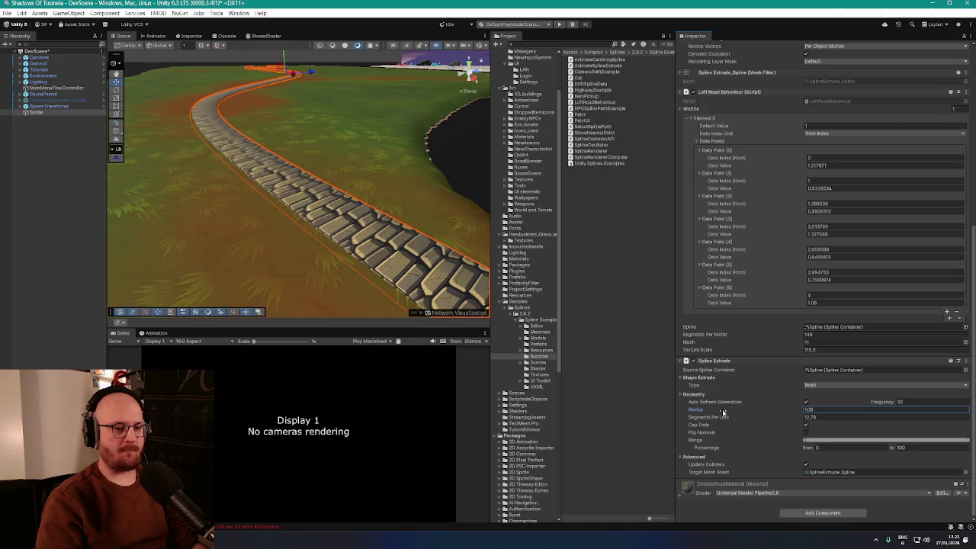
pyautogui.scroll(10, 283, 245)
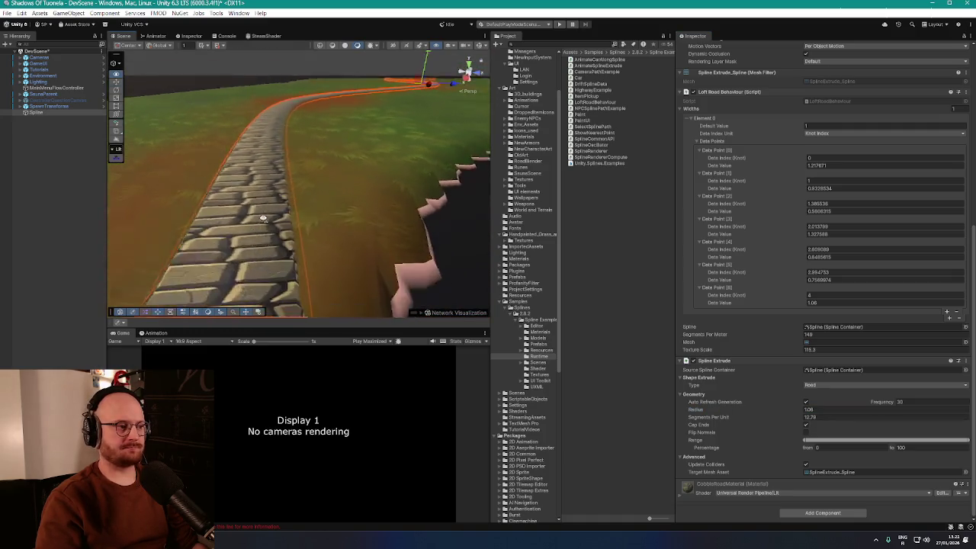
pyautogui.moveTo(283, 245); pyautogui.dragTo(359, 263)
pyautogui.moveTo(714, 417)
pyautogui.mouseDown()
pyautogui.moveTo(766, 427)
pyautogui.moveTo(759, 421)
pyautogui.mouseUp()
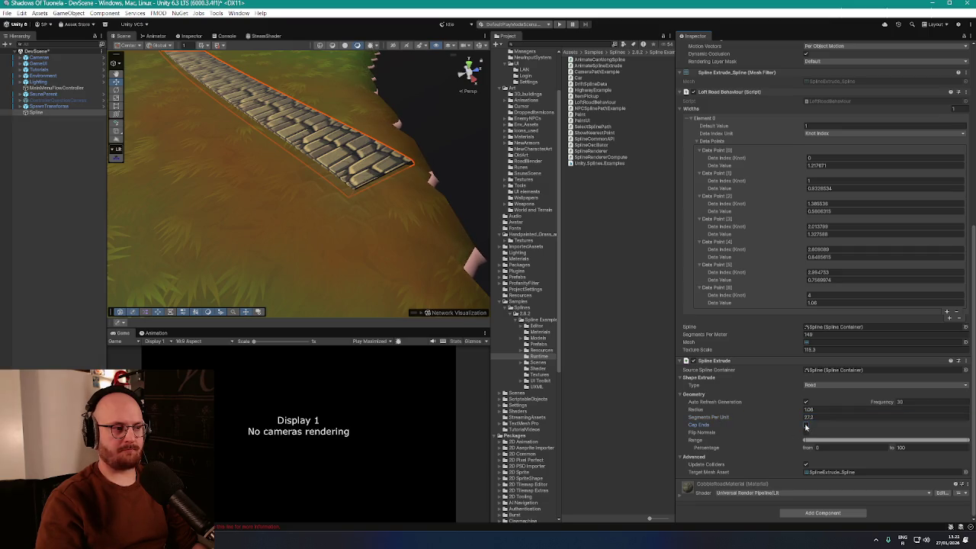
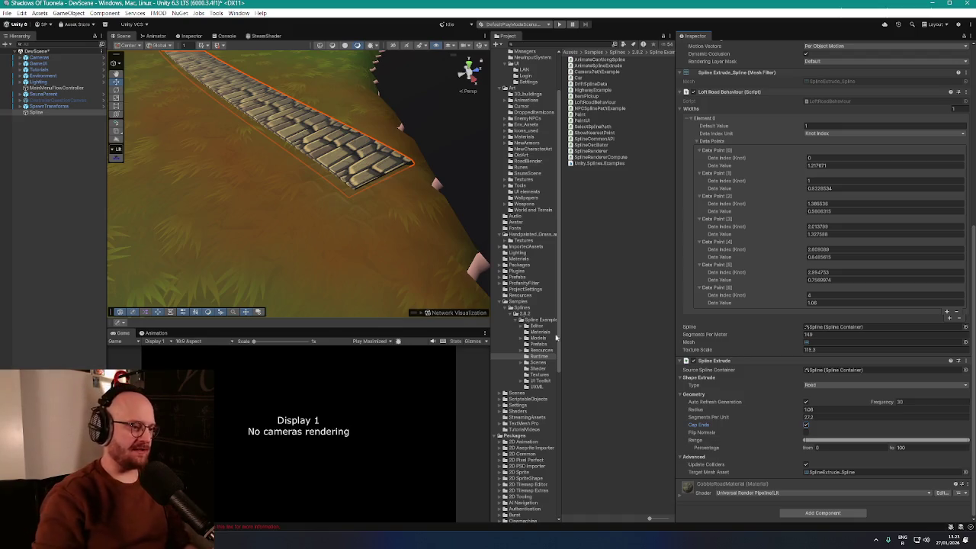
# Step: Orbit and zoom around the curved cobblestone road and river to inspect it
pyautogui.moveTo(376, 240)
pyautogui.mouseDown()
pyautogui.moveTo(381, 190)
pyautogui.moveTo(343, 208)
pyautogui.mouseUp()
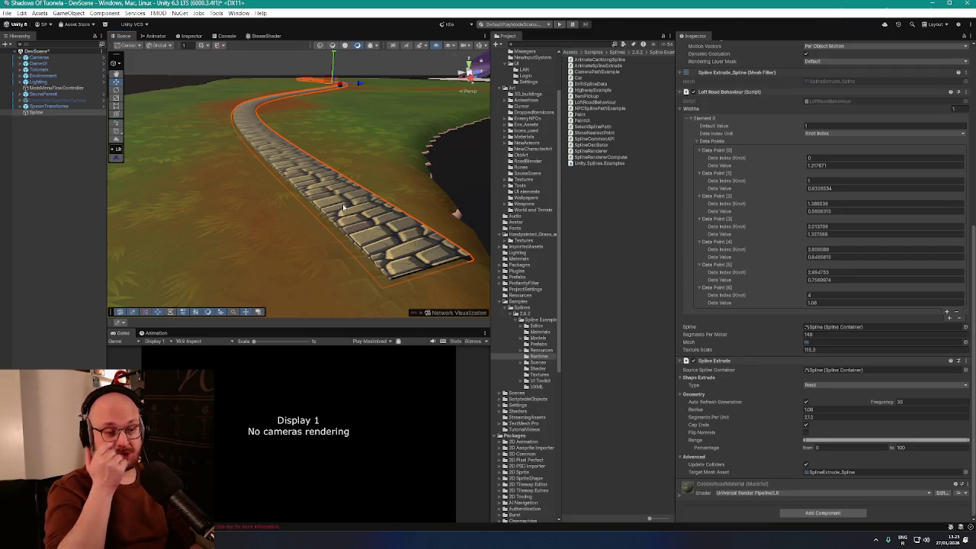
pyautogui.moveTo(330, 211)
pyautogui.mouseDown()
pyautogui.moveTo(359, 266)
pyautogui.moveTo(417, 236)
pyautogui.moveTo(377, 226)
pyautogui.moveTo(457, 261)
pyautogui.moveTo(431, 256)
pyautogui.mouseUp()
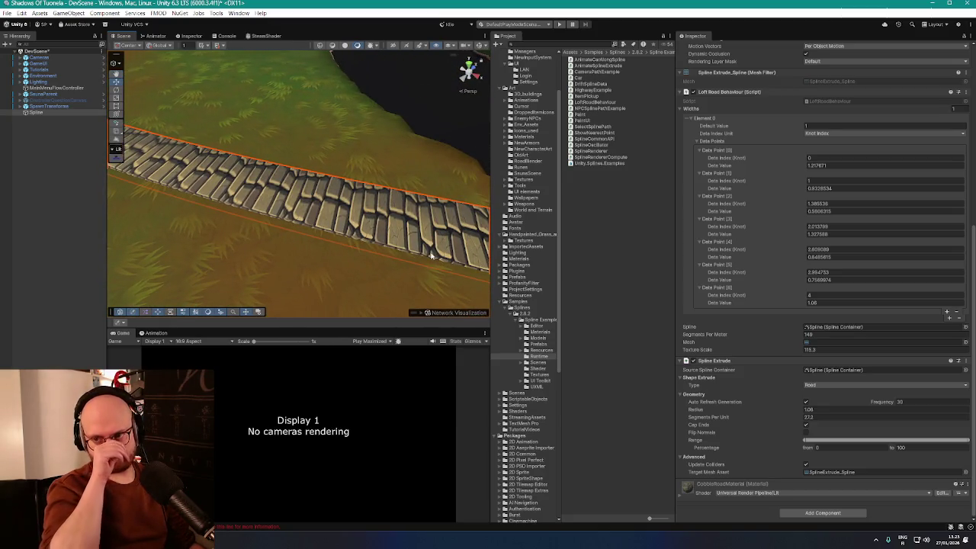
pyautogui.moveTo(379, 241)
pyautogui.mouseDown()
pyautogui.moveTo(453, 251)
pyautogui.moveTo(272, 209)
pyautogui.moveTo(338, 220)
pyautogui.moveTo(425, 263)
pyautogui.moveTo(312, 192)
pyautogui.moveTo(305, 157)
pyautogui.moveTo(258, 164)
pyautogui.mouseUp()
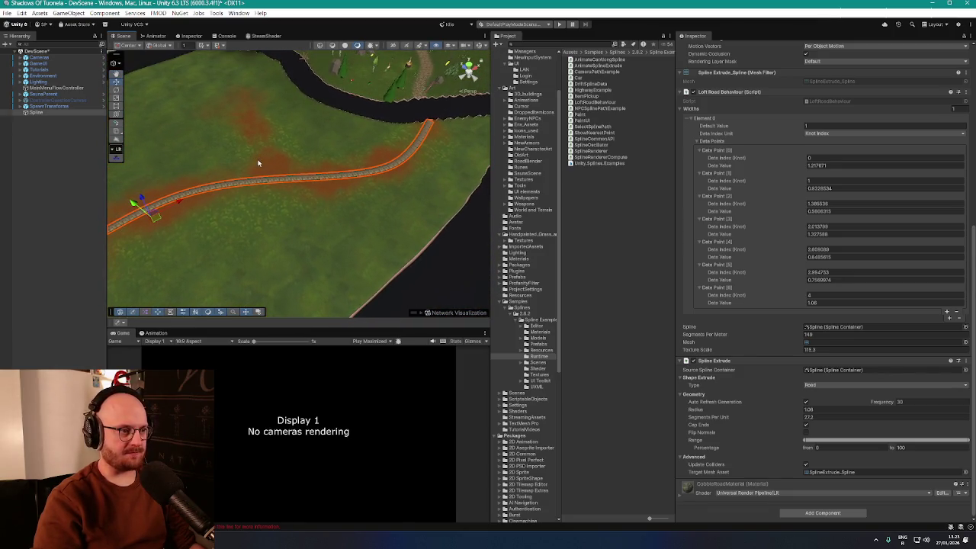
pyautogui.moveTo(185, 198)
pyautogui.mouseDown()
pyautogui.moveTo(303, 211)
pyautogui.moveTo(269, 197)
pyautogui.moveTo(251, 207)
pyautogui.moveTo(384, 200)
pyautogui.moveTo(333, 202)
pyautogui.moveTo(216, 168)
pyautogui.moveTo(247, 191)
pyautogui.moveTo(397, 235)
pyautogui.moveTo(226, 148)
pyautogui.moveTo(307, 163)
pyautogui.moveTo(312, 203)
pyautogui.moveTo(369, 220)
pyautogui.moveTo(191, 108)
pyautogui.moveTo(199, 120)
pyautogui.mouseUp()
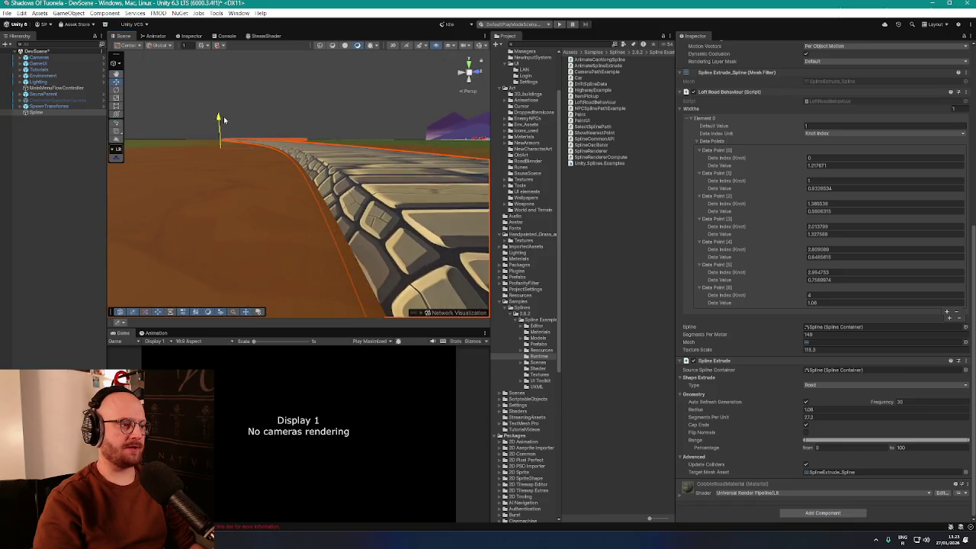
pyautogui.moveTo(220, 121)
pyautogui.mouseDown()
pyautogui.moveTo(366, 190)
pyautogui.moveTo(332, 182)
pyautogui.moveTo(305, 211)
pyautogui.mouseUp()
pyautogui.scroll(-6, 322, 211)
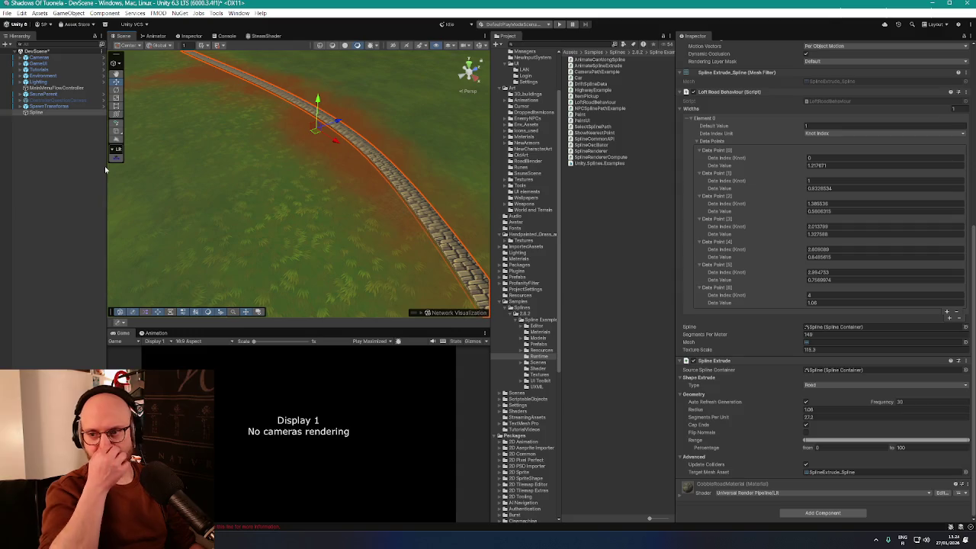
pyautogui.moveTo(256, 174); pyautogui.dragTo(273, 185)
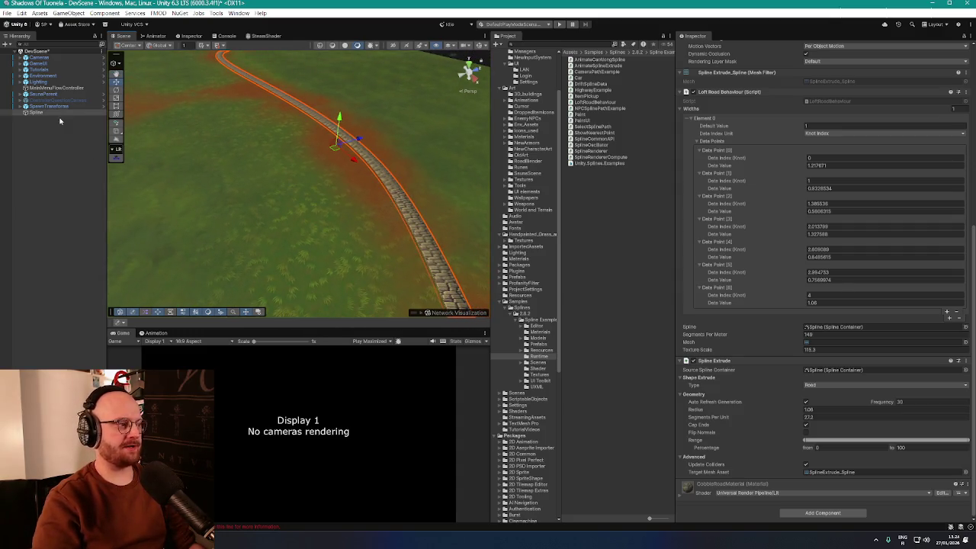
# Step: Shift the copied Spline (1) sideways, parallel to the original, and remove its Spline Extrude component
pyautogui.click(365, 151)
pyautogui.moveTo(361, 141); pyautogui.dragTo(340, 141)
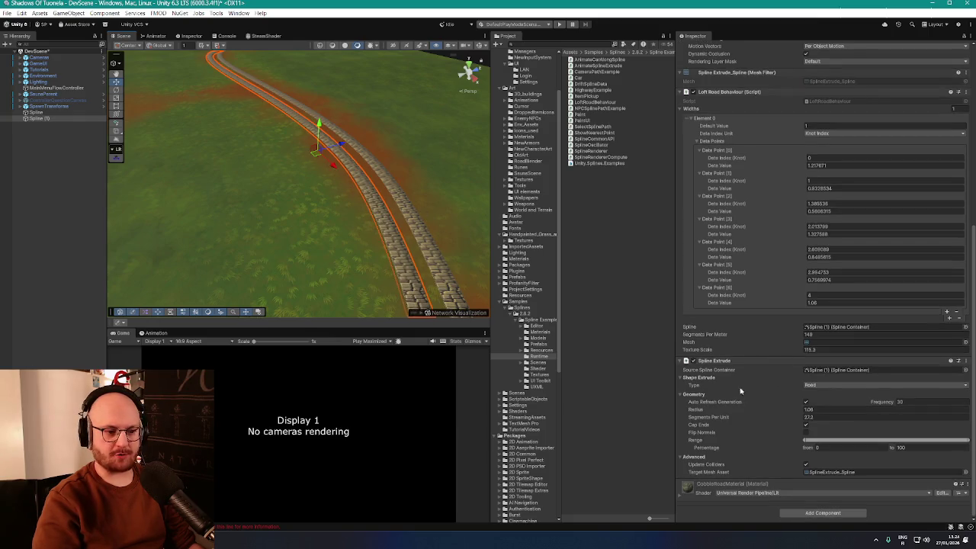
pyautogui.rightClick(730, 362)
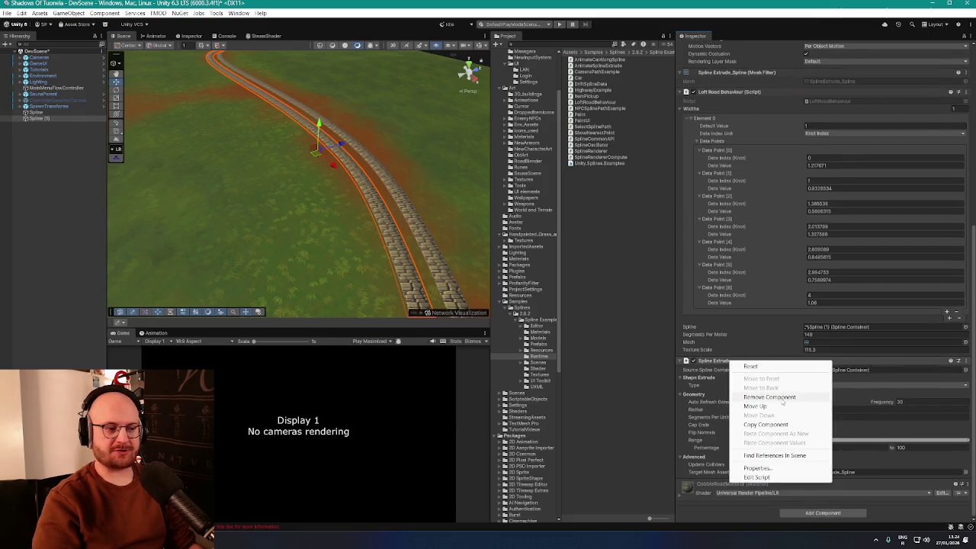
pyautogui.click(780, 398)
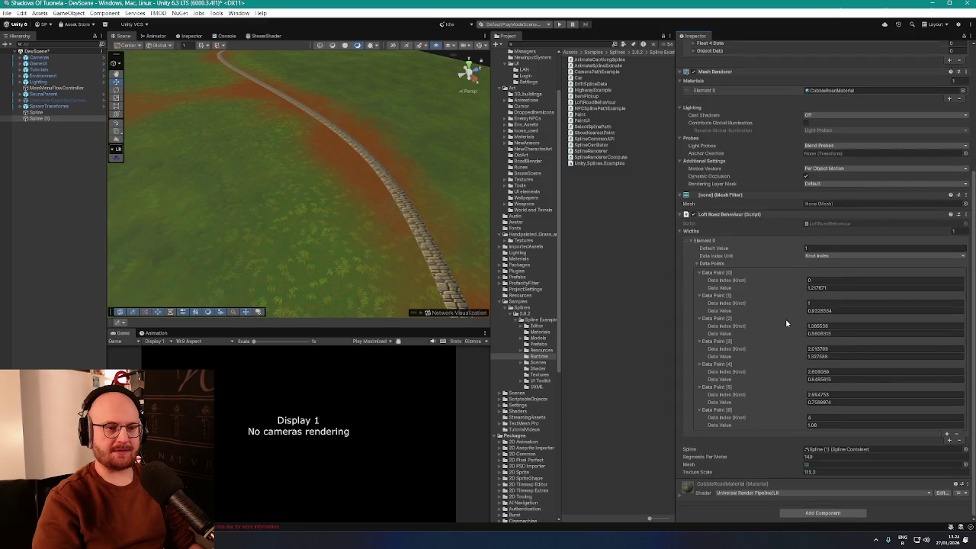
# Step: Set the copy's Mesh Filter mesh to the cobble mesh found by searching 'cobble'
pyautogui.click(966, 204)
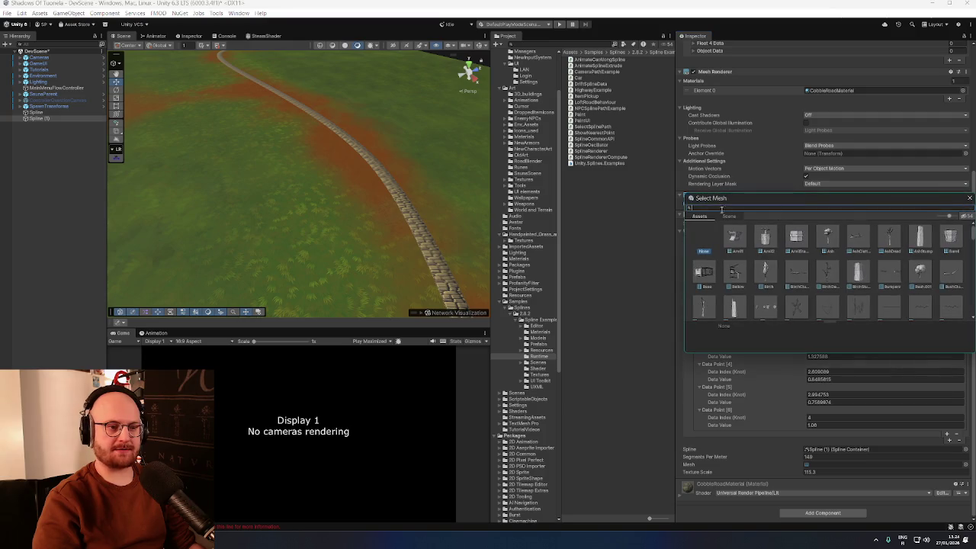
pyautogui.write('cobble')
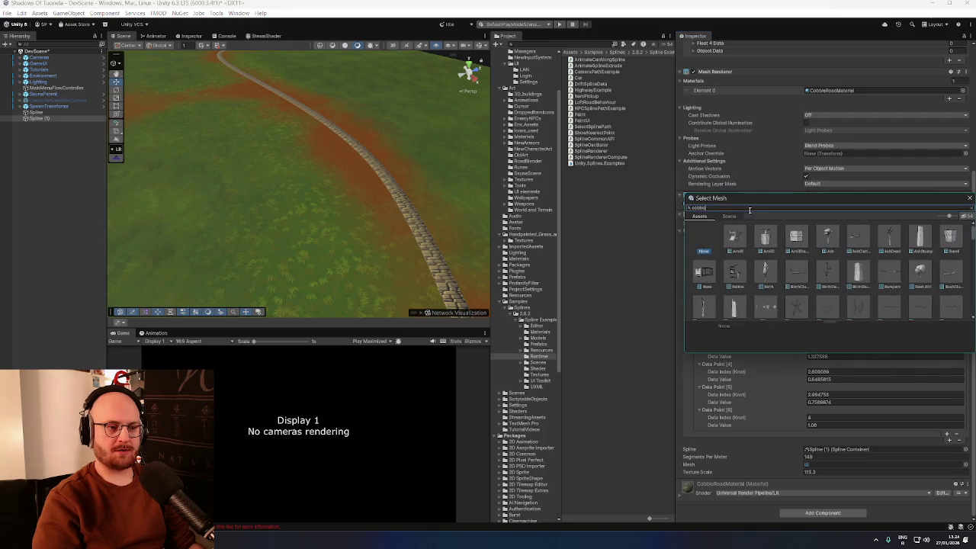
pyautogui.click(732, 236)
pyautogui.press('Return')
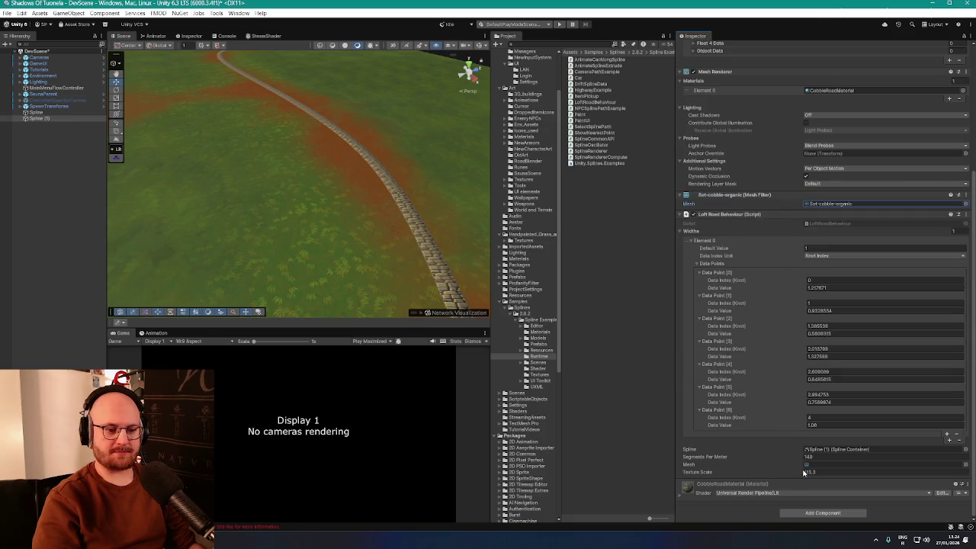
# Step: Set the Loft Road Behaviour mesh to Sst-cobble-organic and view the two roads horizontally
pyautogui.click(966, 464)
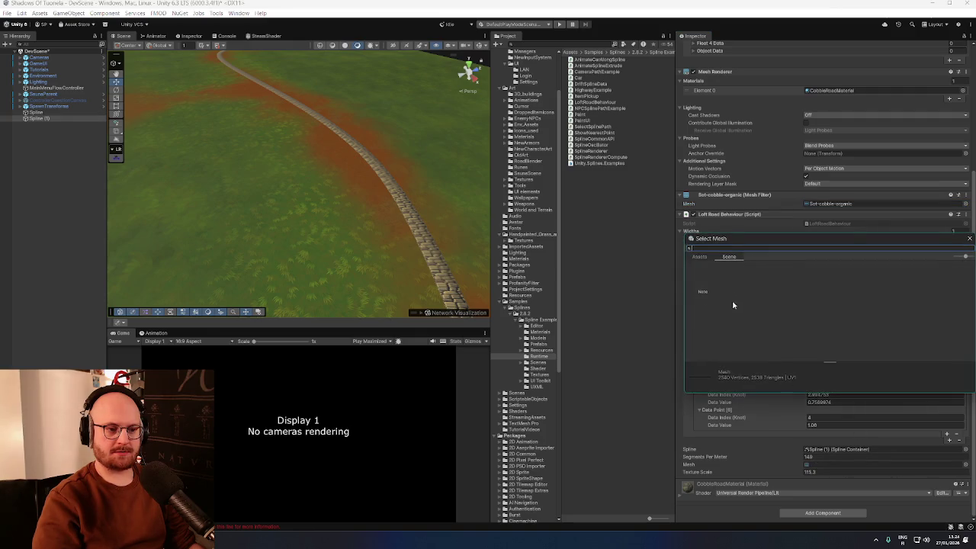
pyautogui.write('cobble')
pyautogui.click(760, 279)
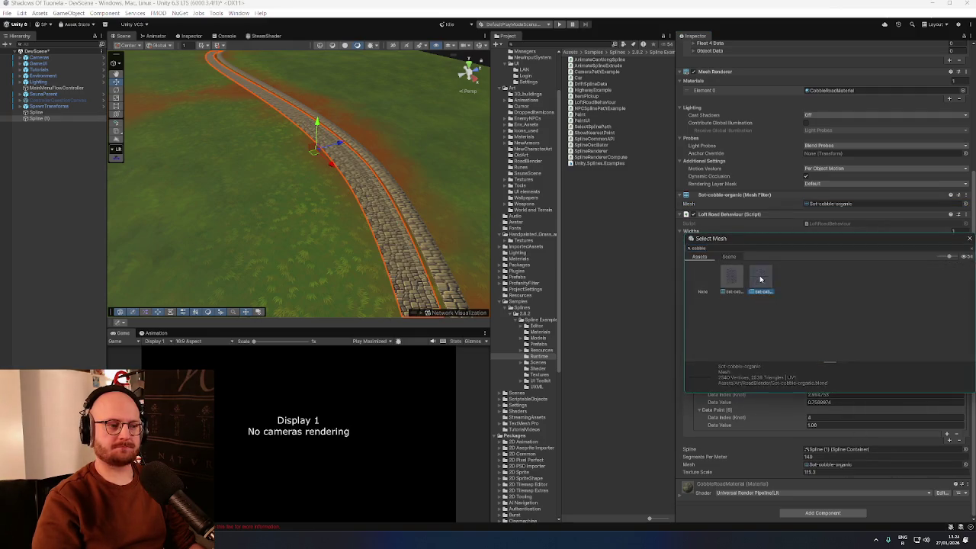
pyautogui.doubleClick(760, 279)
pyautogui.moveTo(335, 133)
pyautogui.mouseDown()
pyautogui.moveTo(577, 152)
pyautogui.moveTo(540, 137)
pyautogui.moveTo(489, 156)
pyautogui.mouseUp()
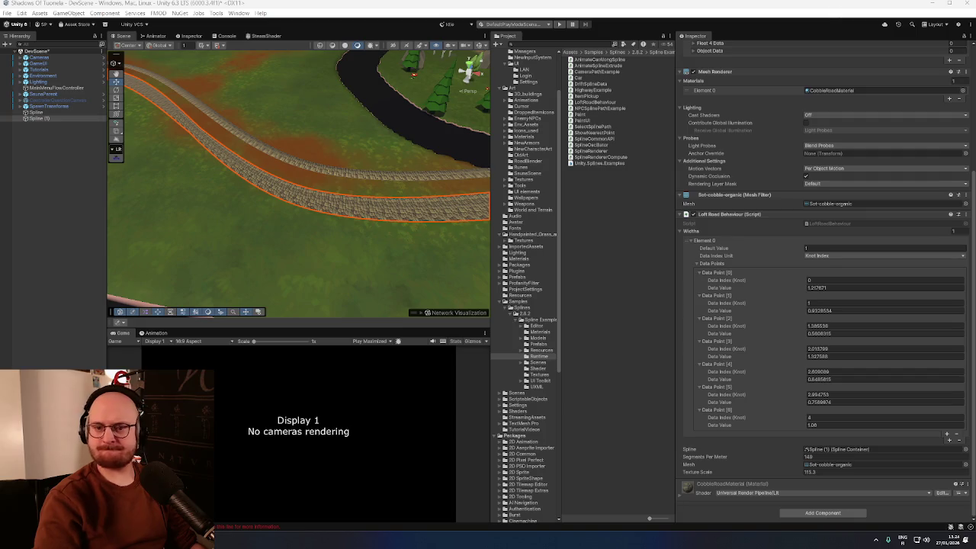
# Step: Check both parallel roads in the Scene view, then enter Play mode
pyautogui.moveTo(413, 76)
pyautogui.mouseDown()
pyautogui.moveTo(392, 120)
pyautogui.moveTo(322, 109)
pyautogui.moveTo(304, 120)
pyautogui.moveTo(374, 180)
pyautogui.moveTo(437, 135)
pyautogui.mouseUp()
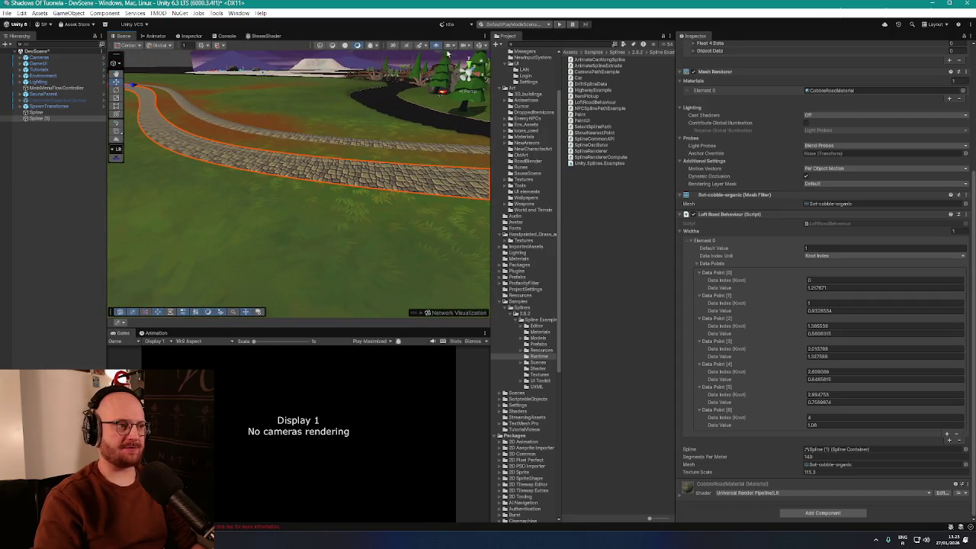
pyautogui.click(557, 25)
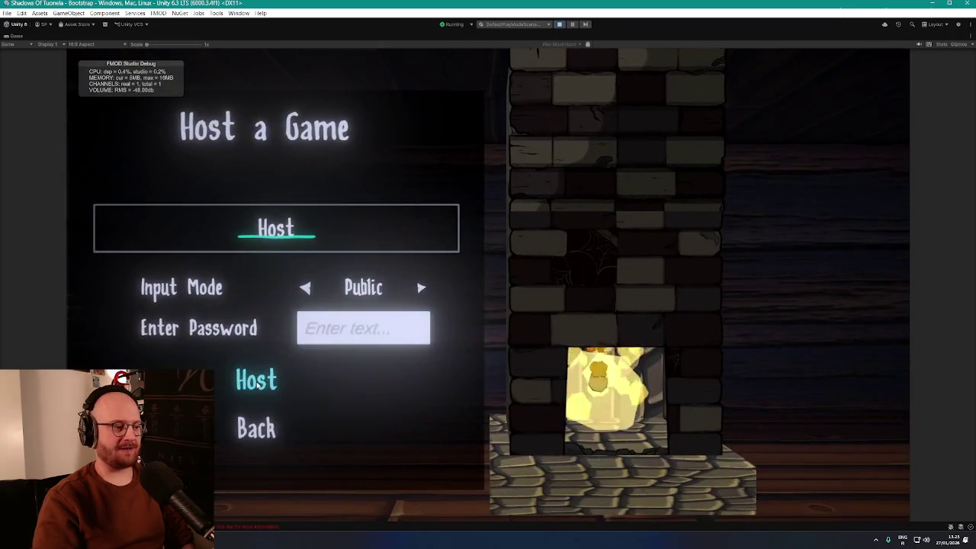
# Step: Host a game and walk the player across the stone paths, onto the grass and back
pyautogui.click(279, 387)
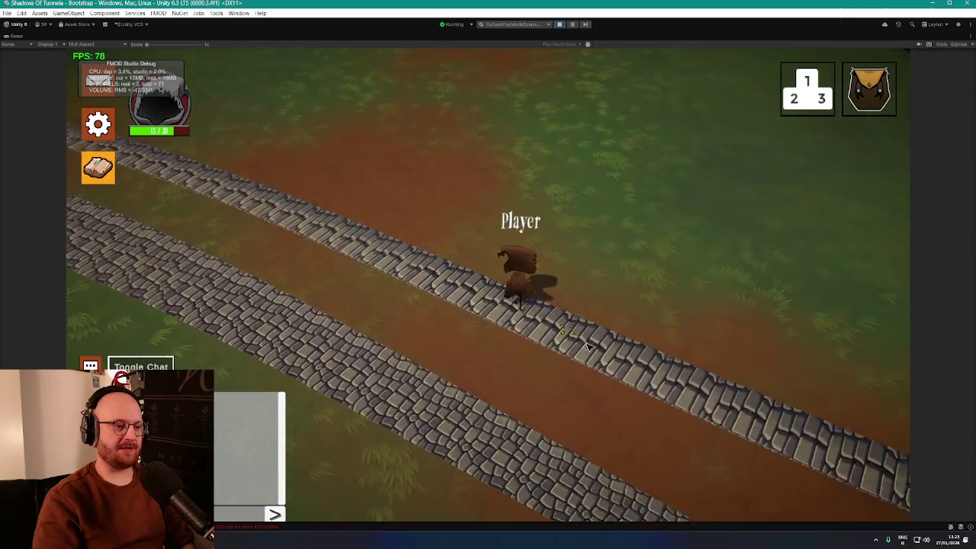
pyautogui.click(374, 366)
pyautogui.click(345, 317)
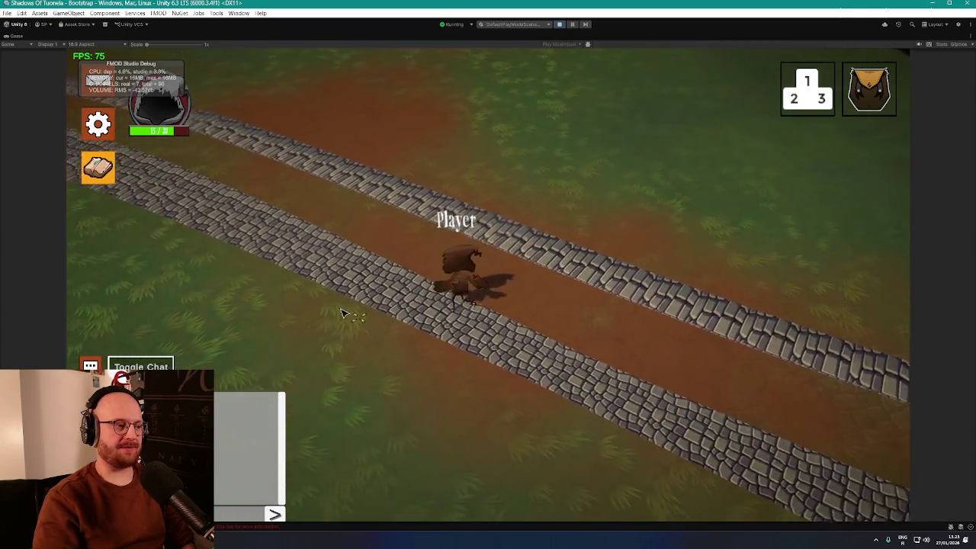
pyautogui.click(353, 254)
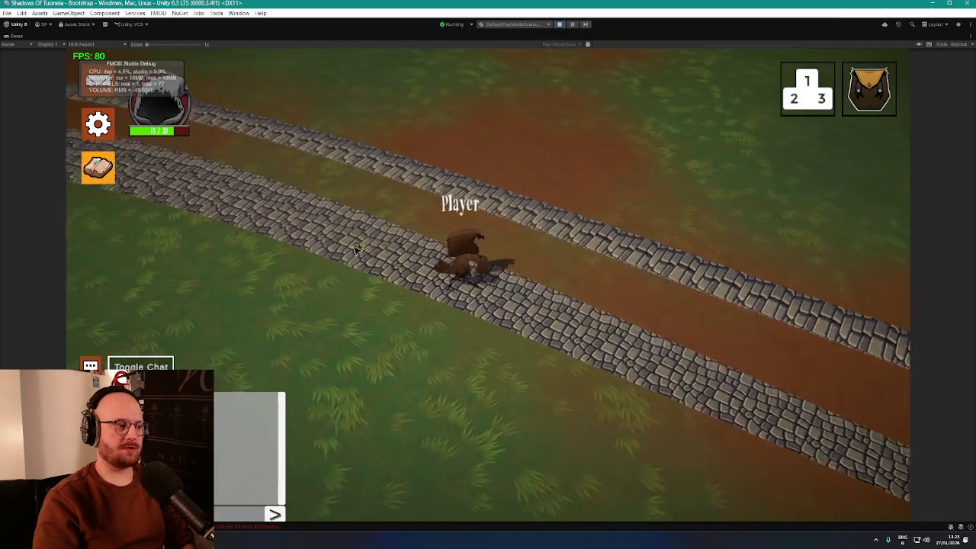
pyautogui.click(480, 297)
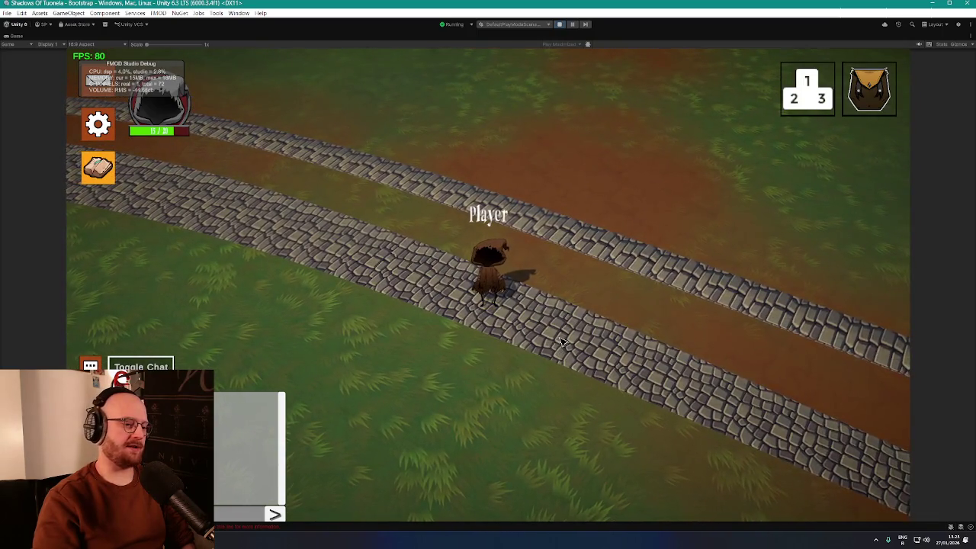